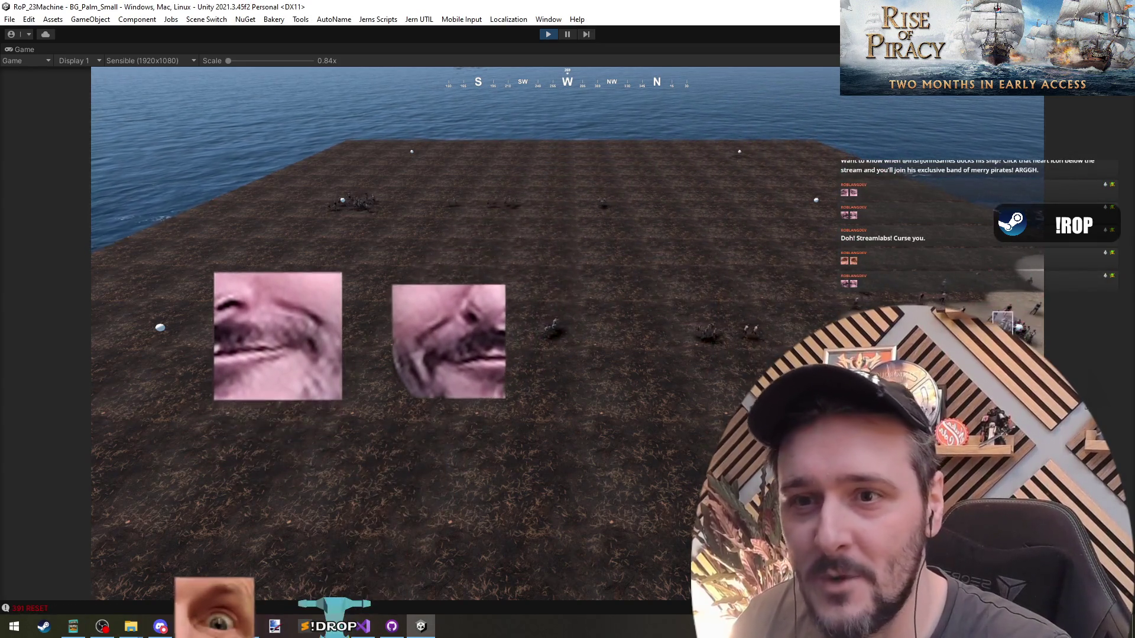
Box-select soldiers on the terrain, swing the camera toward the beach, and order them across the field.
left_click_drag(431, 247, 833, 387)
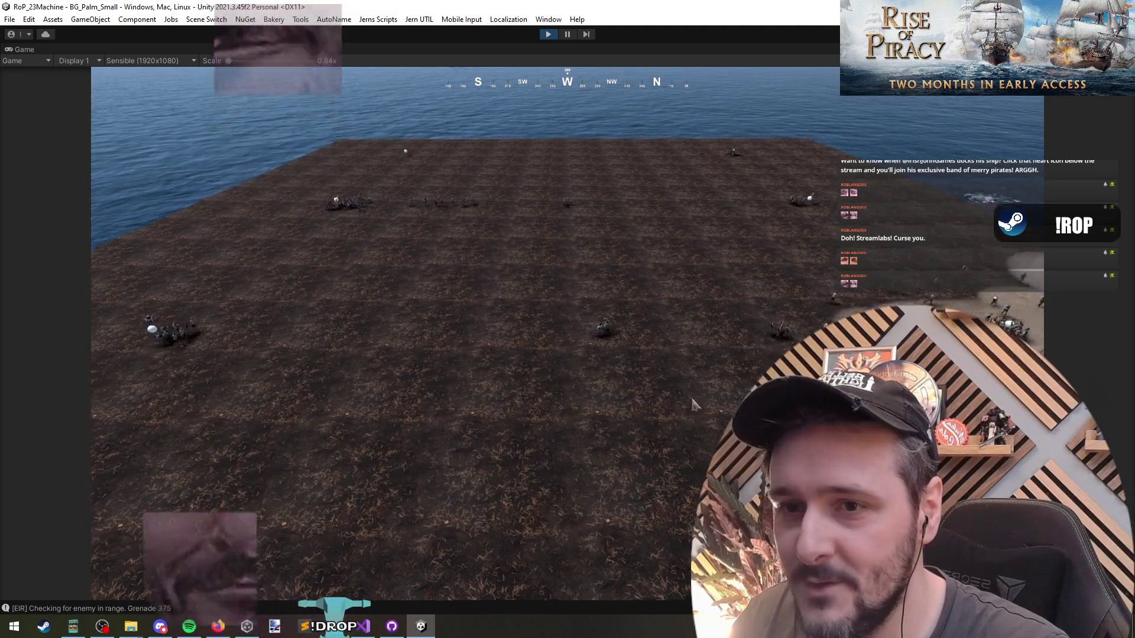
key("d")
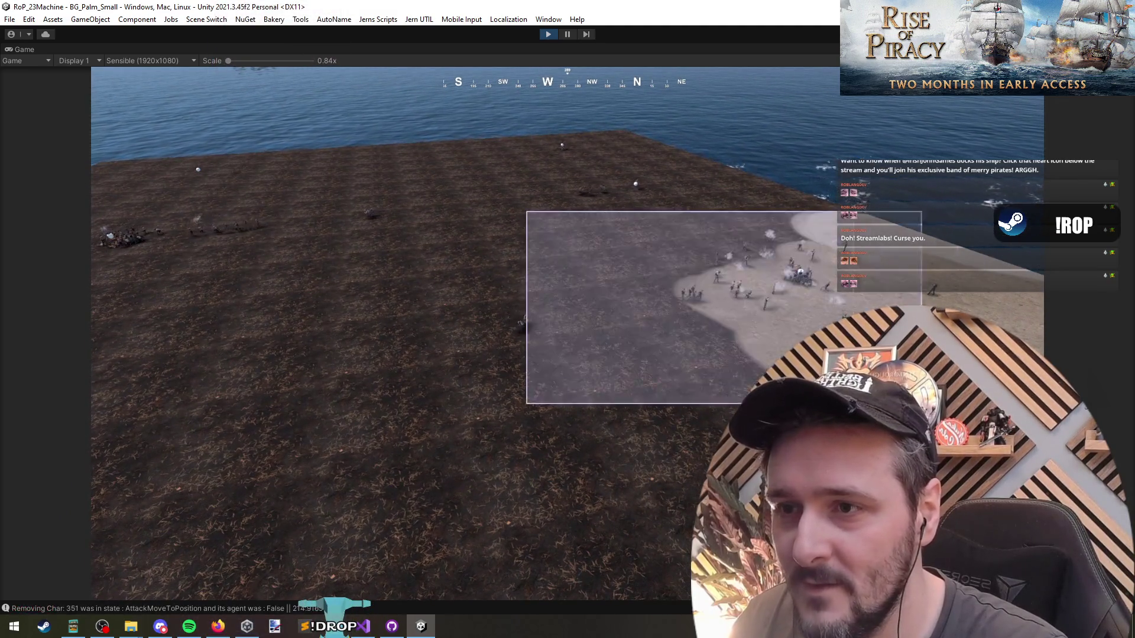
key("r")
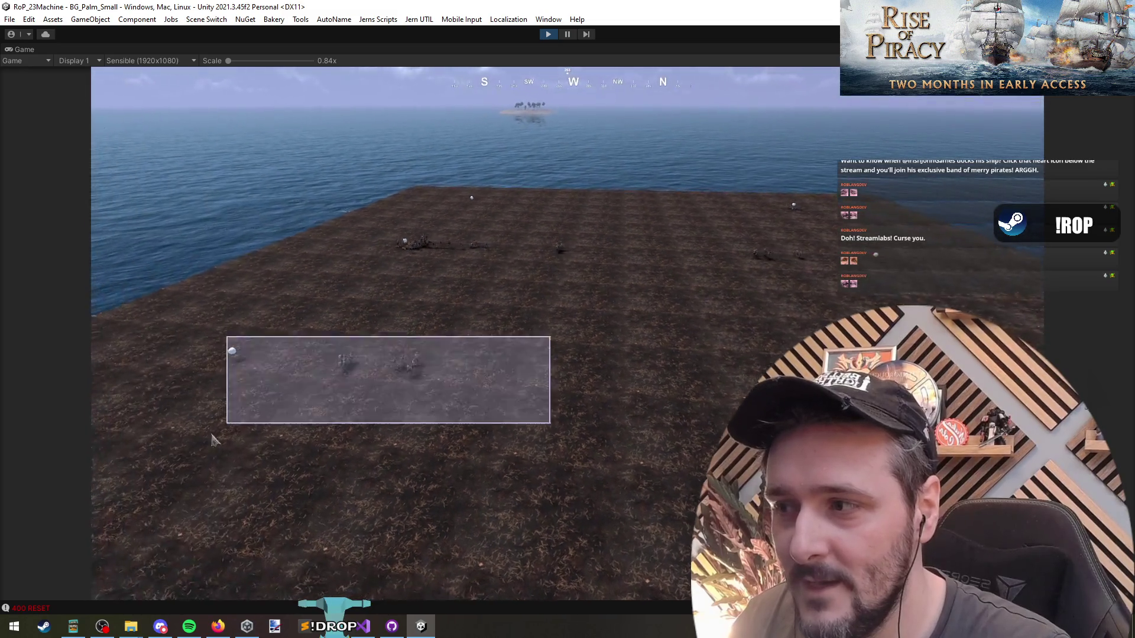
key("d")
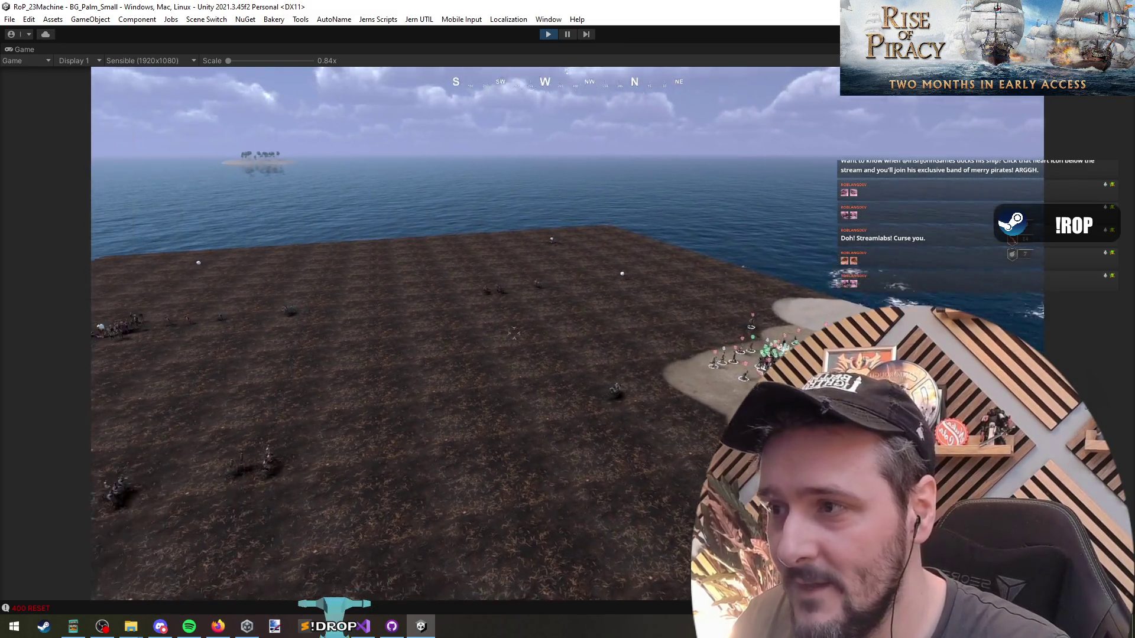
key("r")
left_click(681, 294)
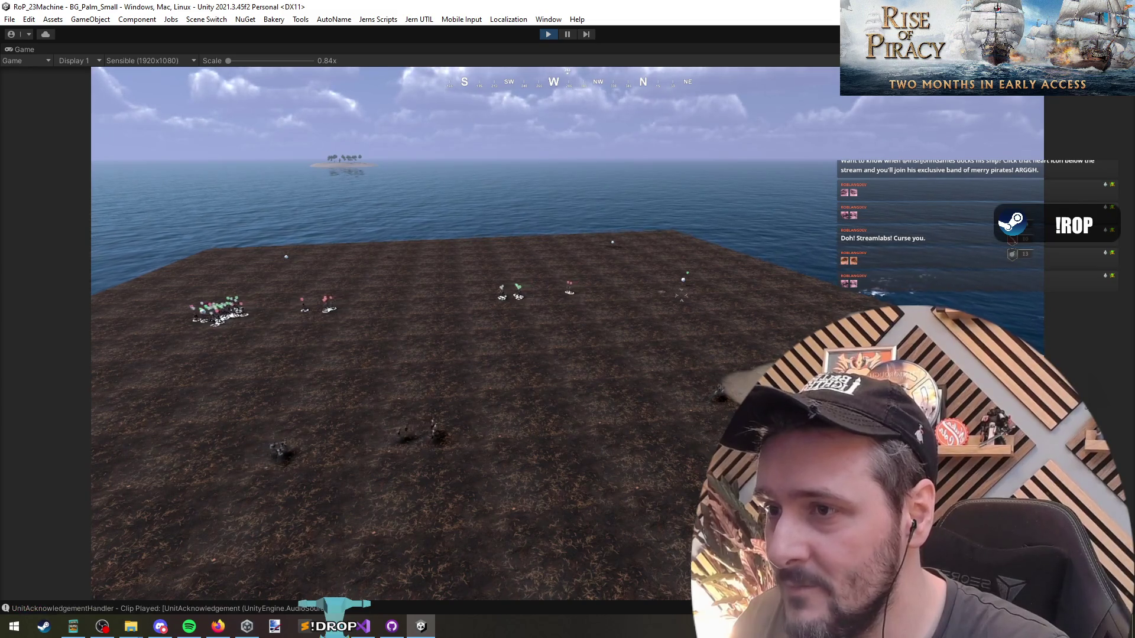
Select the lower-field groups, then the distant units, then the far row of units.
left_click_drag(202, 363, 827, 465)
left_click_drag(270, 364, 804, 491)
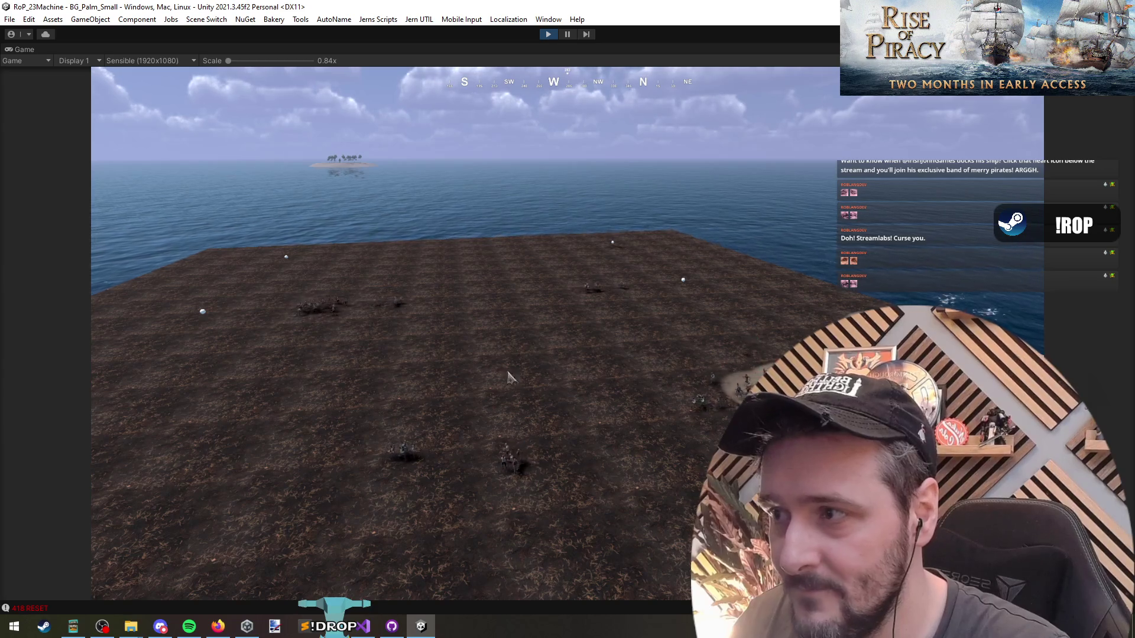
left_click_drag(420, 232, 722, 279)
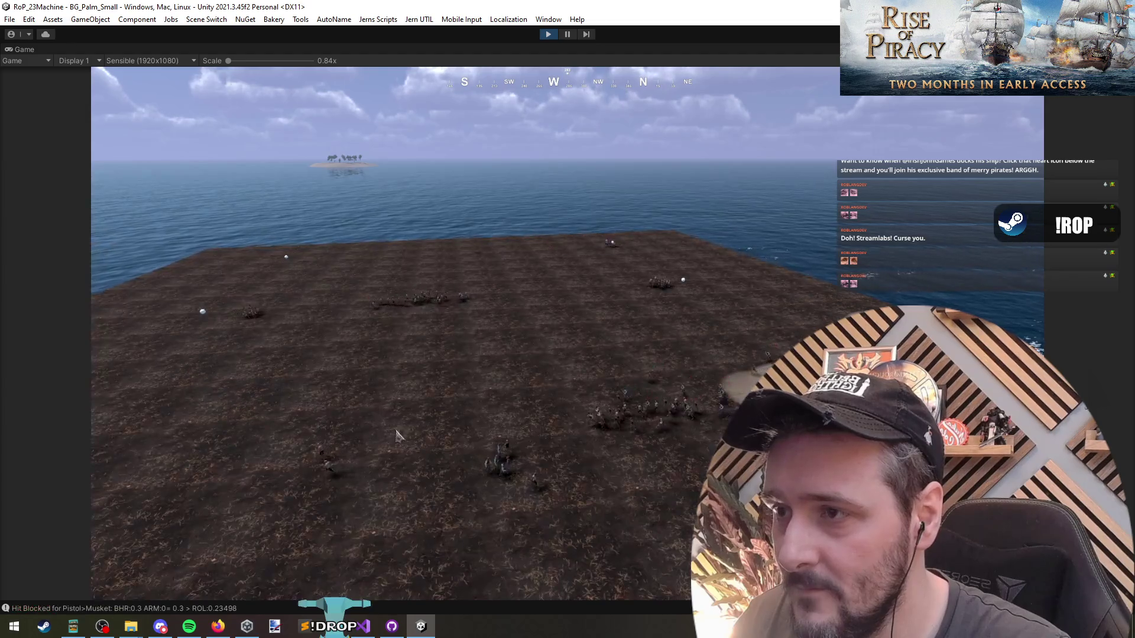
scroll(397, 437, "down", 2)
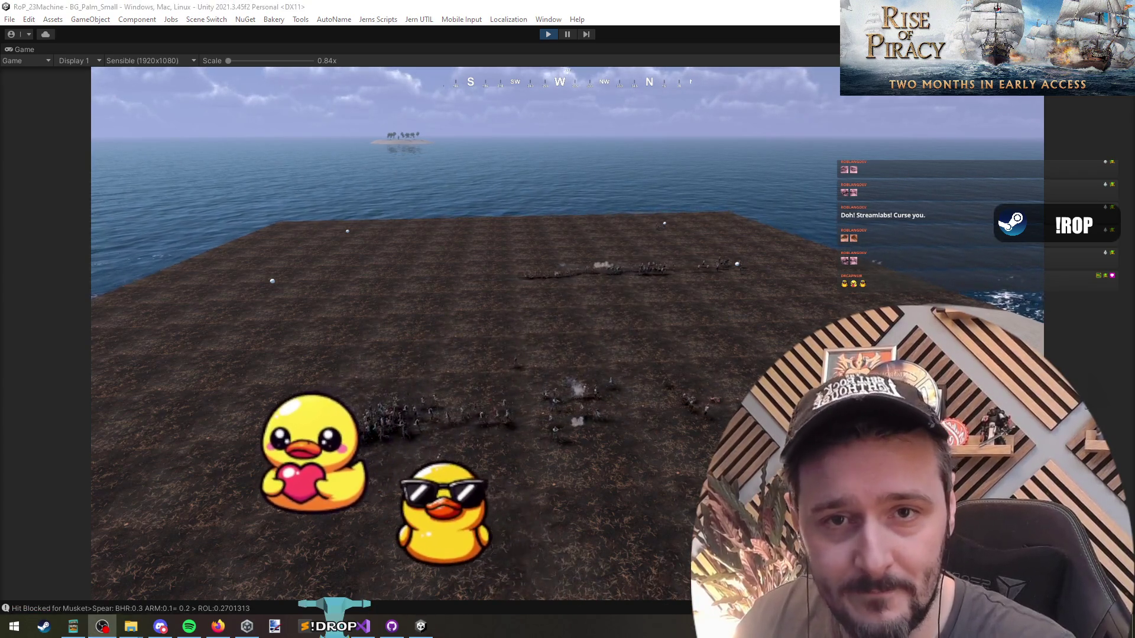
left_click(601, 251)
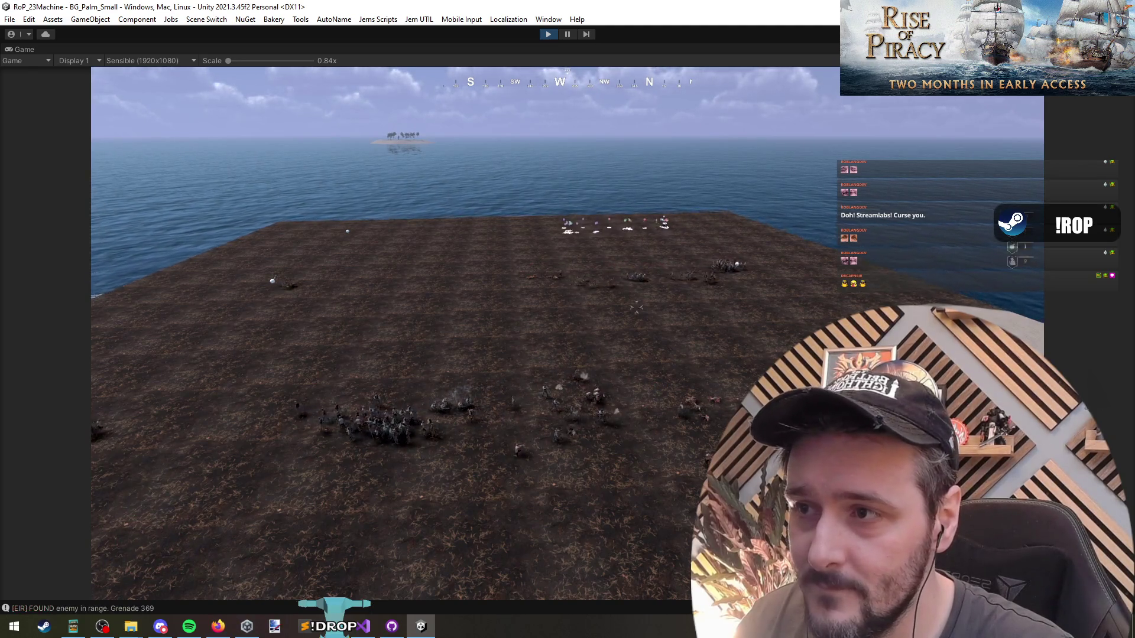
Select the nearby group of units so they join the fight.
left_click_drag(746, 271, 746, 271)
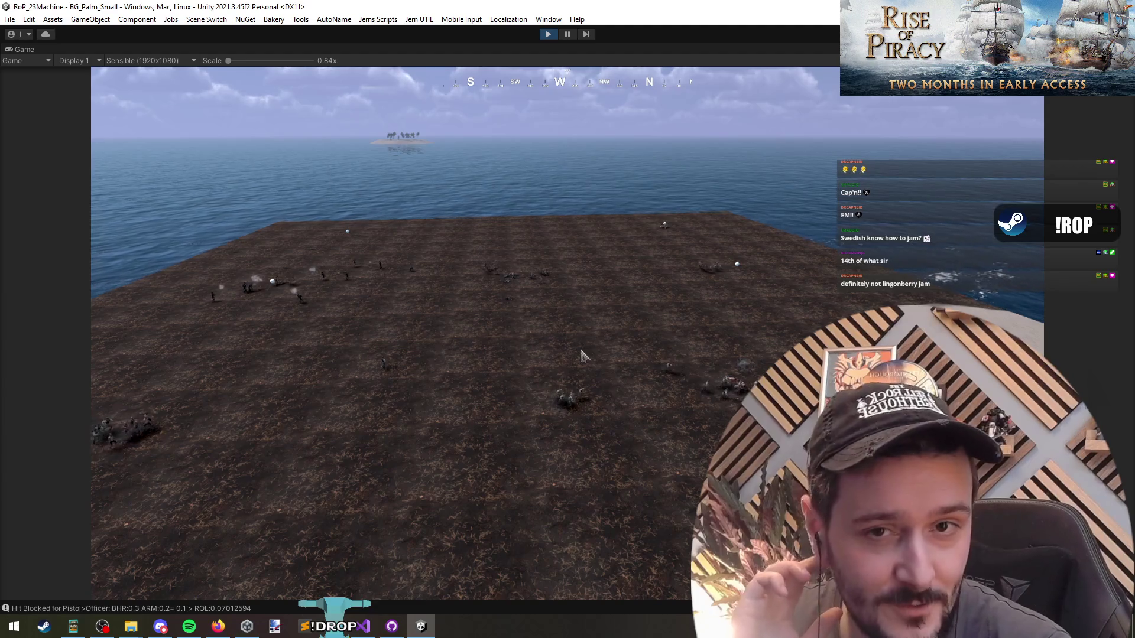
Box-select the squad of soldiers on the right, then Alt+Tab away from Unity.
mouse_move(730, 342)
left_mouse_down()
mouse_move(658, 397)
mouse_move(609, 413)
left_mouse_up()
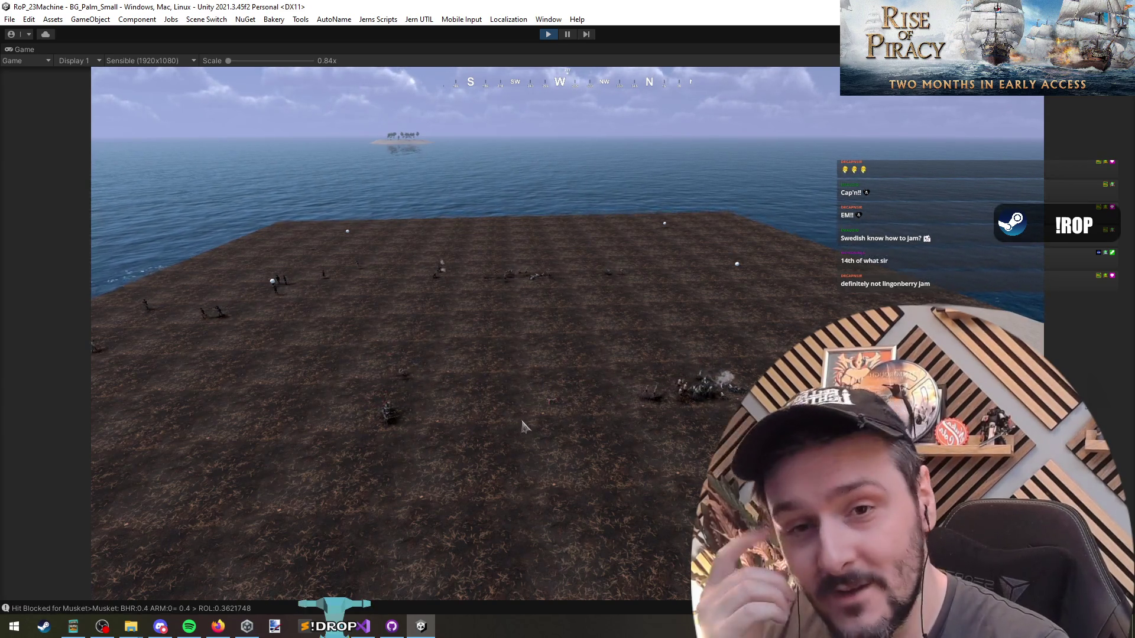
key("alt+Tab")
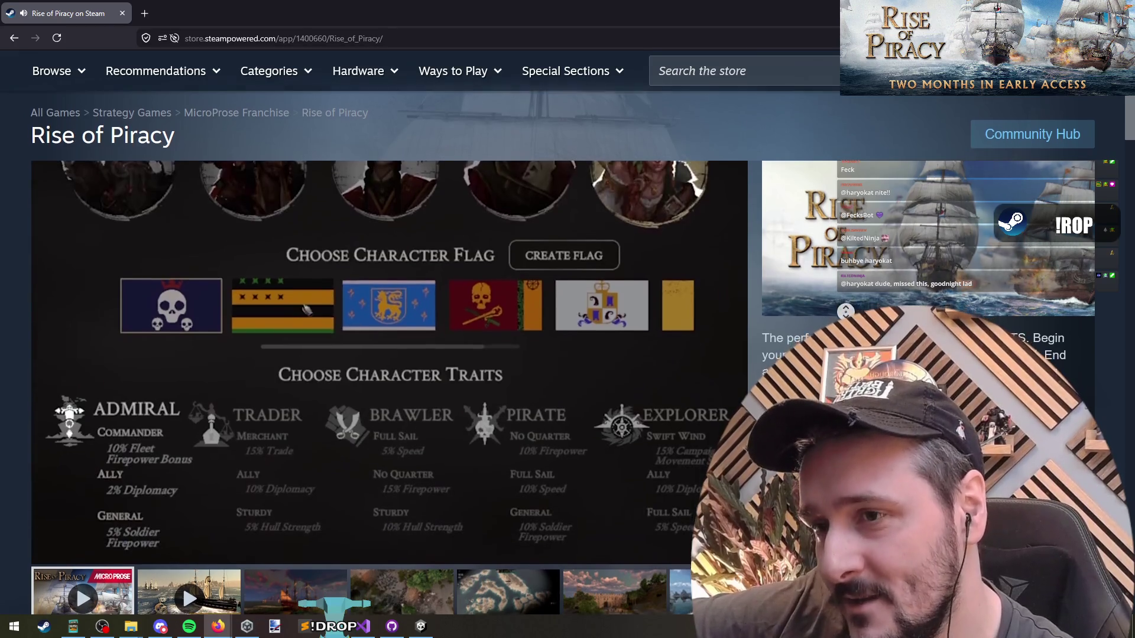
Scroll the Rise of Piracy store page, then switch back to the running Unity game.
scroll(821, 324, "down", 2)
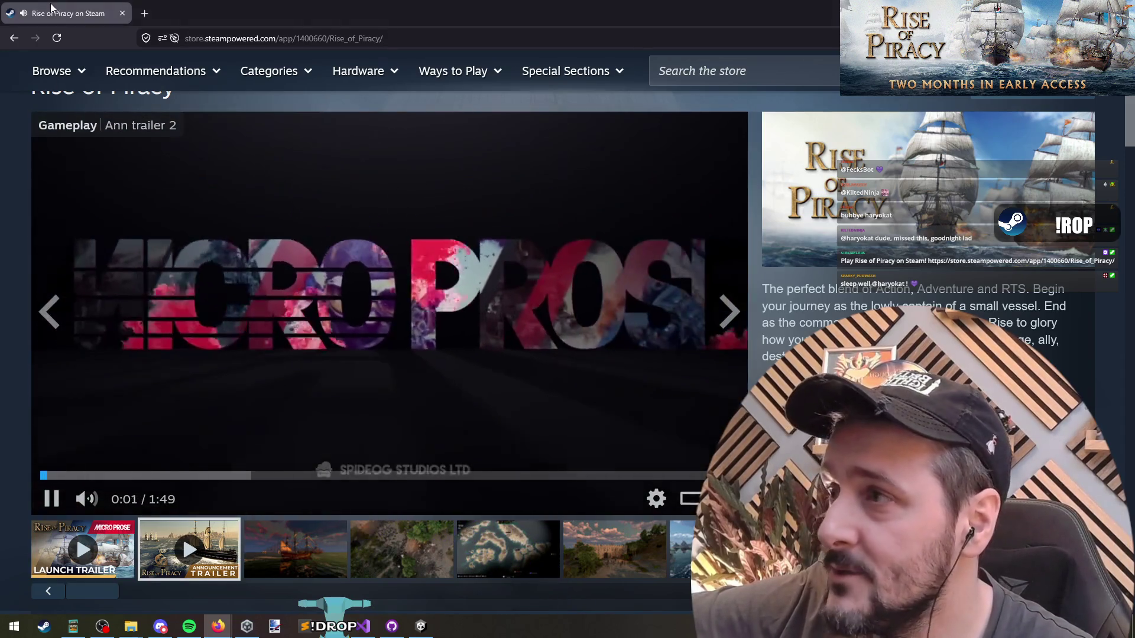
key("alt+Tab")
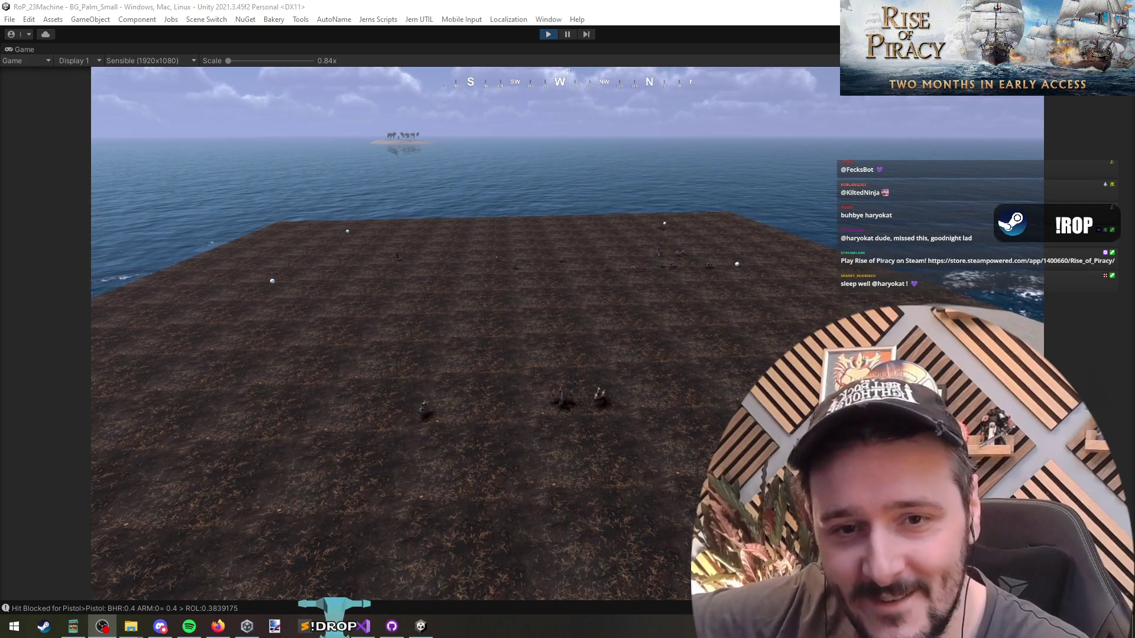
key("alt+Tab")
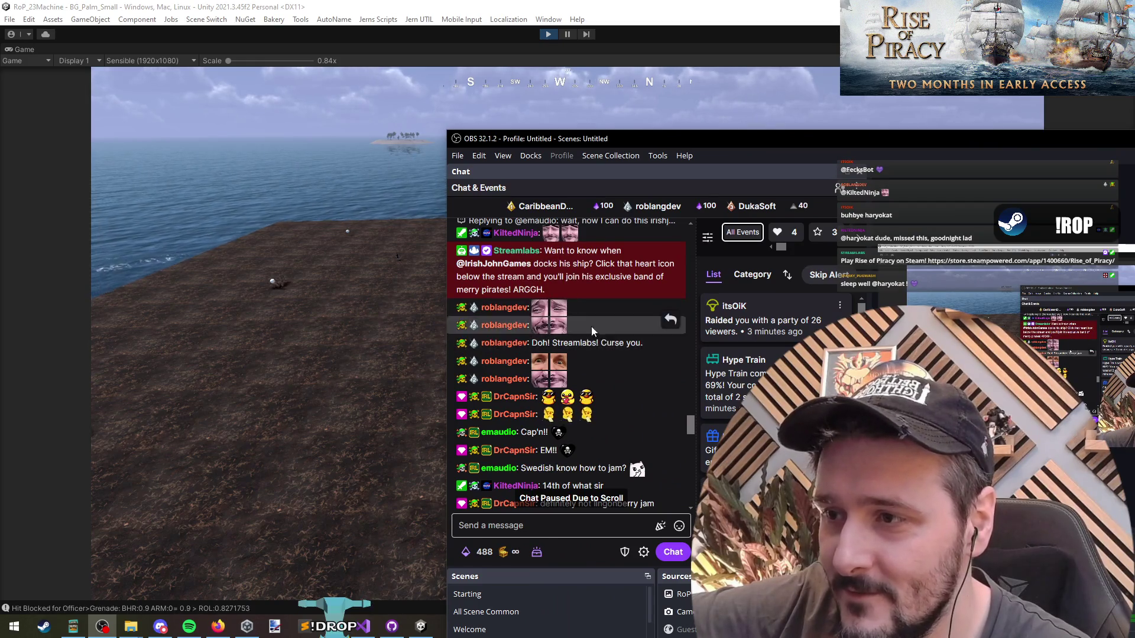
scroll(603, 318, "up", 1)
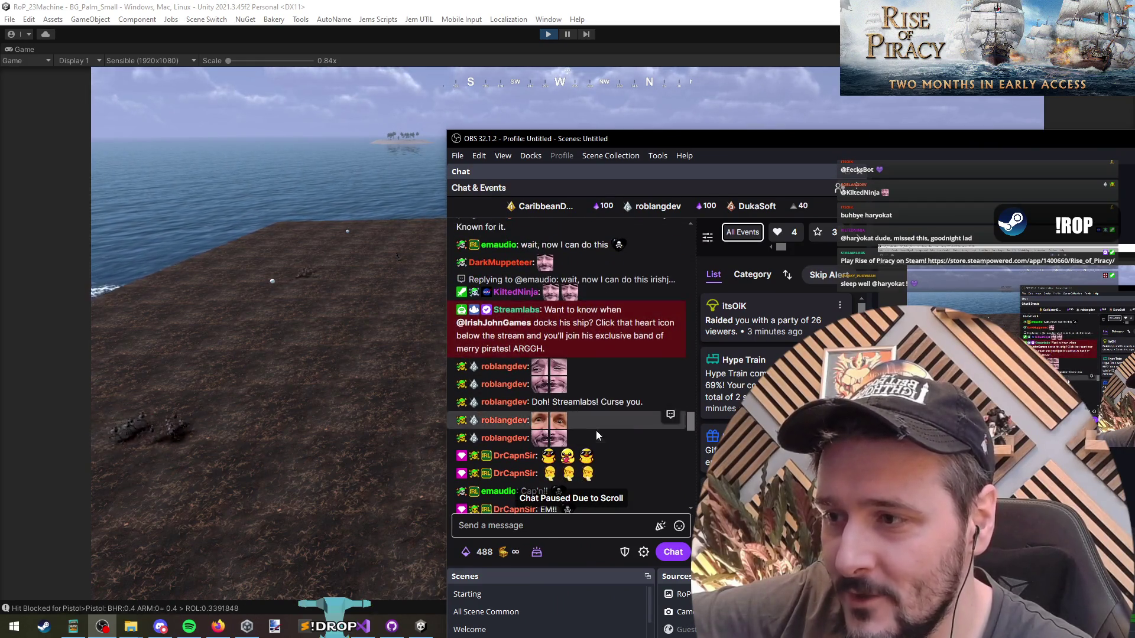
left_click_drag(699, 146, 733, 158)
key("alt+Tab")
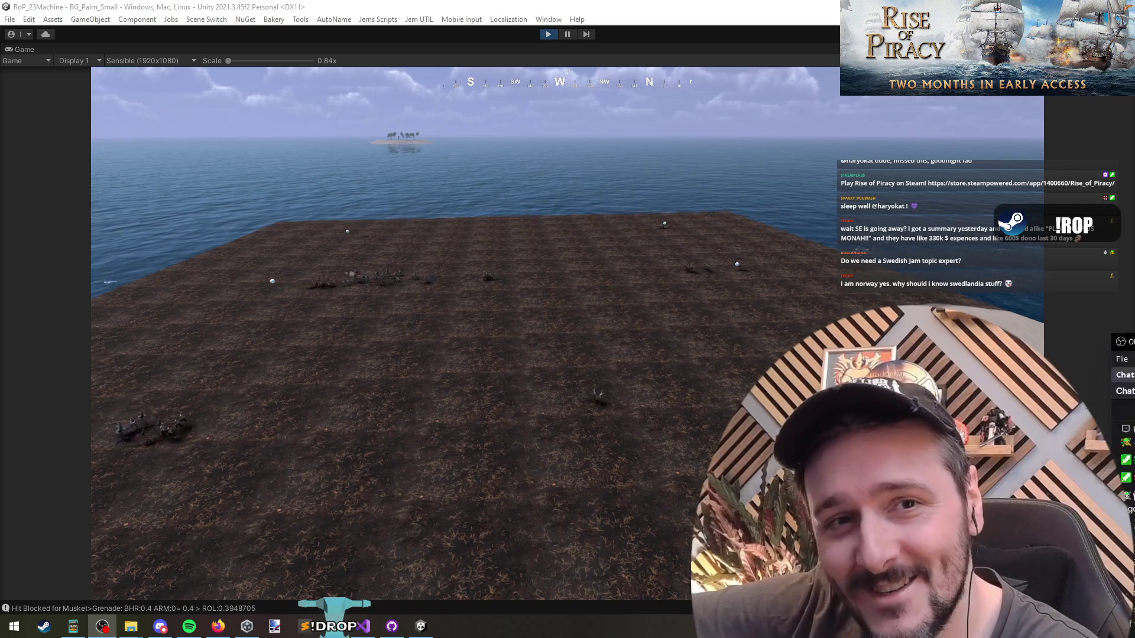
key("alt+Tab")
mouse_move(436, 400)
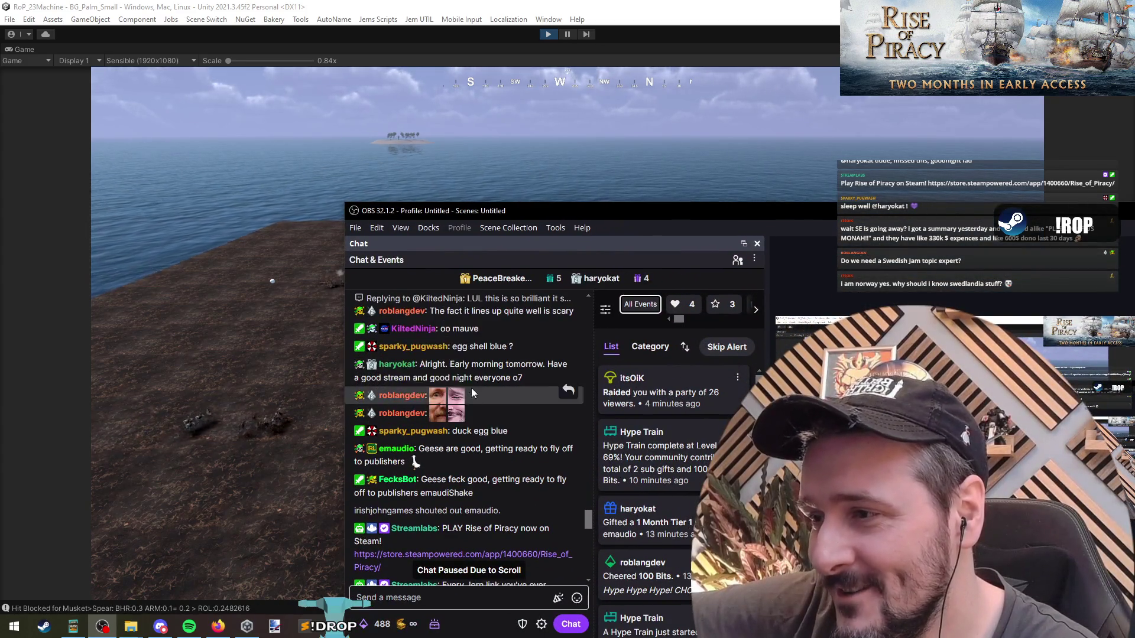
mouse_move(606, 209)
left_mouse_down()
mouse_move(665, 232)
mouse_move(1094, 85)
mouse_move(1134, 83)
left_mouse_up()
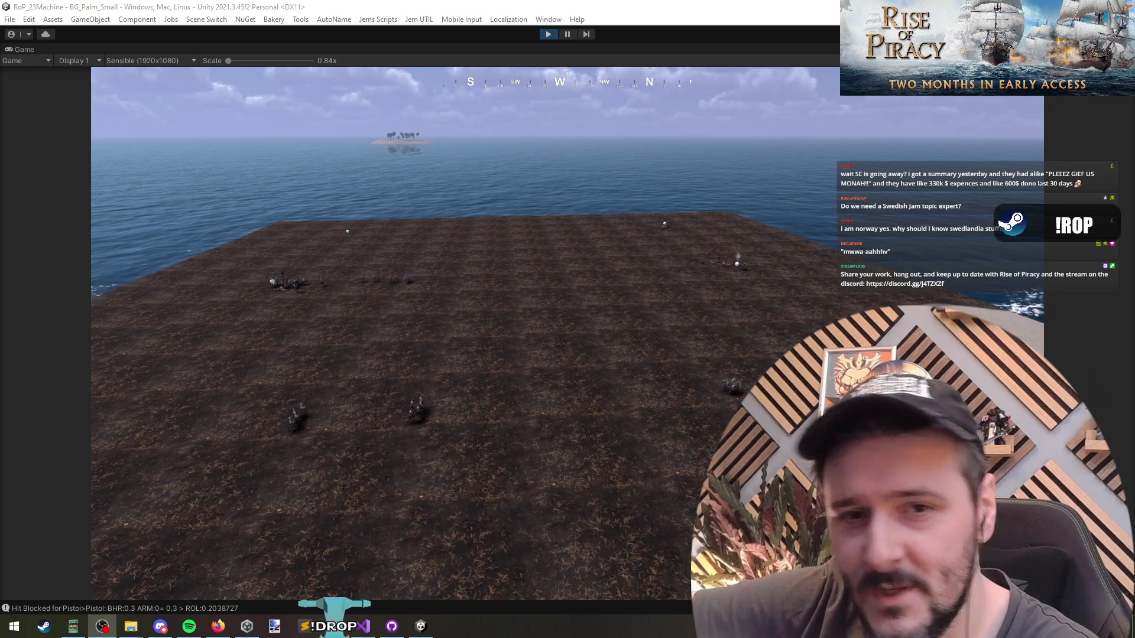
left_click(676, 239)
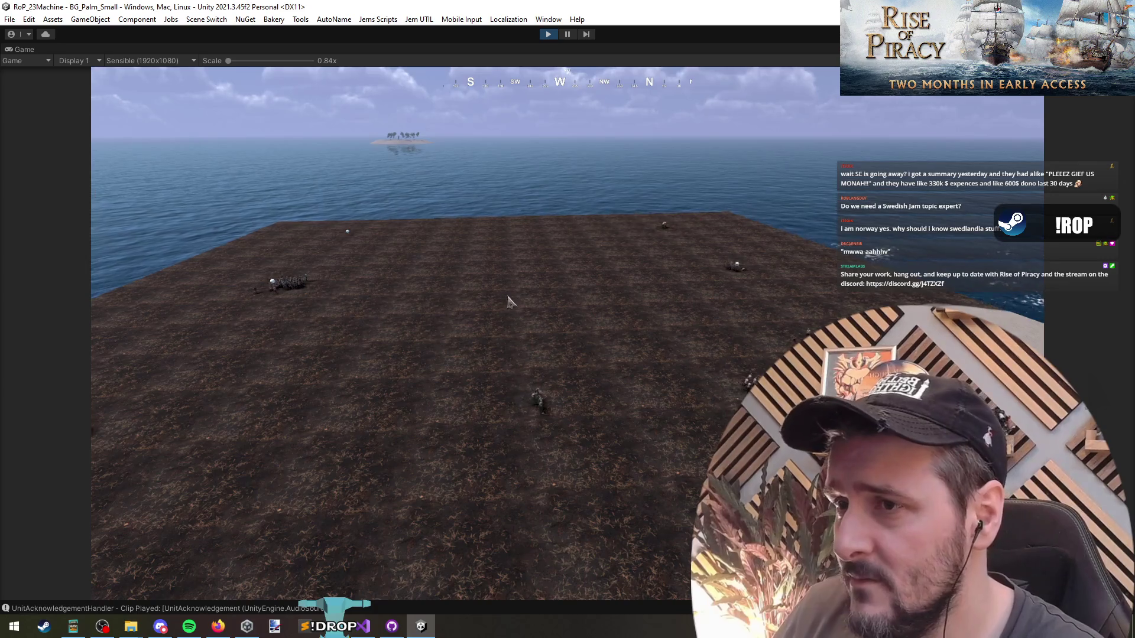
Zoom and turn the game camera to face the beach and sea.
scroll(508, 322, "up", 3)
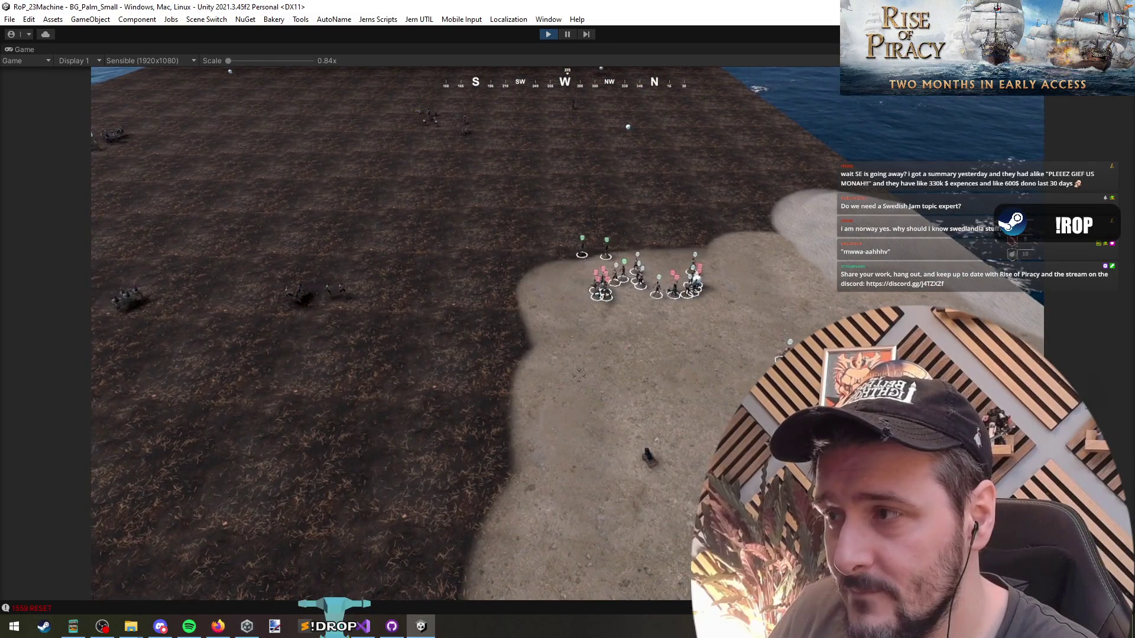
key("s")
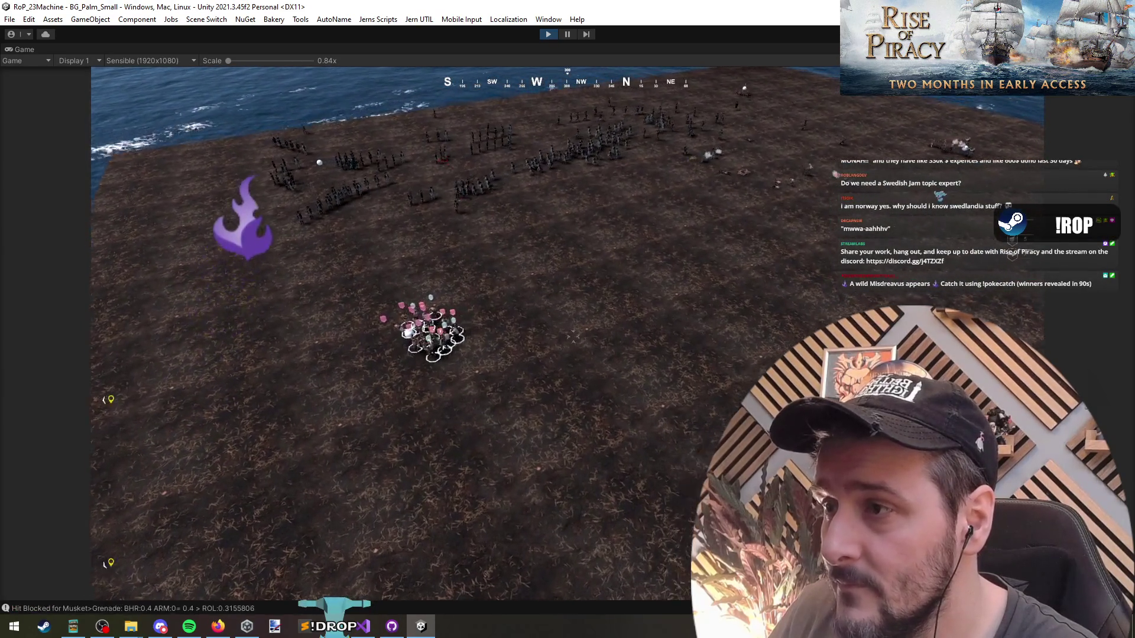
key("e")
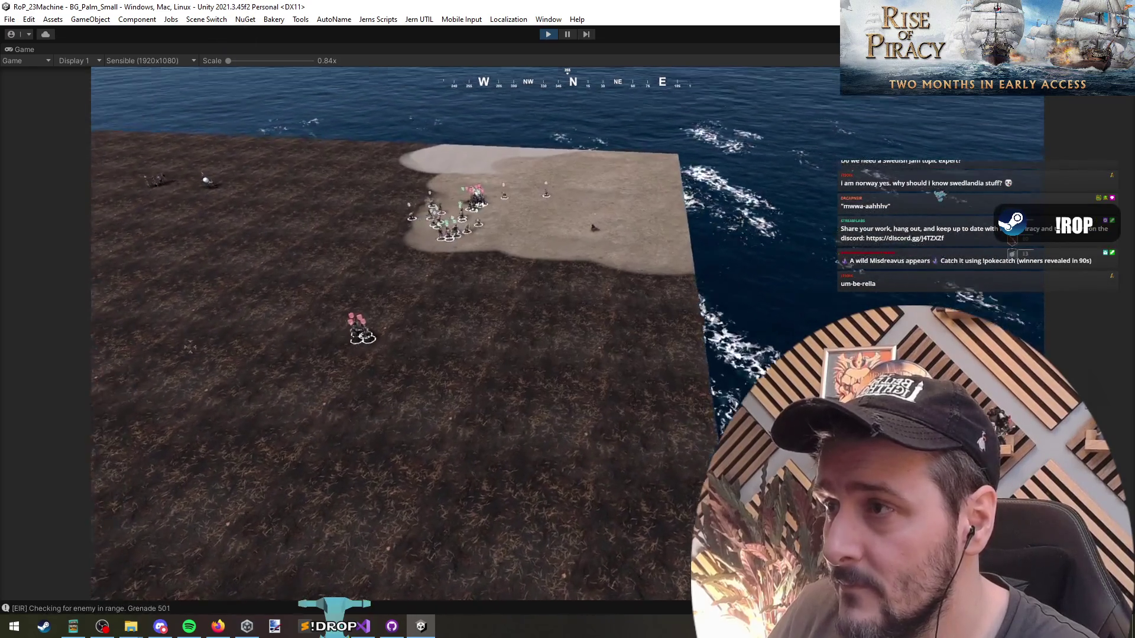
key("r")
key("r")
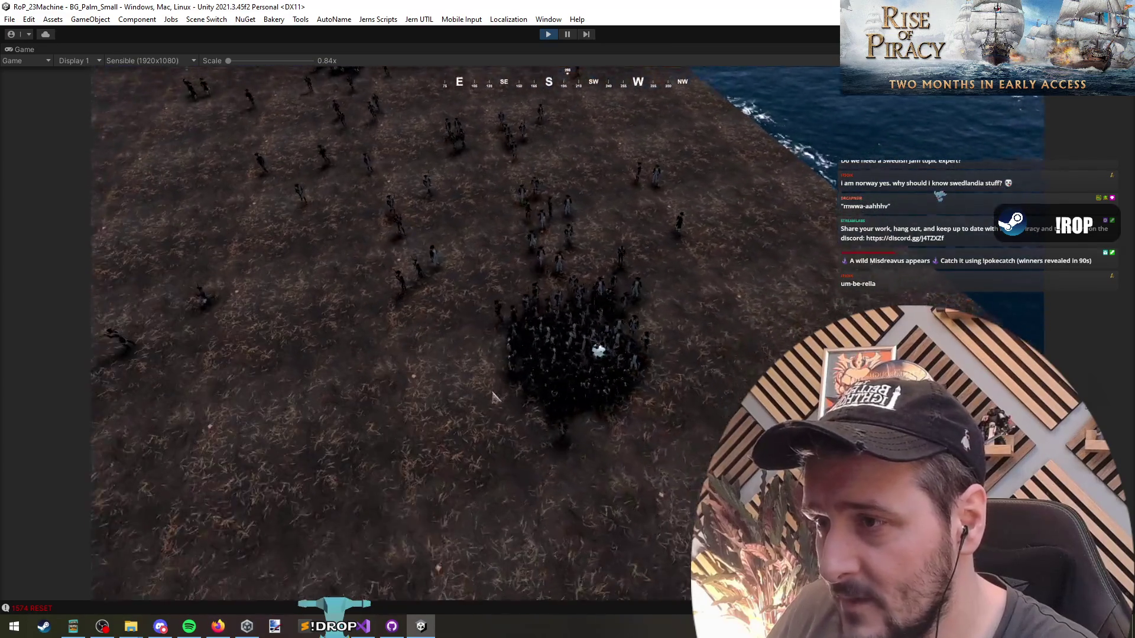
scroll(448, 340, "down", 5)
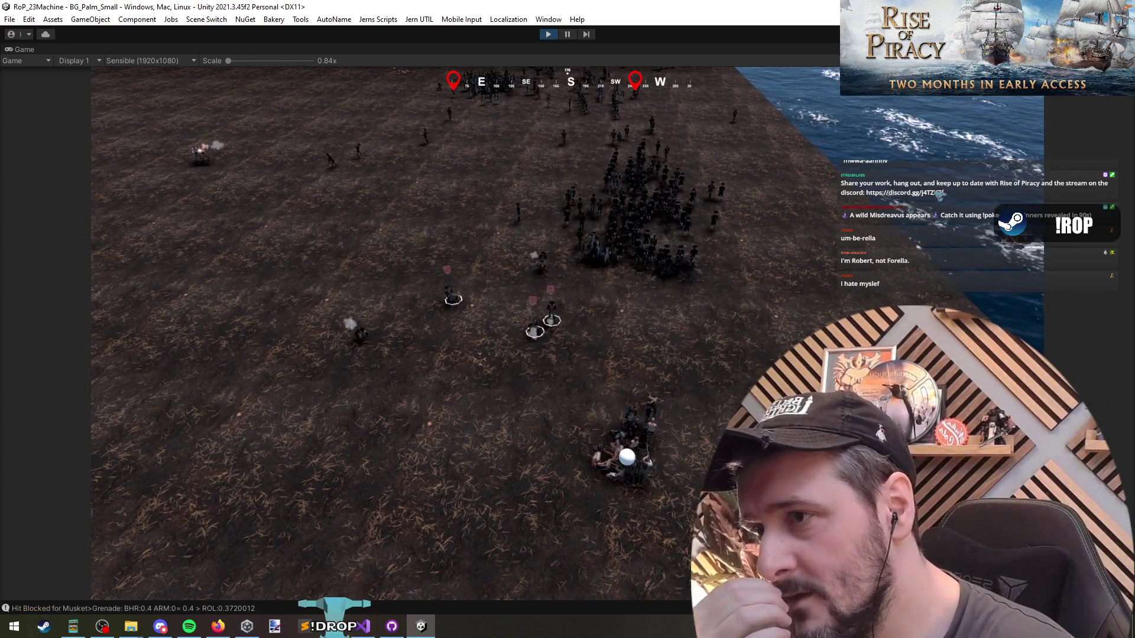
Select about a dozen central units, drop the right-hand group, then select the beach units.
left_click_drag(689, 220, 449, 323)
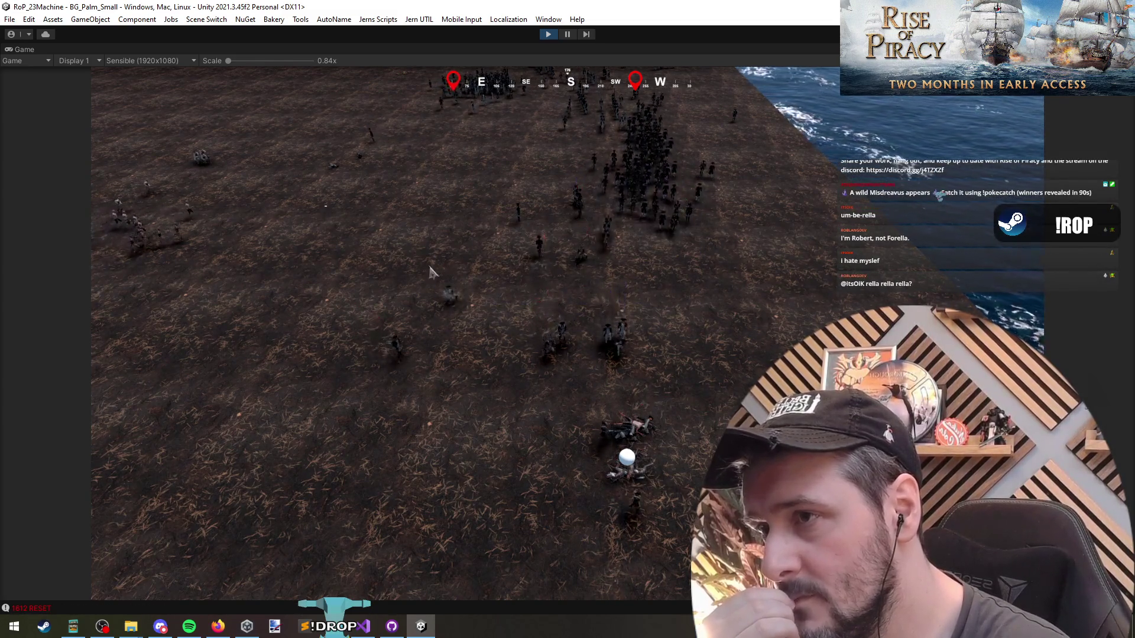
scroll(462, 417, "down", 5)
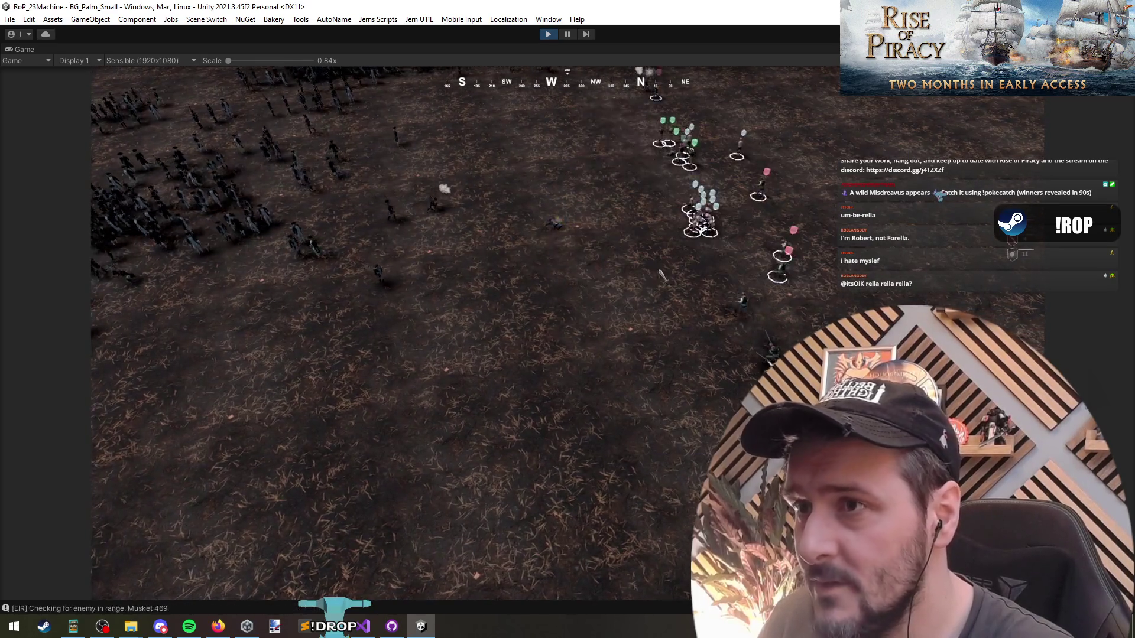
left_click(630, 277)
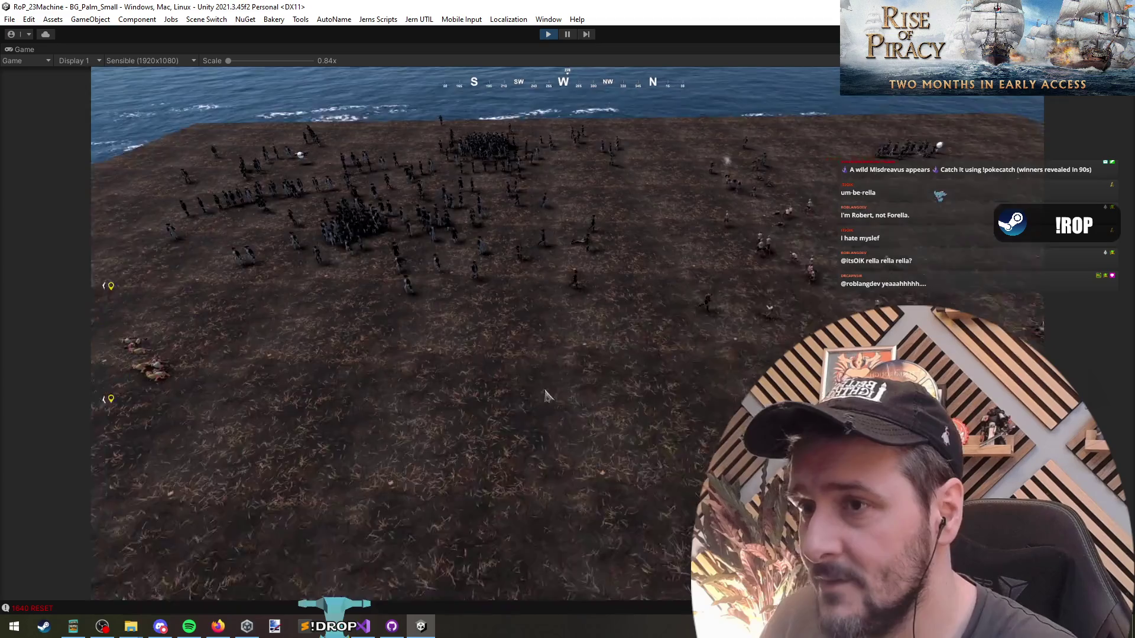
scroll(635, 413, "up", 2)
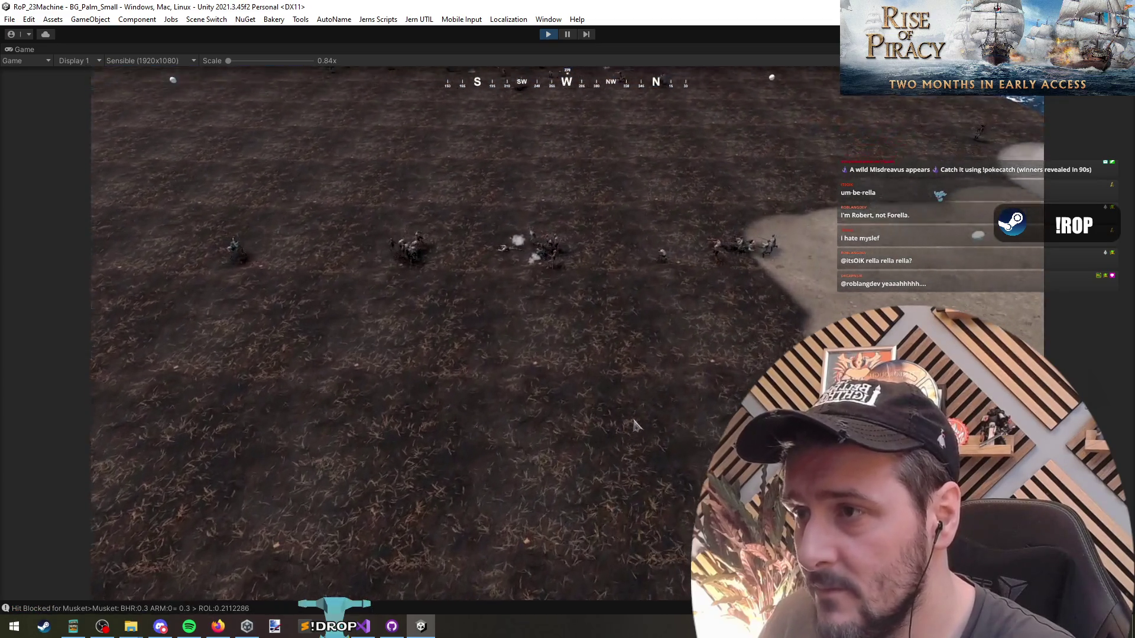
scroll(643, 425, "down", 3)
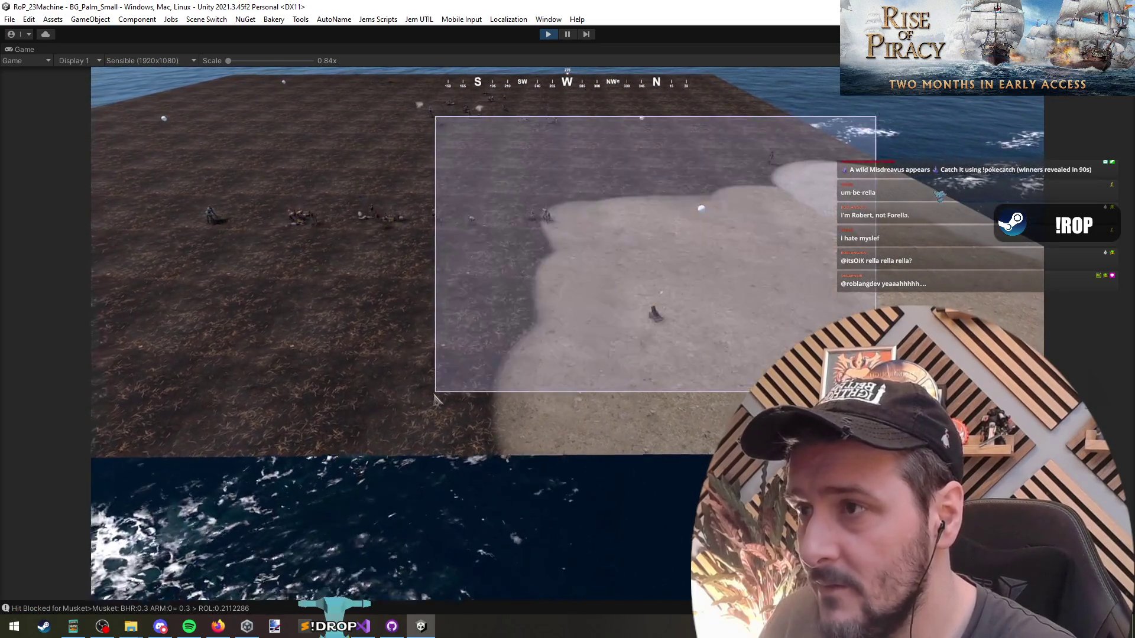
left_click_drag(434, 394, 435, 393)
key("w")
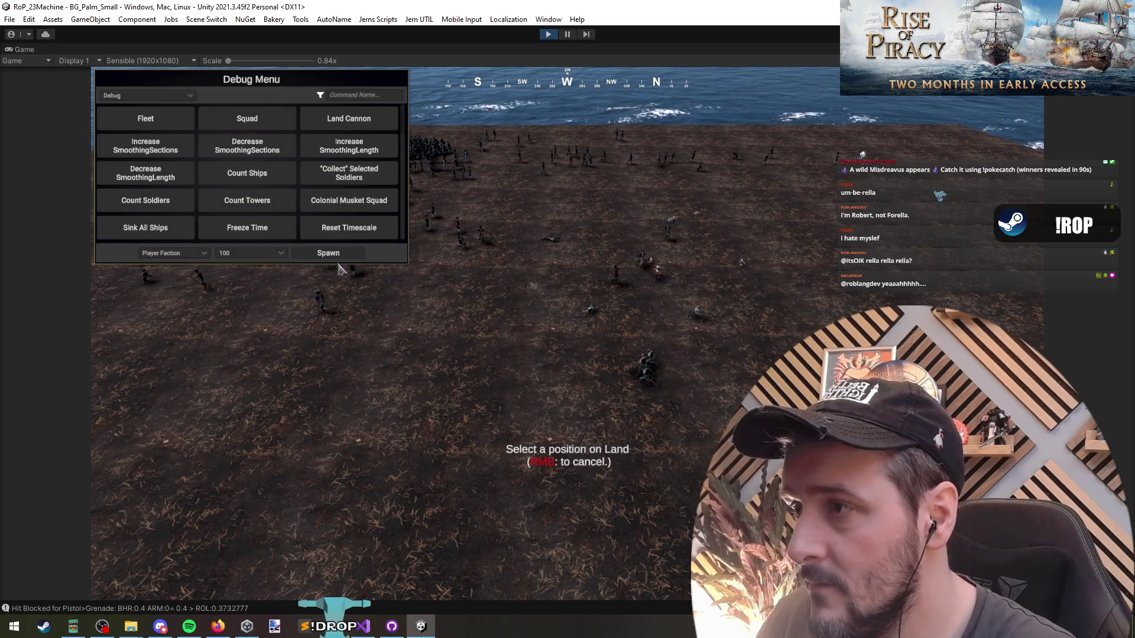
Spawn a new squad, place it on the land, and order it to move.
left_click(598, 377)
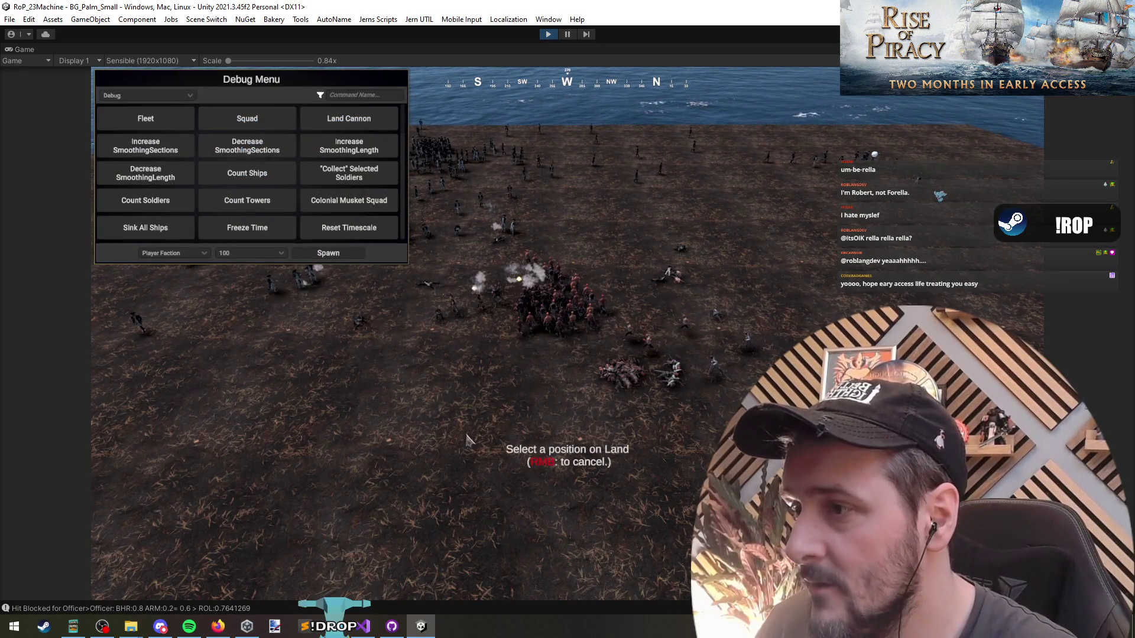
left_click(393, 396)
right_click(434, 208)
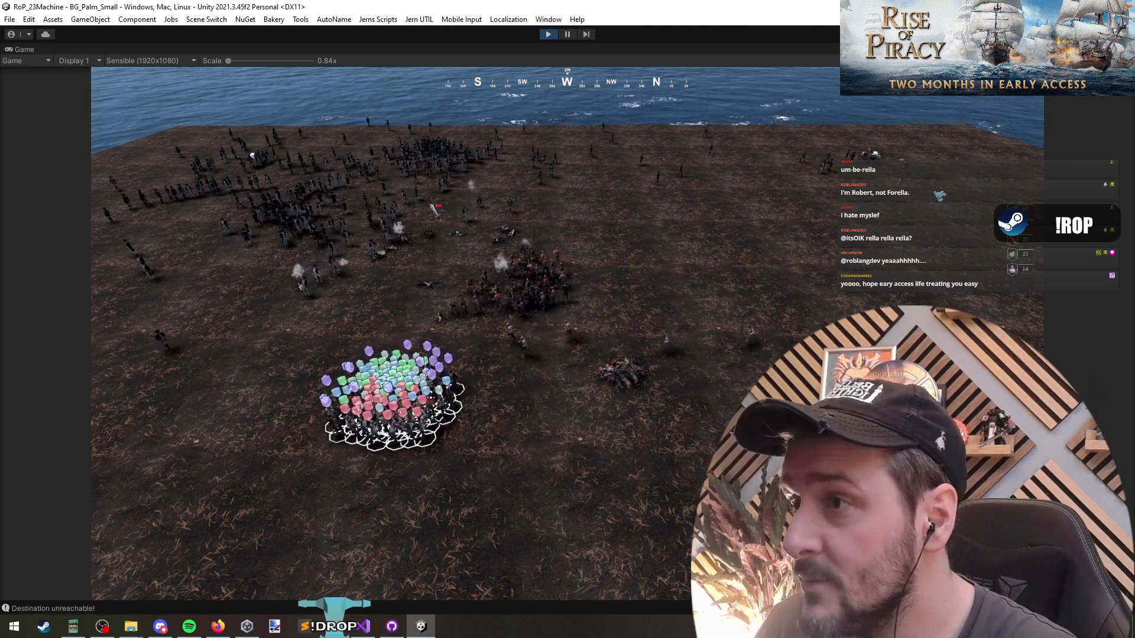
Deselect the red squad and reselect troops in the central group and mid-field.
left_click(268, 371)
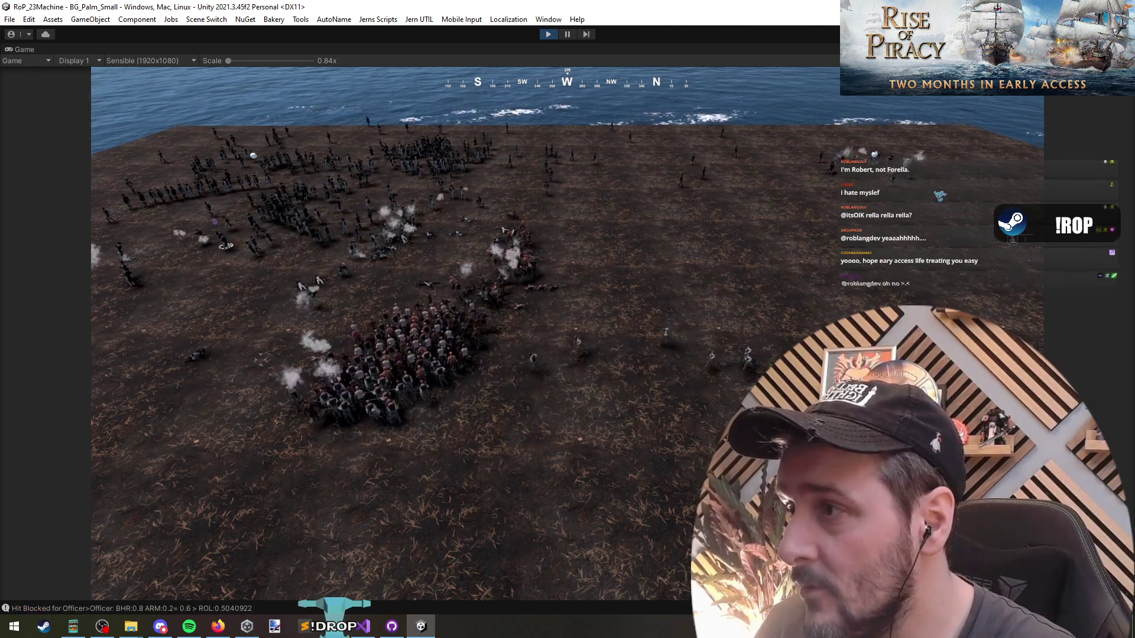
scroll(268, 371, "up", 3)
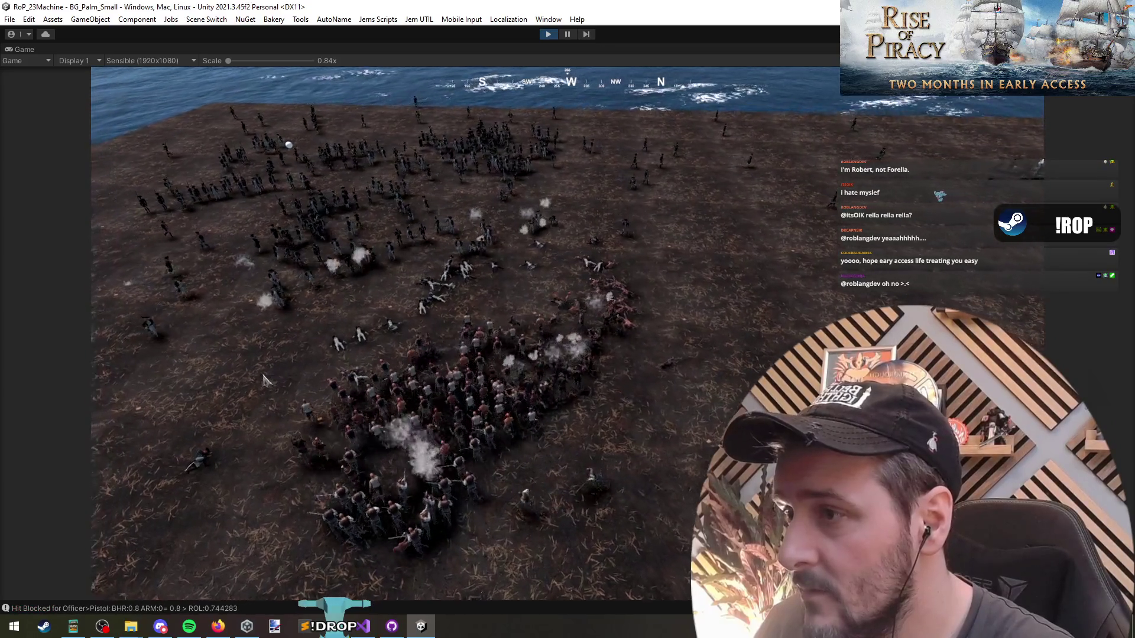
left_click_drag(284, 357, 552, 207)
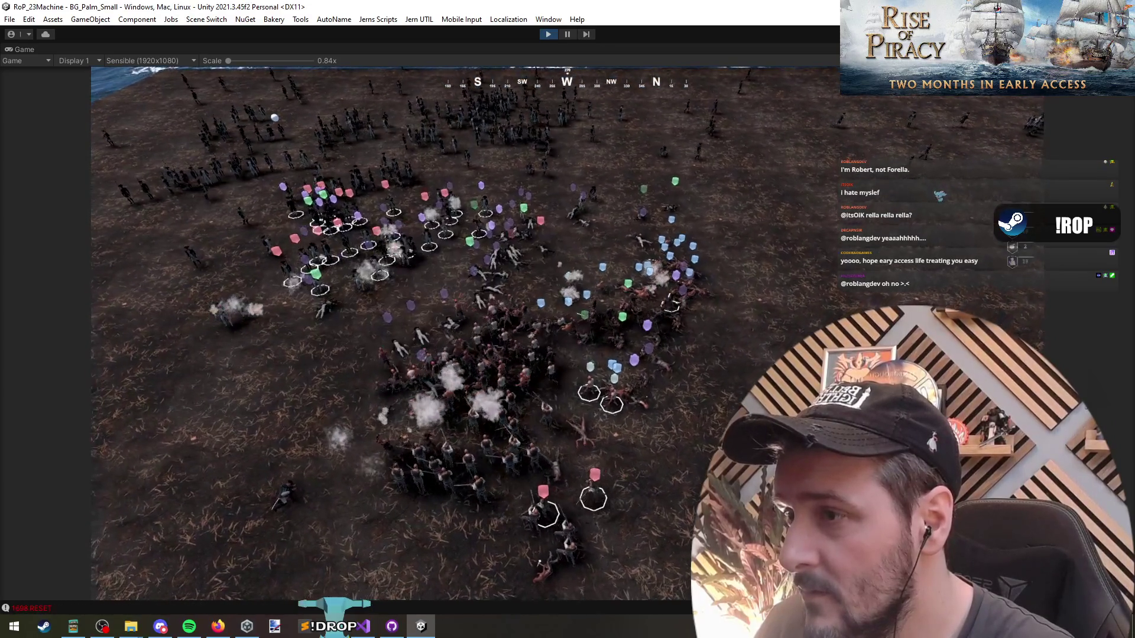
left_click(471, 461)
left_click(471, 461)
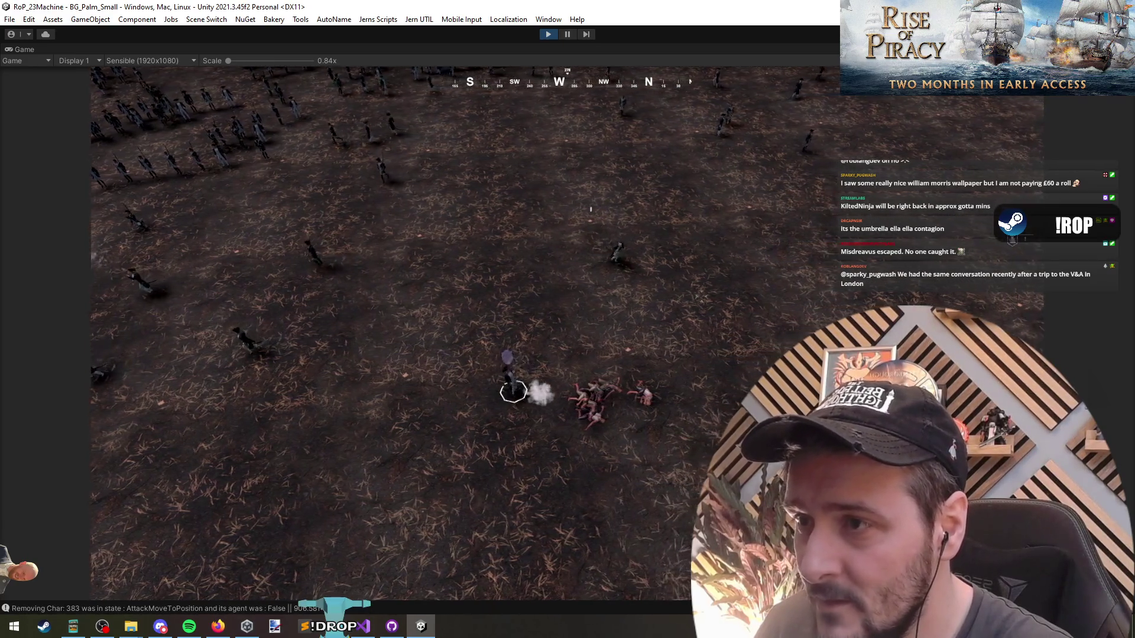
left_click_drag(801, 343, 372, 536)
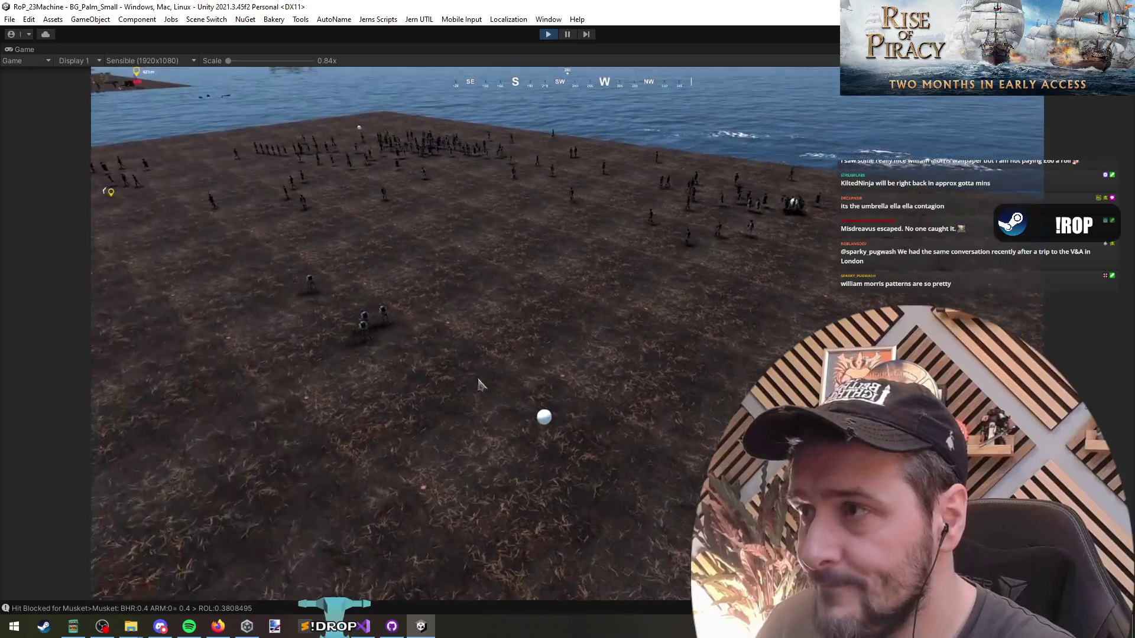
Spawn another squad from the debug menu and select the white-uniformed soldiers.
key("grave")
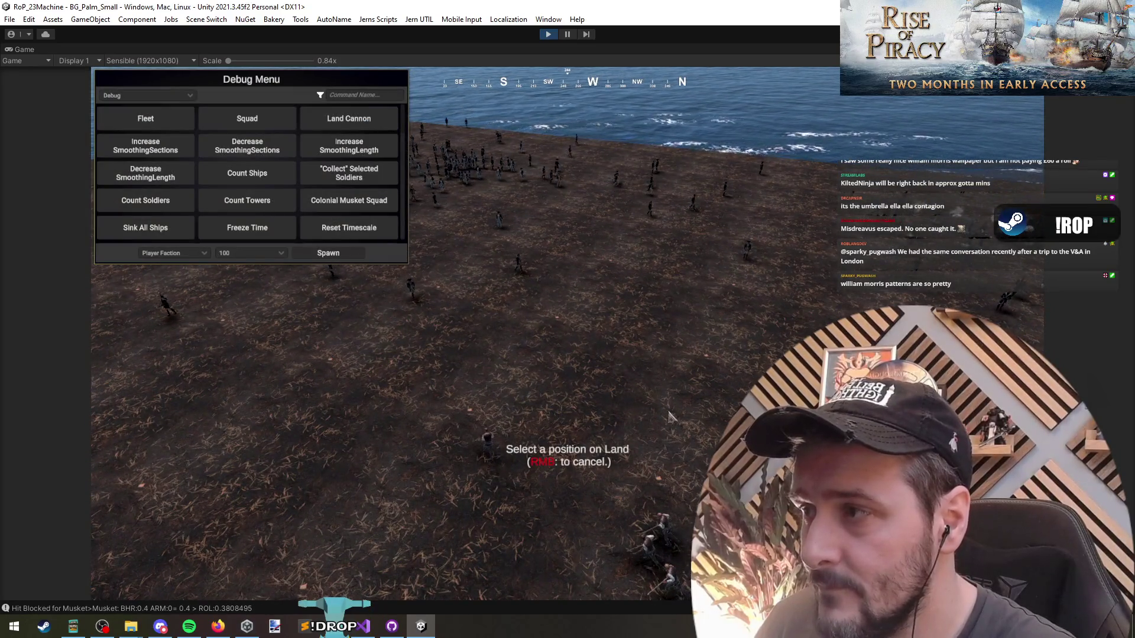
left_click(561, 400)
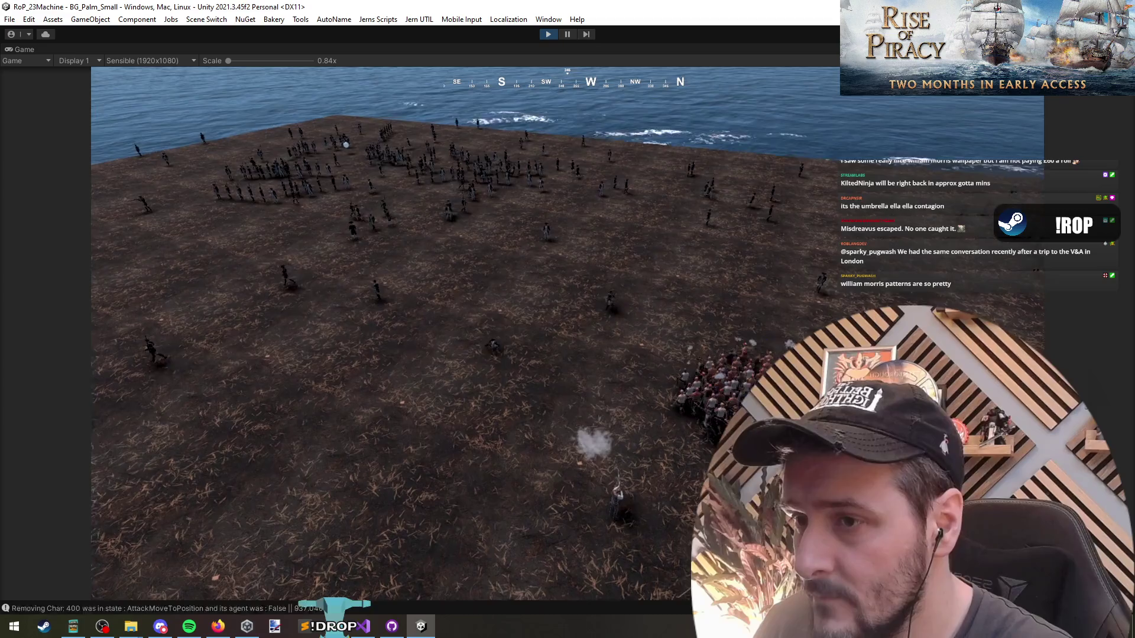
left_click_drag(657, 331, 733, 418)
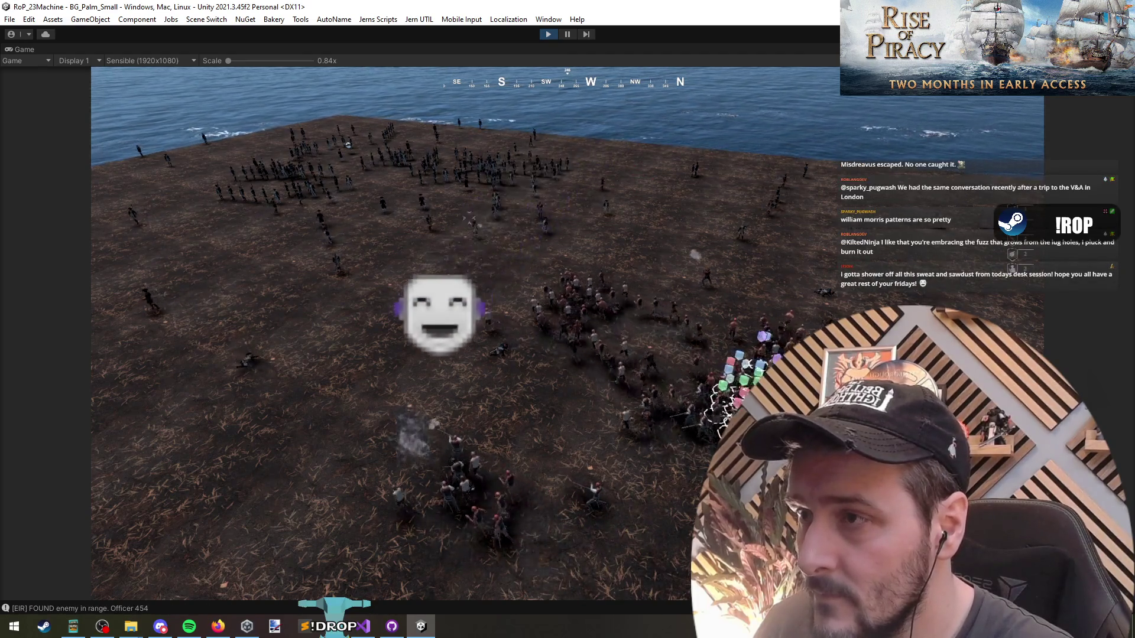
left_click(743, 366)
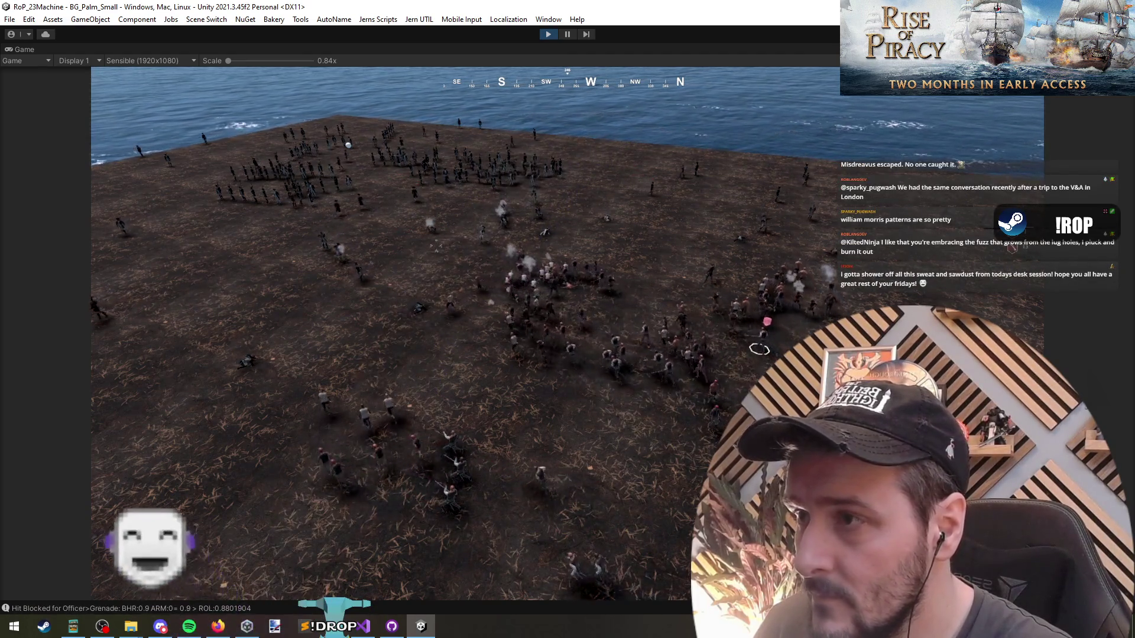
Move toward the island's far corner and select, then deselect, all units.
scroll(434, 313, "up", 3)
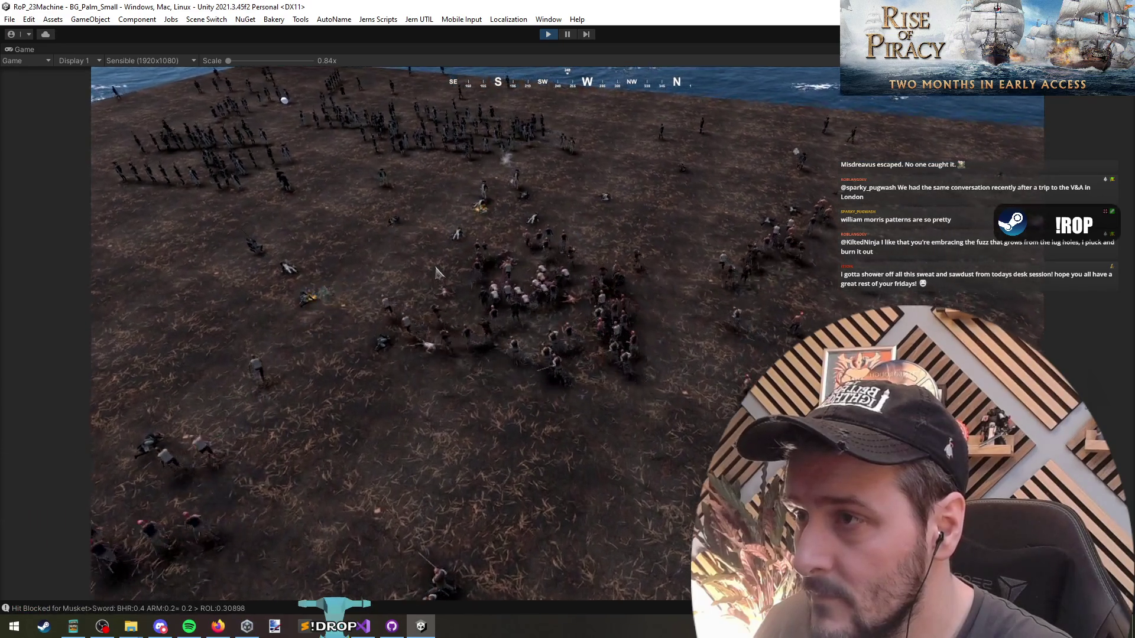
scroll(435, 313, "up", 3)
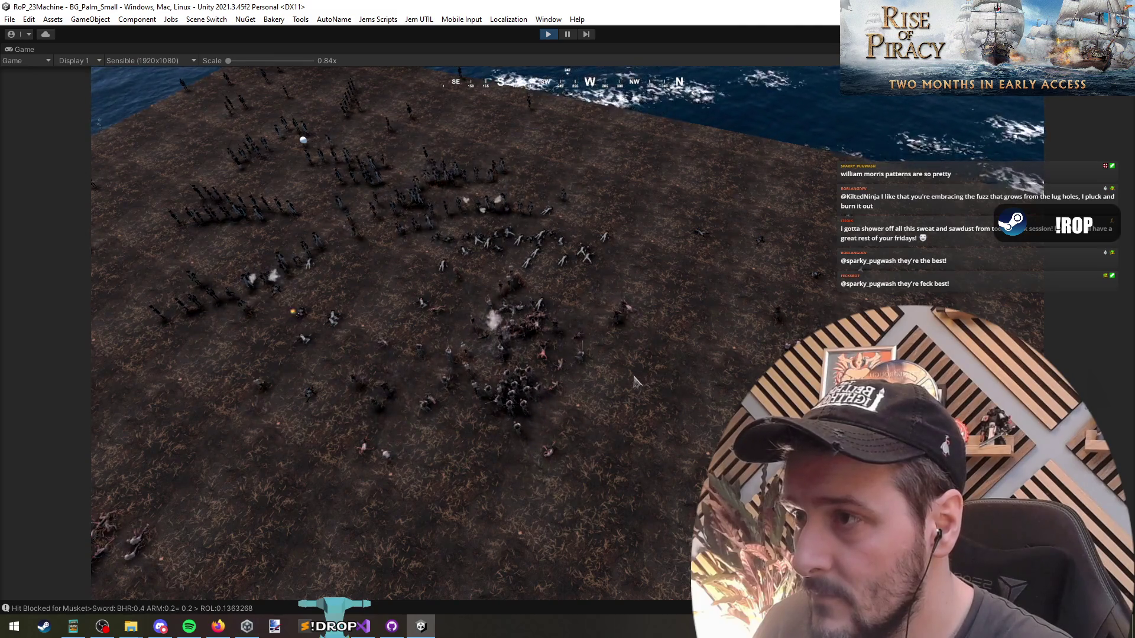
key("w")
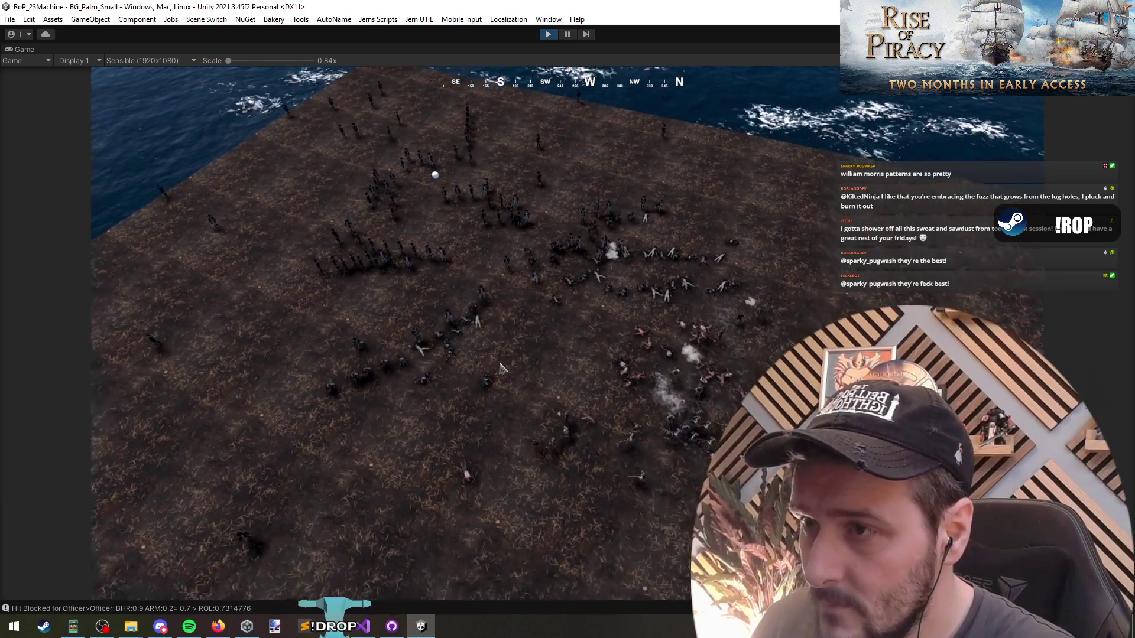
key("ctrl+a")
left_click(520, 338)
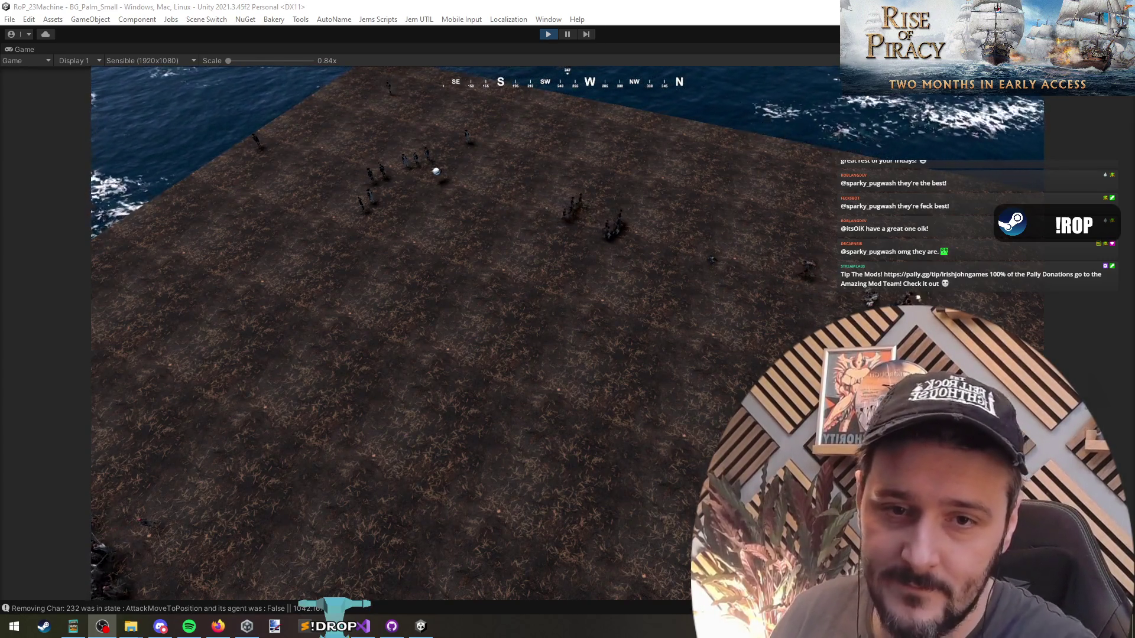
Zoom the game camera out to frame the whole island and its surviving units.
scroll(579, 296, "down", 2)
scroll(579, 296, "down", 5)
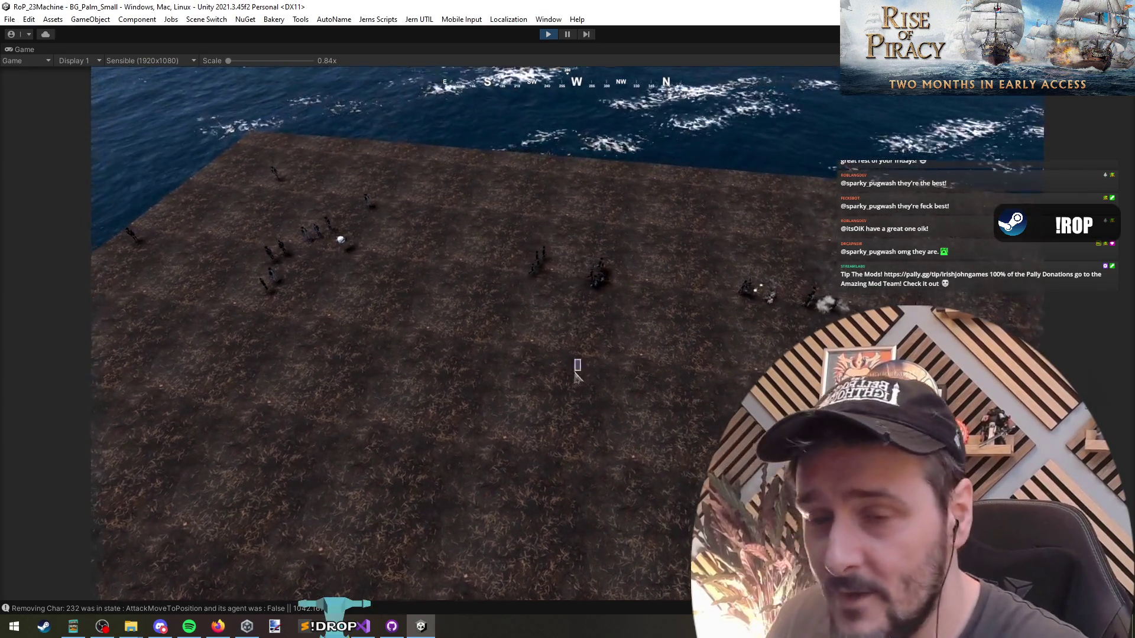
Select the units on the island and order them to regroup at one spot.
key("w")
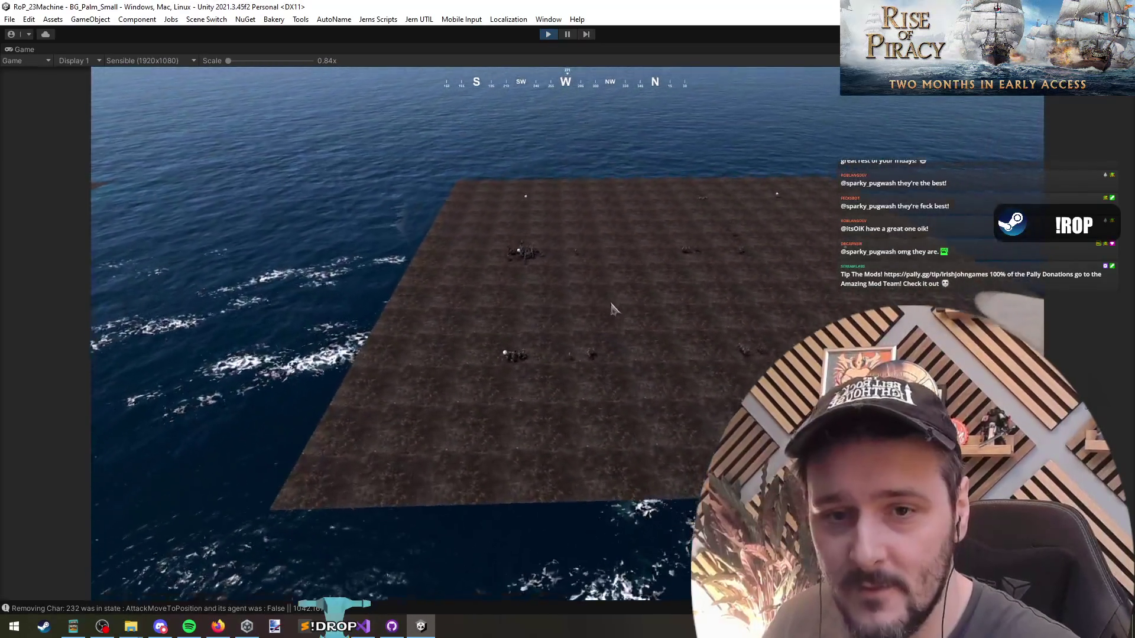
left_click_drag(290, 145, 1058, 480)
right_click(482, 309)
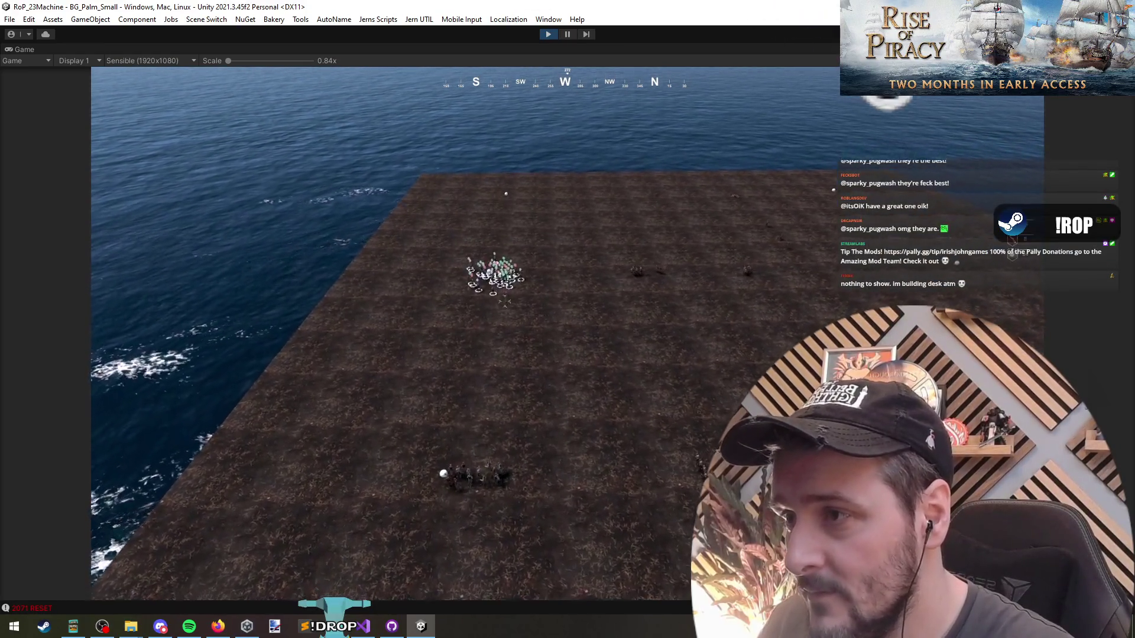
Reselect the lower and middle rows, reposition the camera, and reopen the debug menu.
left_click_drag(342, 224, 836, 543)
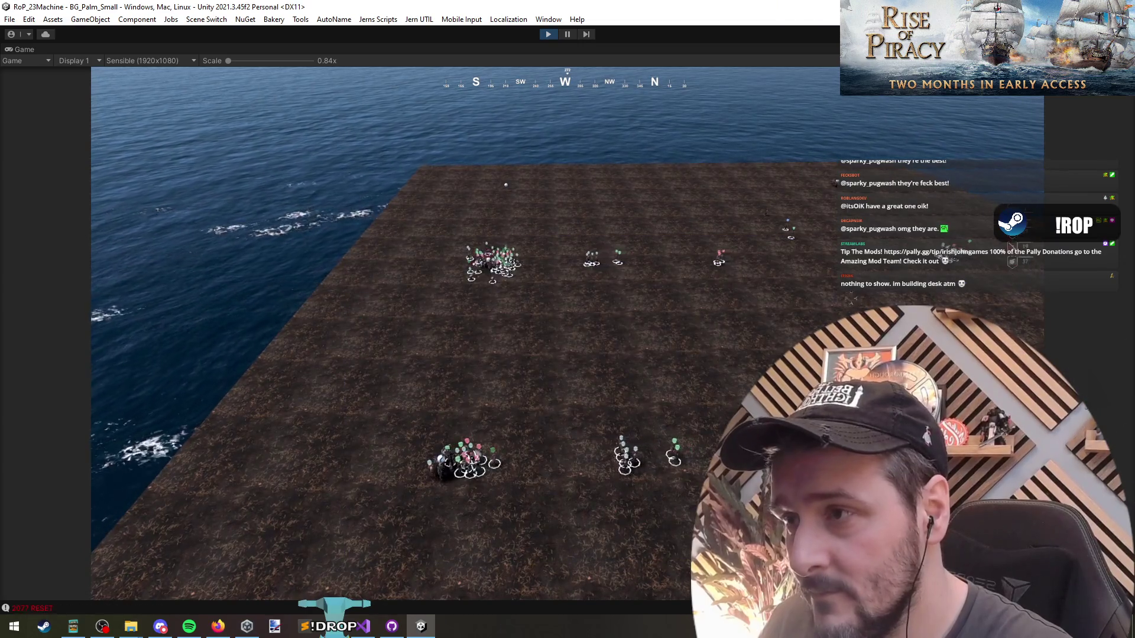
left_click_drag(374, 336, 762, 500)
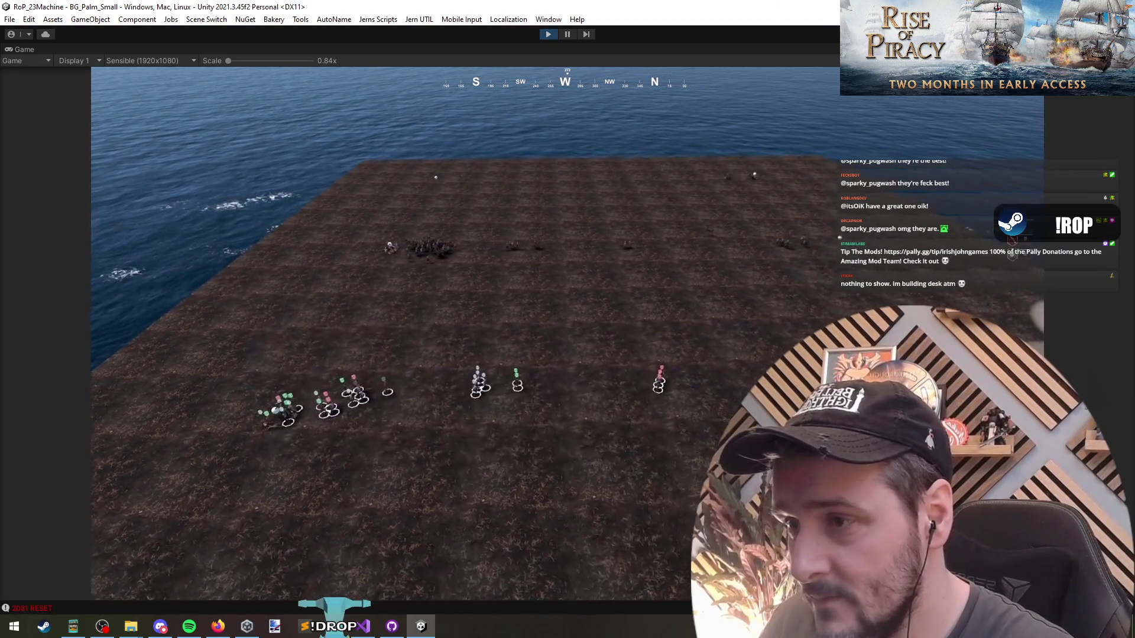
mouse_move(372, 246)
left_mouse_down()
mouse_move(735, 392)
mouse_move(863, 304)
left_mouse_up()
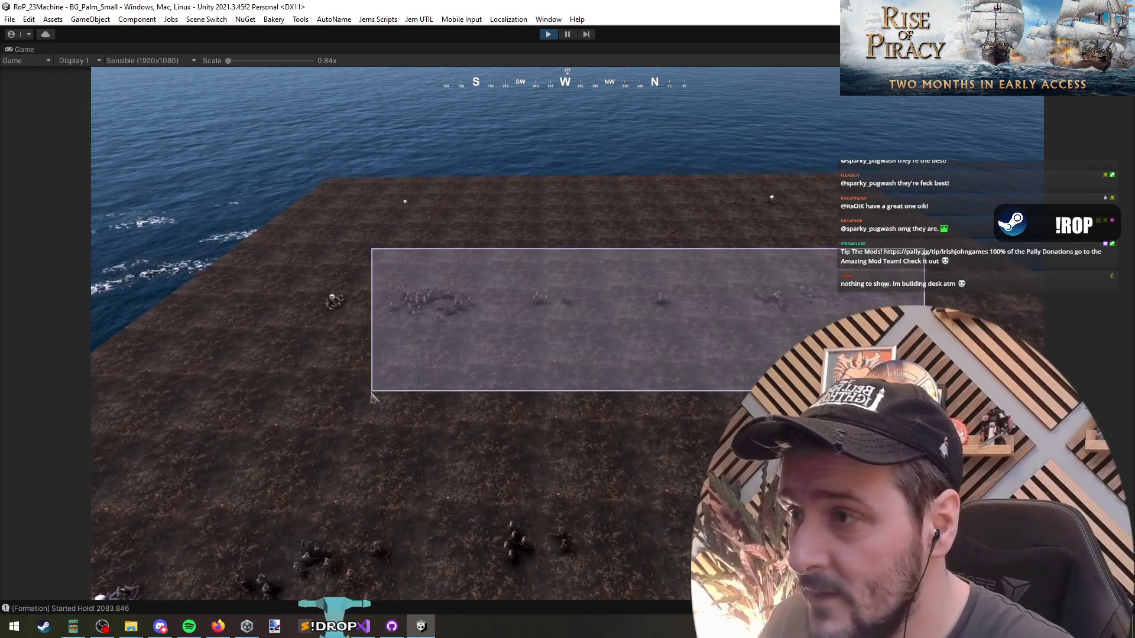
key("a")
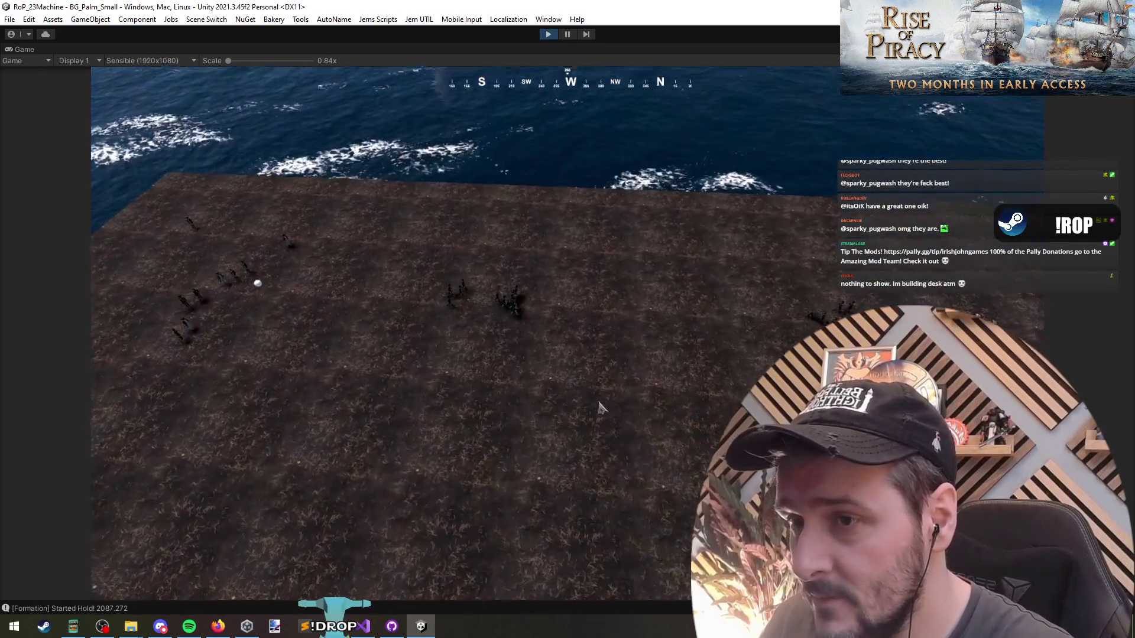
key("w")
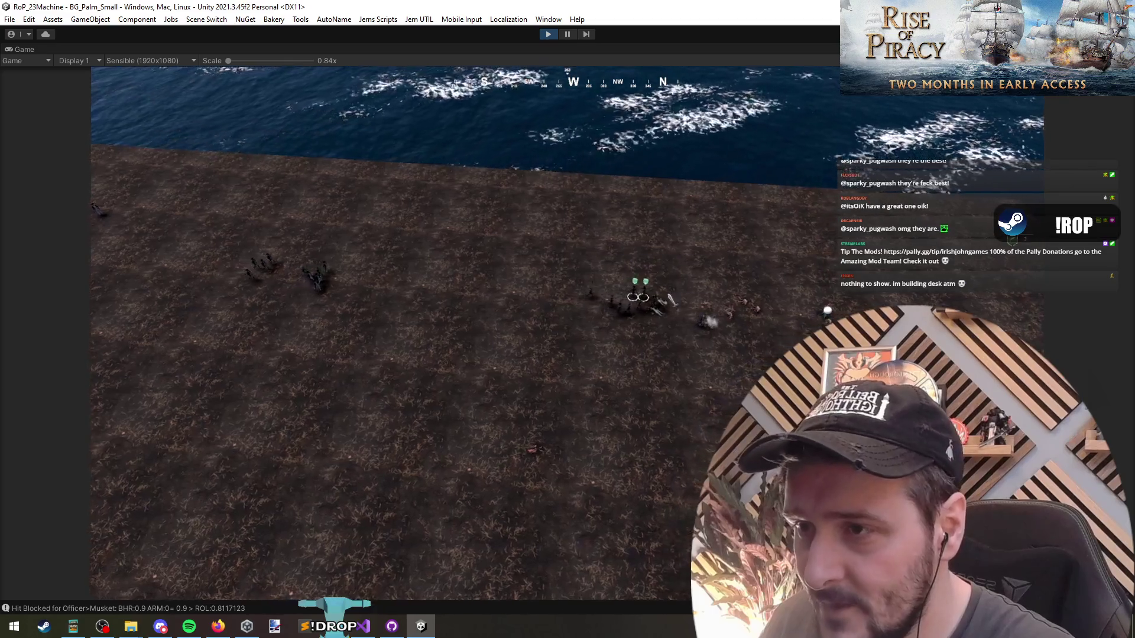
key("s")
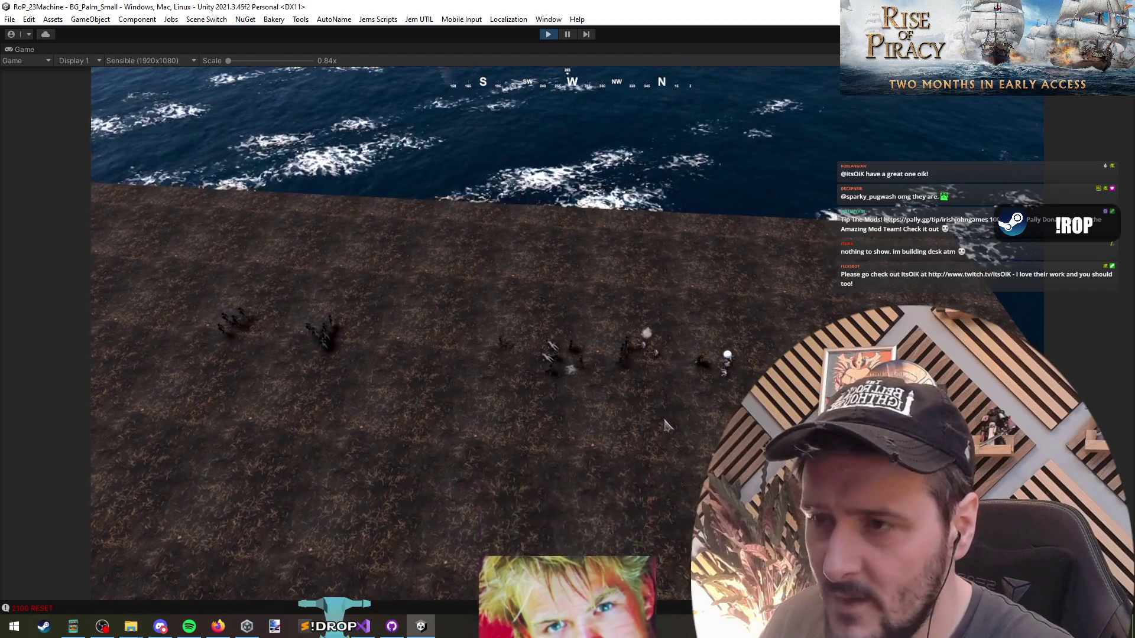
key("grave")
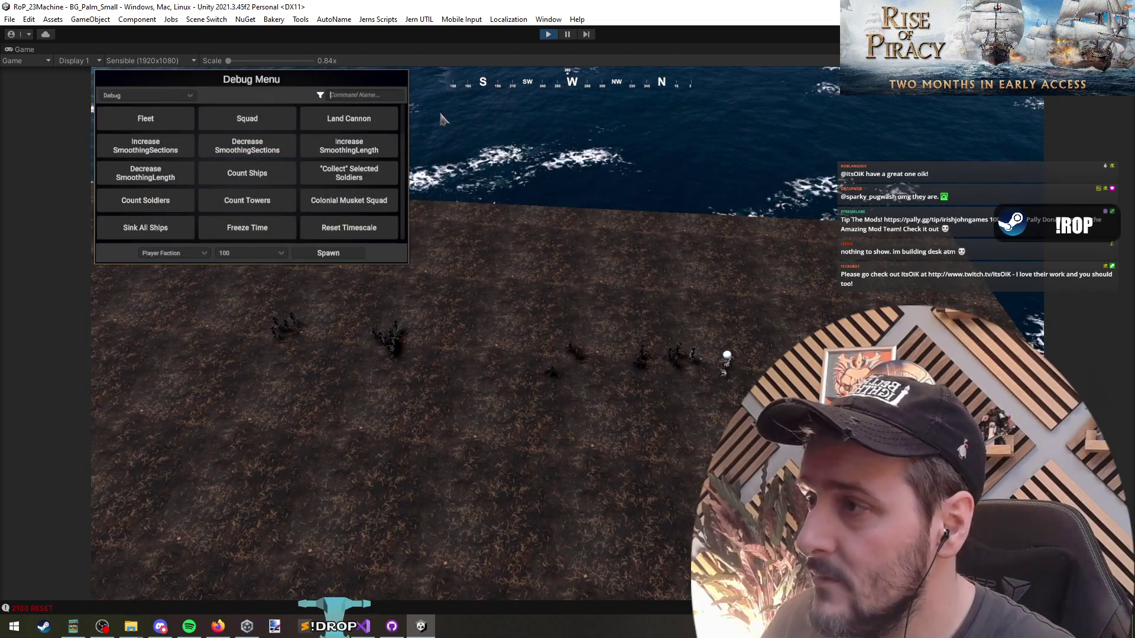
Select and release the central and beach units, then pan the camera across the battle.
scroll(554, 201, "down", 5)
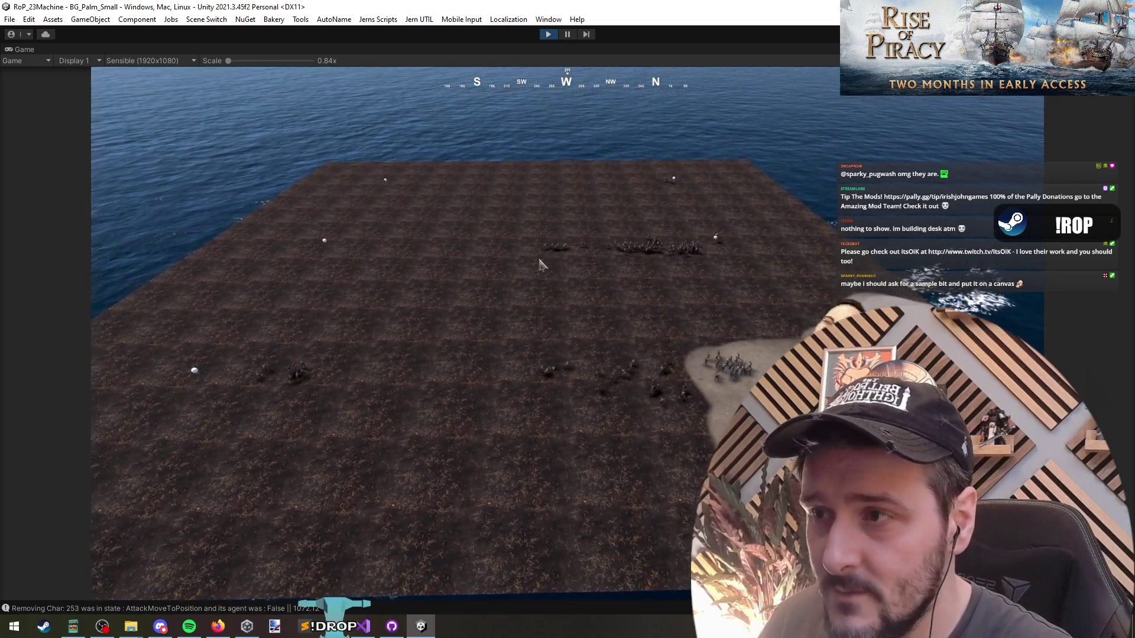
left_click_drag(507, 122, 809, 417)
left_click(676, 267)
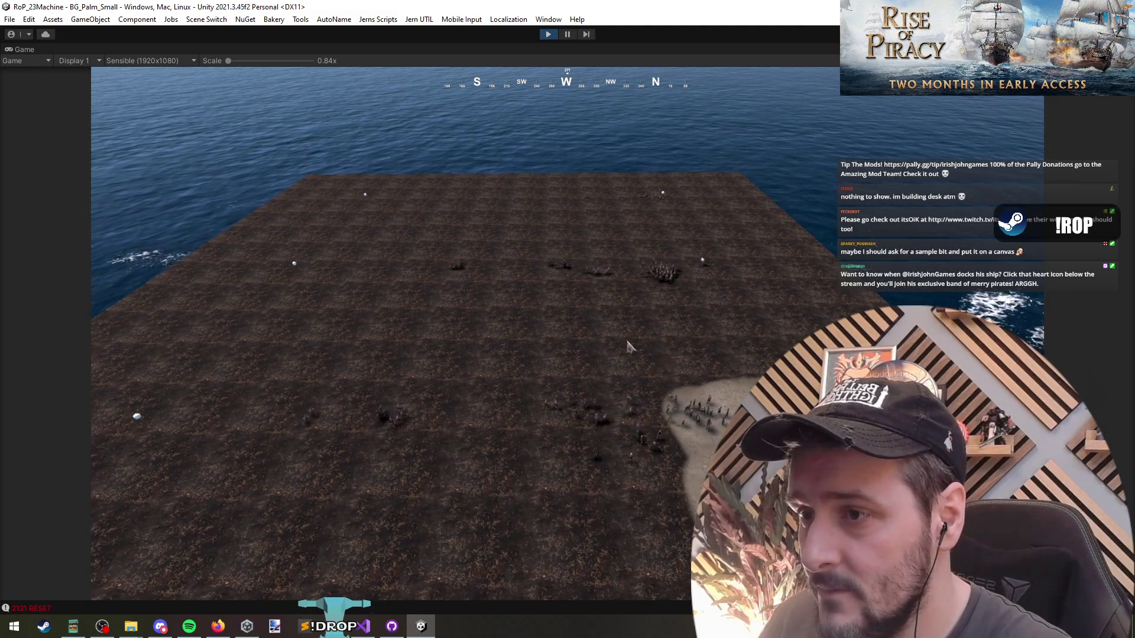
left_click_drag(644, 354, 462, 493)
left_click(460, 494)
scroll(588, 317, "up", 3)
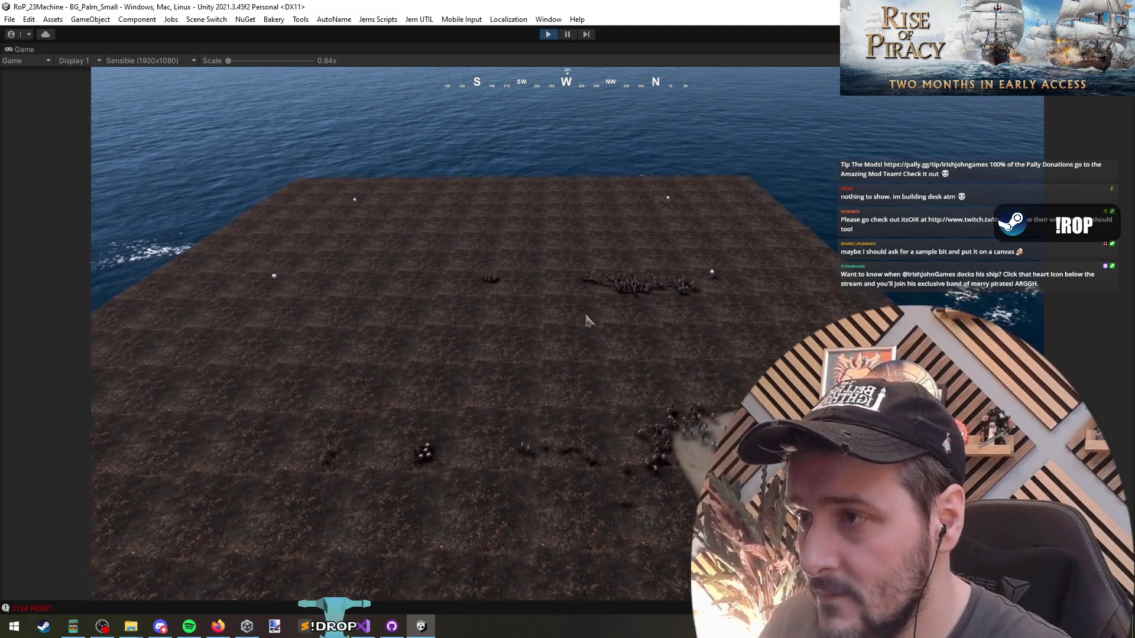
scroll(567, 384, "up", 3)
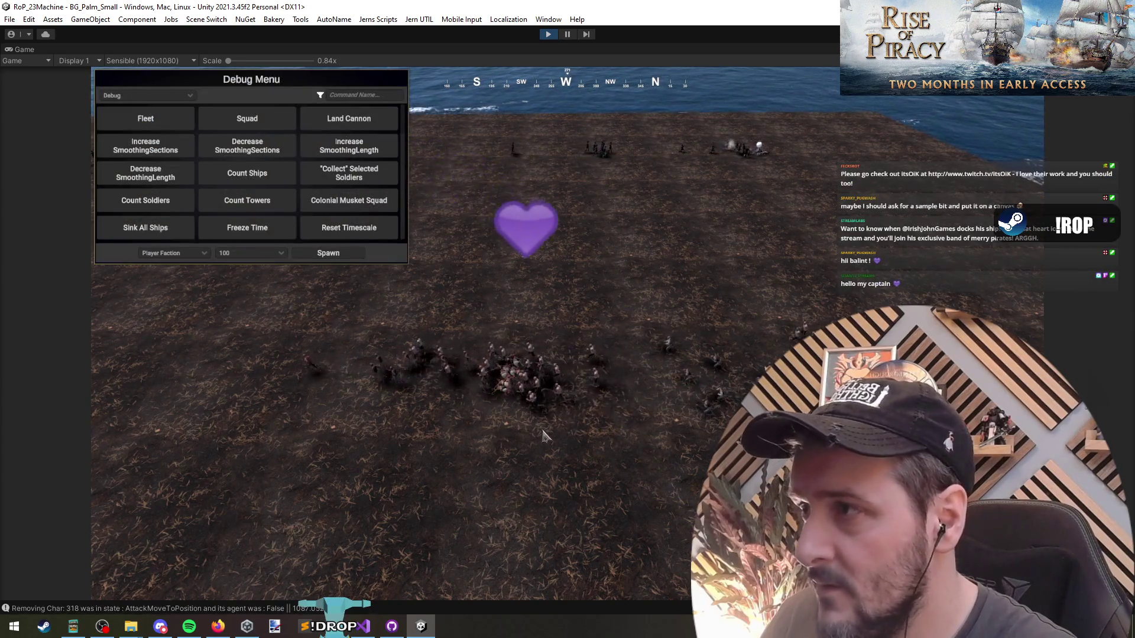
key("a")
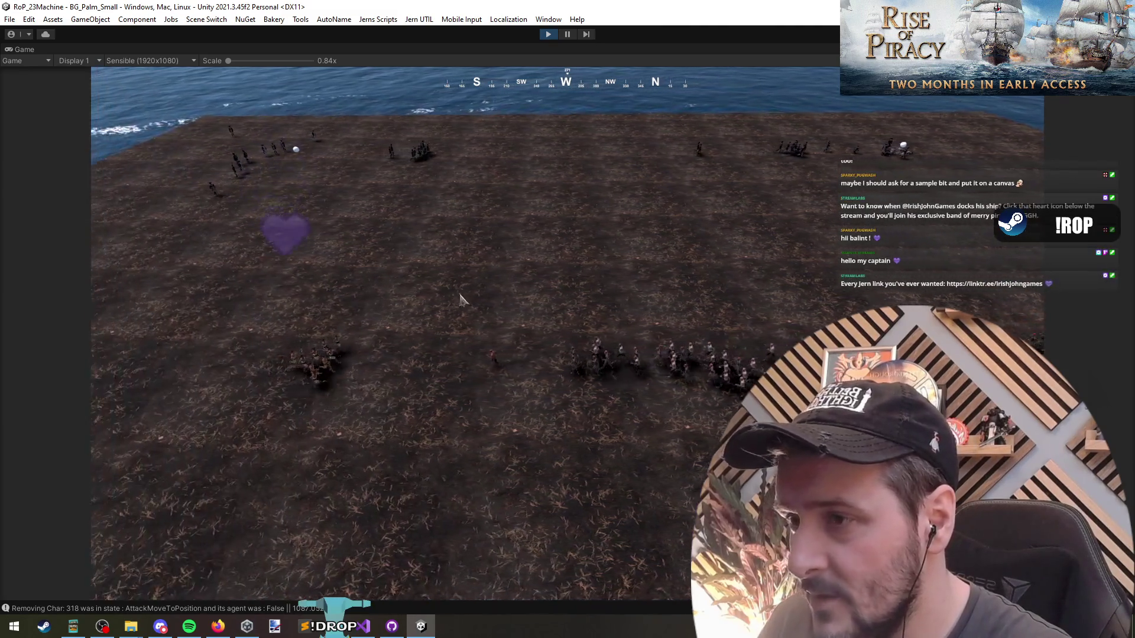
key("w")
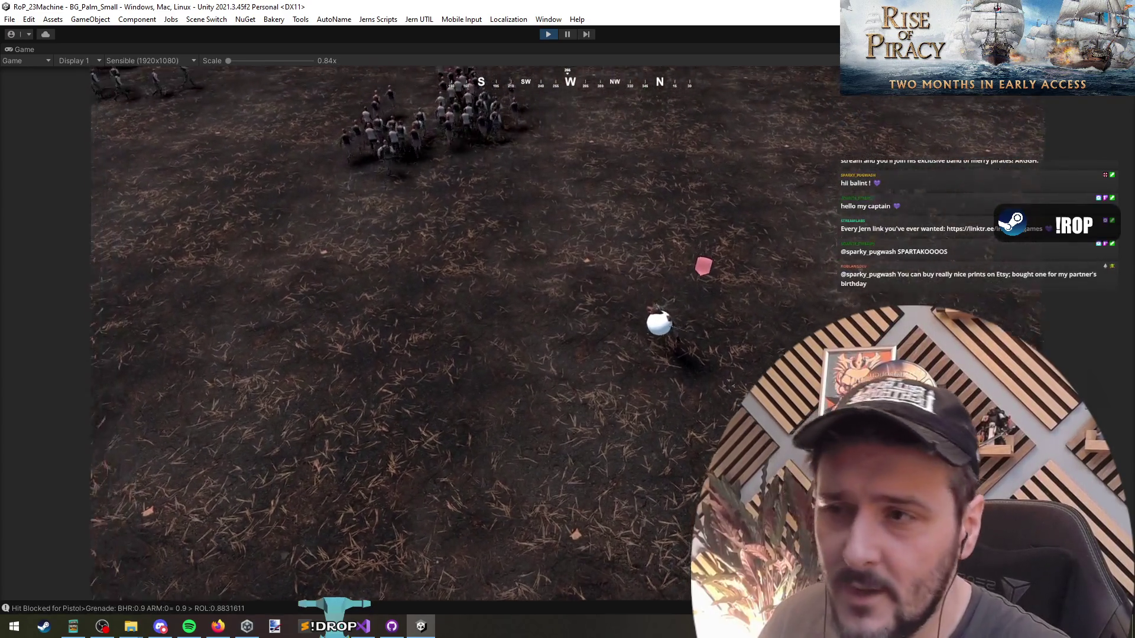
Turn the camera toward the coast and select the group of units on the beach.
key("q")
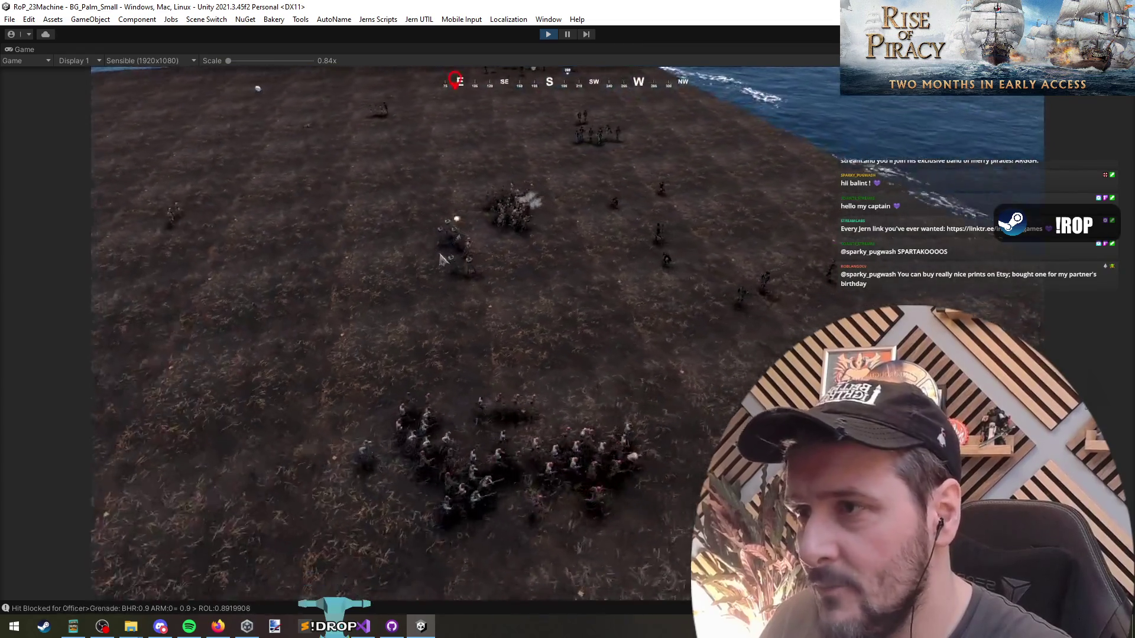
key("e")
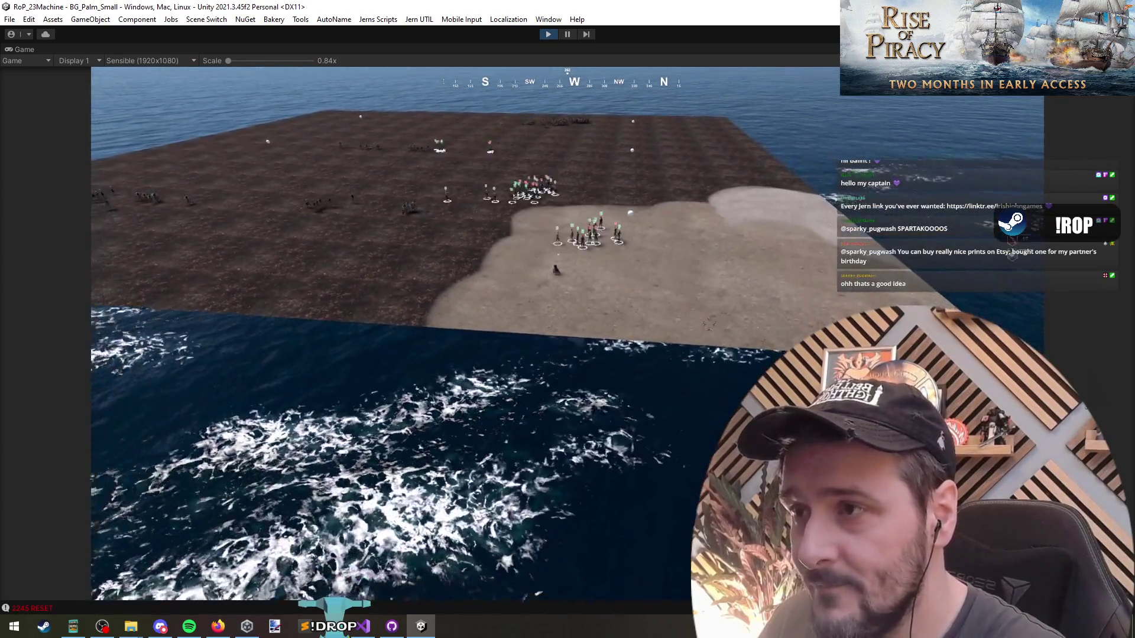
scroll(709, 324, "up", 3)
mouse_move(415, 253)
left_mouse_down()
mouse_move(555, 380)
mouse_move(730, 477)
mouse_move(699, 418)
mouse_move(441, 218)
left_mouse_up()
scroll(332, 274, "down", 5)
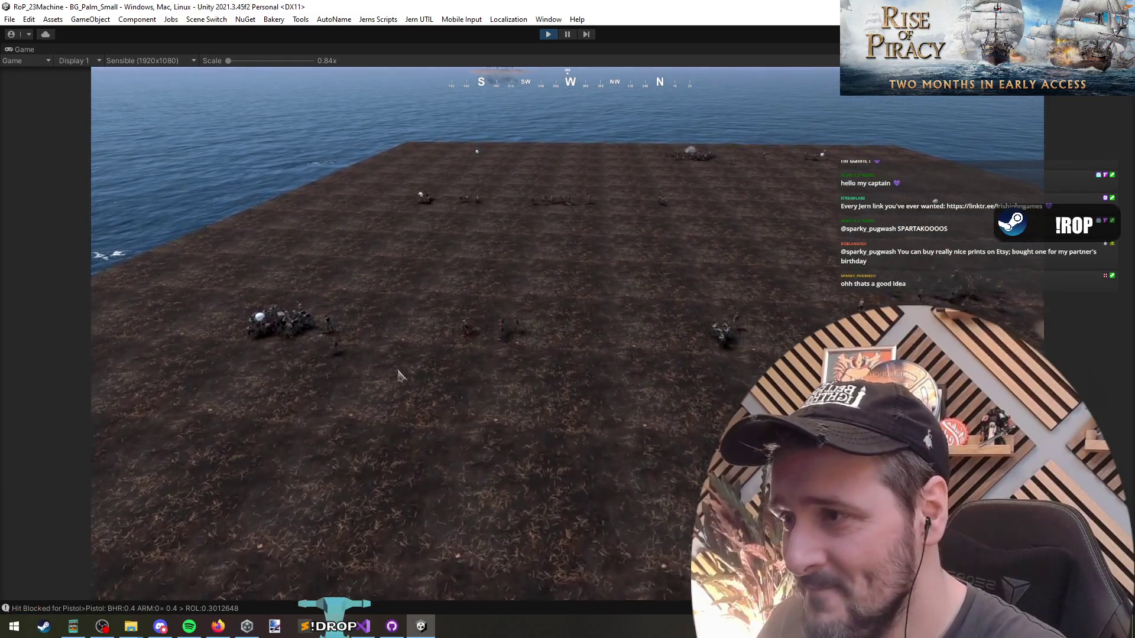
scroll(398, 373, "up", 2)
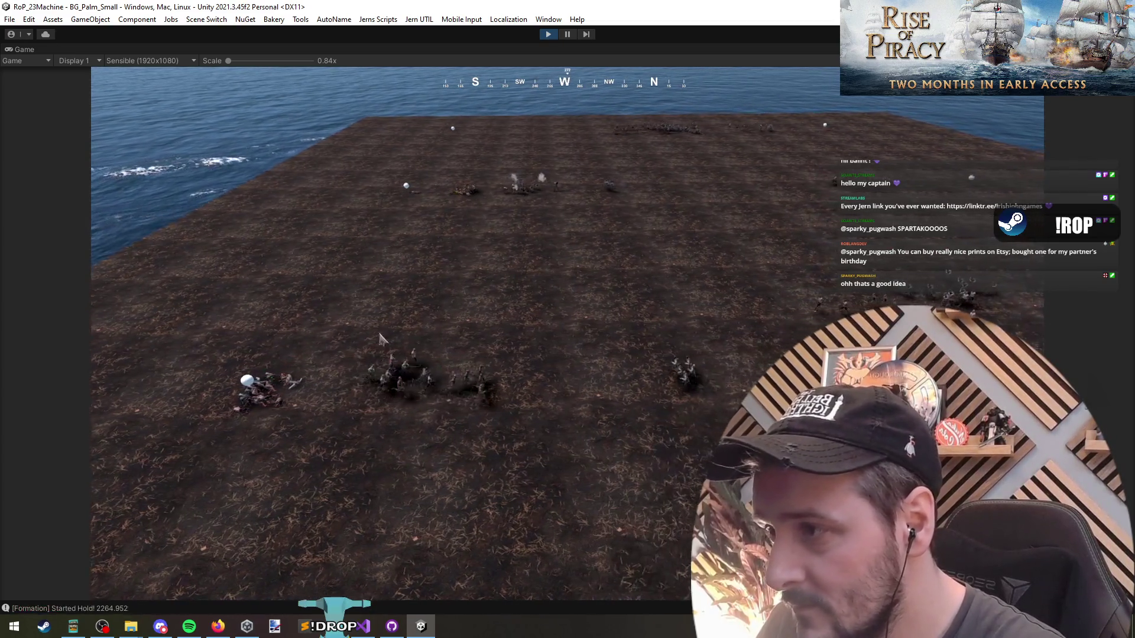
Deselect the units, pan forward over the field, and stop play mode.
left_click(516, 367)
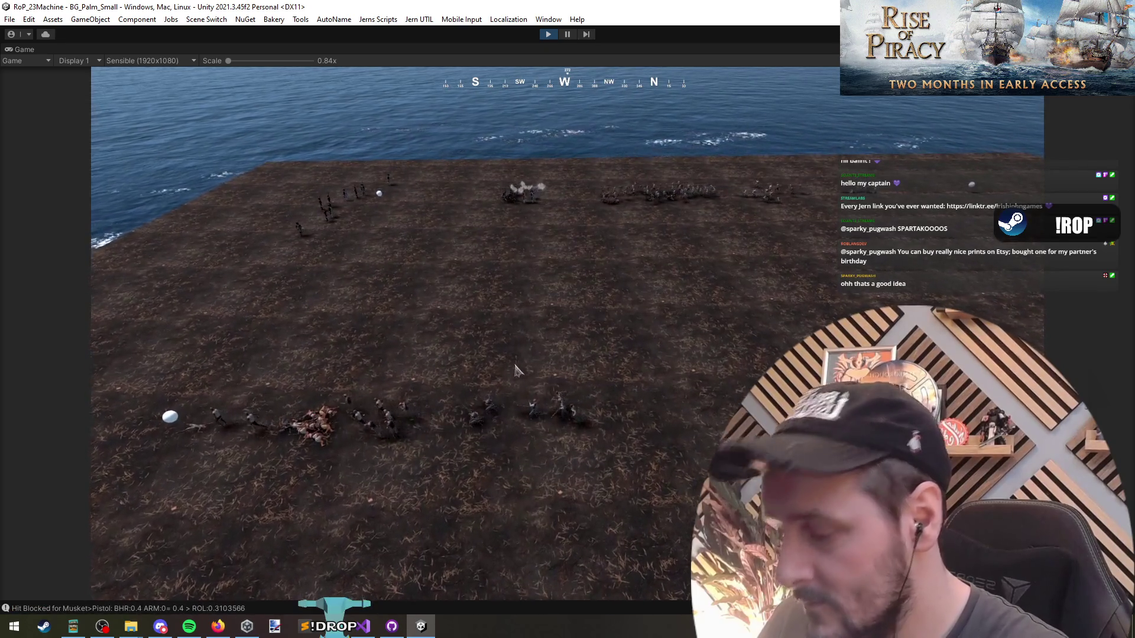
scroll(516, 363, "down", 3)
key("w")
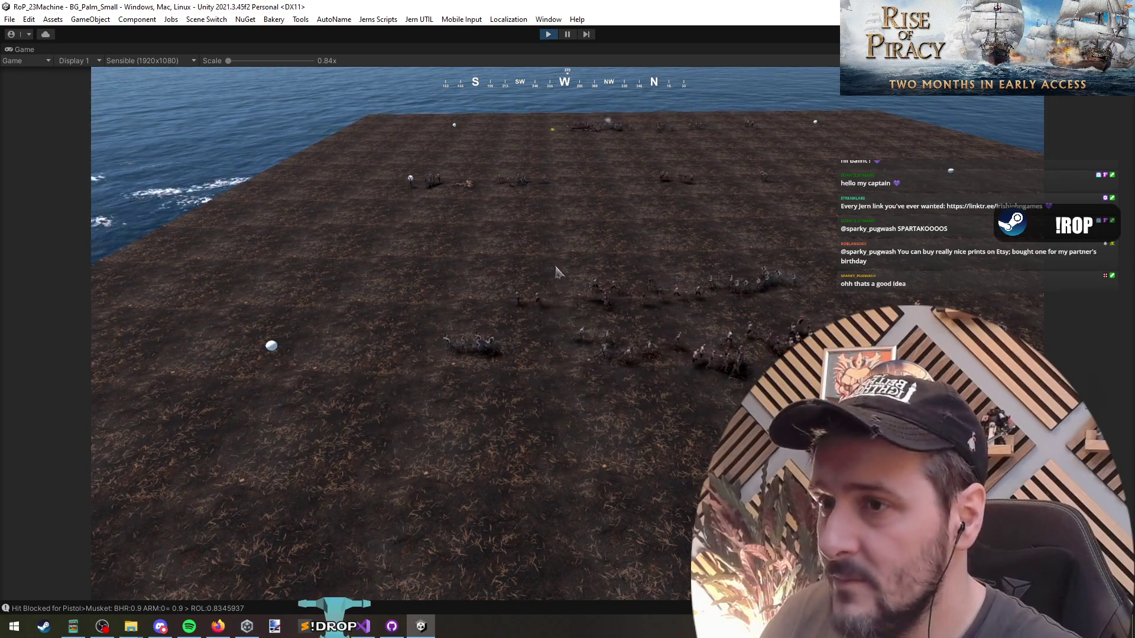
left_click(548, 33)
In the spawn controller's Update method, add an if block on line 83 testing the digit5Key pressed condition.
left_click(376, 626)
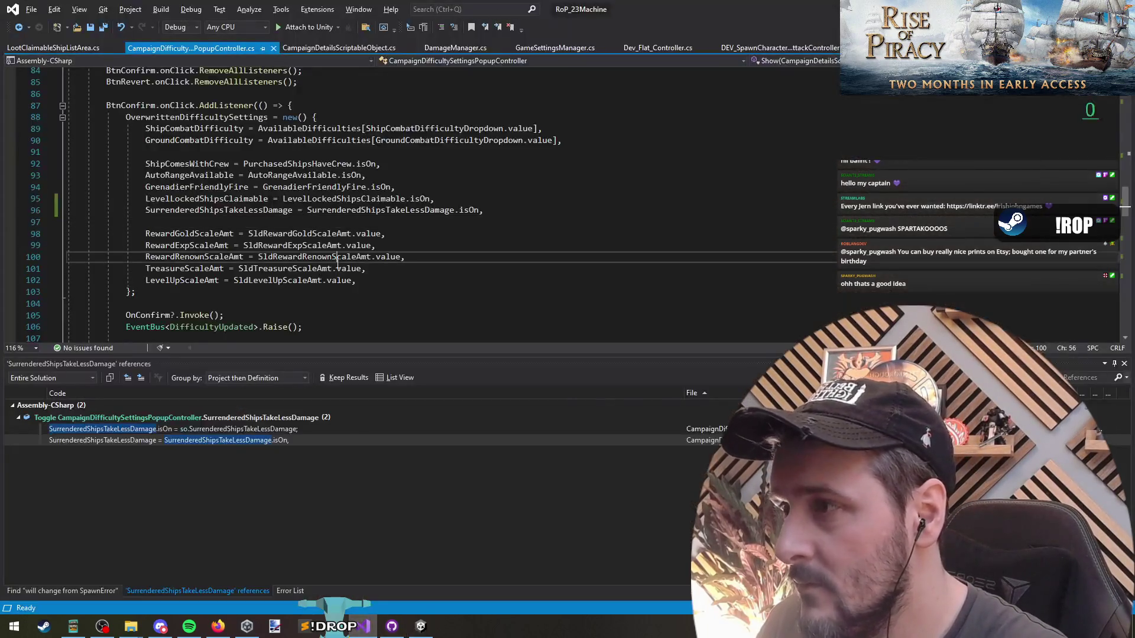
key("ctrl+Tab")
key("ctrl+Tab")
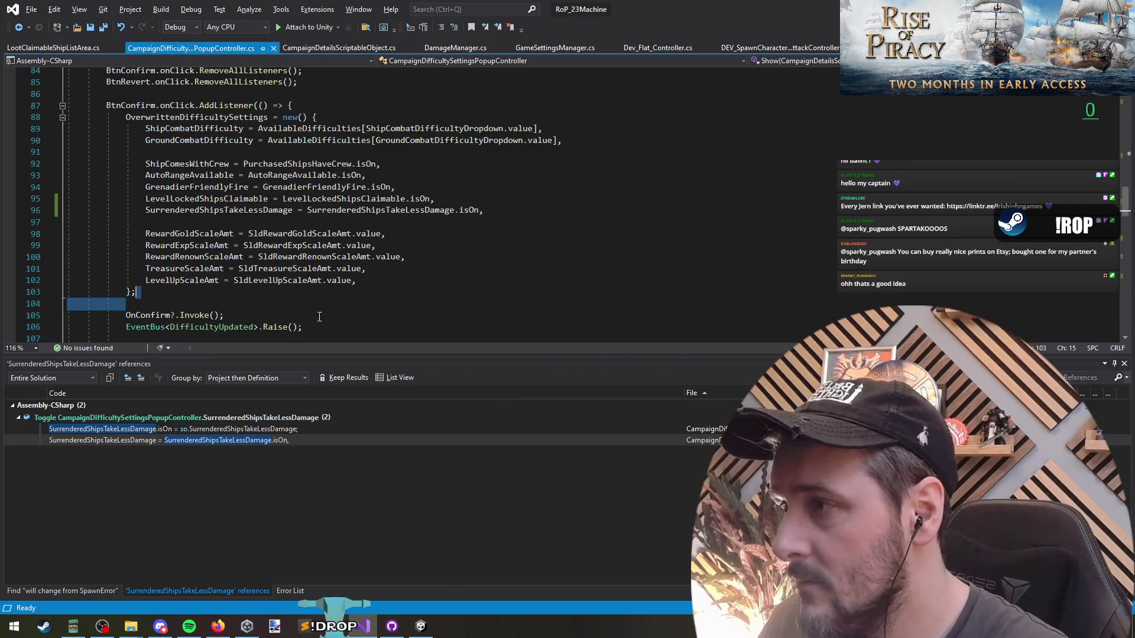
key("ctrl+Tab")
key("ctrl+Tab")
key("ctrl+Tab")
key("ctrl+Tab")
key("ctrl+Tab")
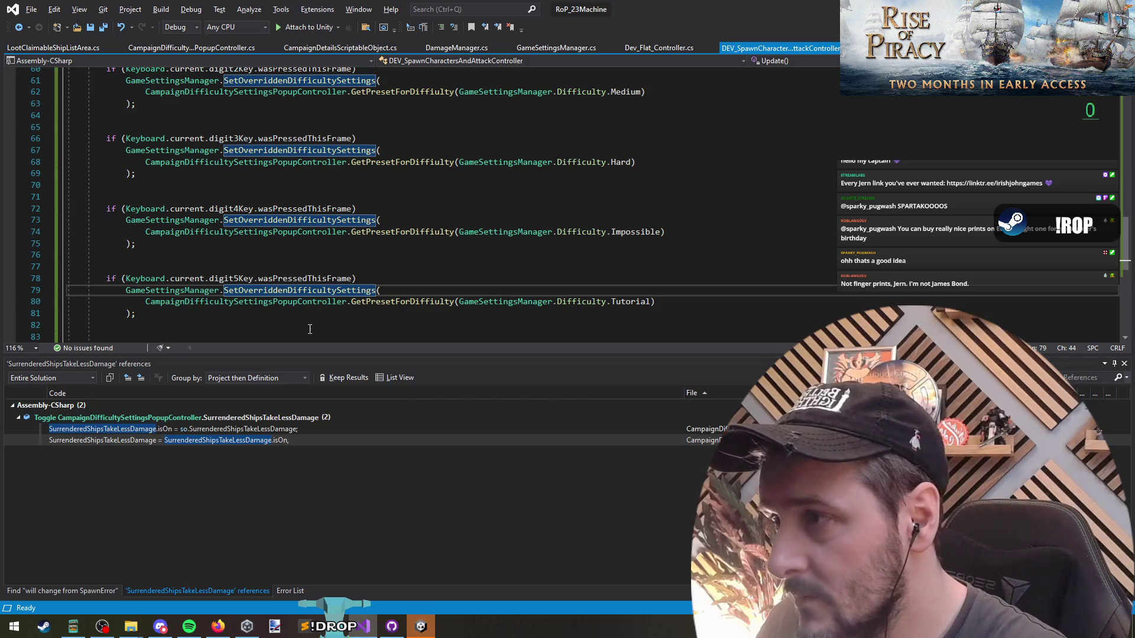
scroll(284, 320, "down", 5)
scroll(237, 307, "up", 4)
left_click(199, 311)
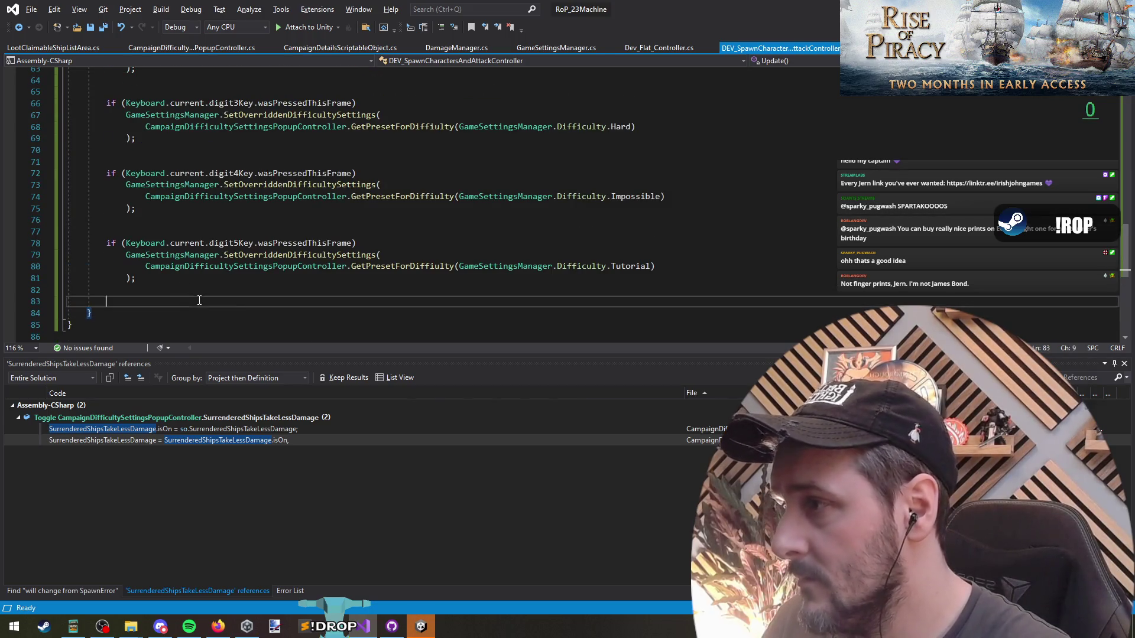
left_click(199, 300)
type("if(")
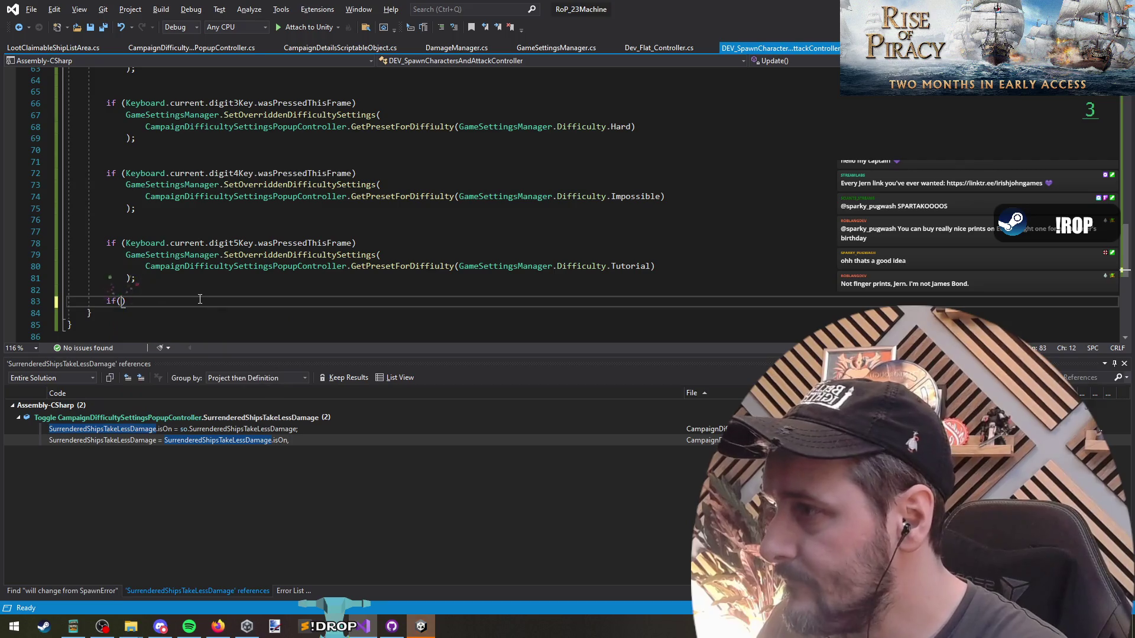
key("Up")
key("Up")
key("Up")
key("Up")
key("Up")
key("Down")
key("Down")
key("Down")
key("Down")
key("Down")
key("End")
type("(Keyboard.current.digit5Key.wasPressedThisFrame)")
type("{")
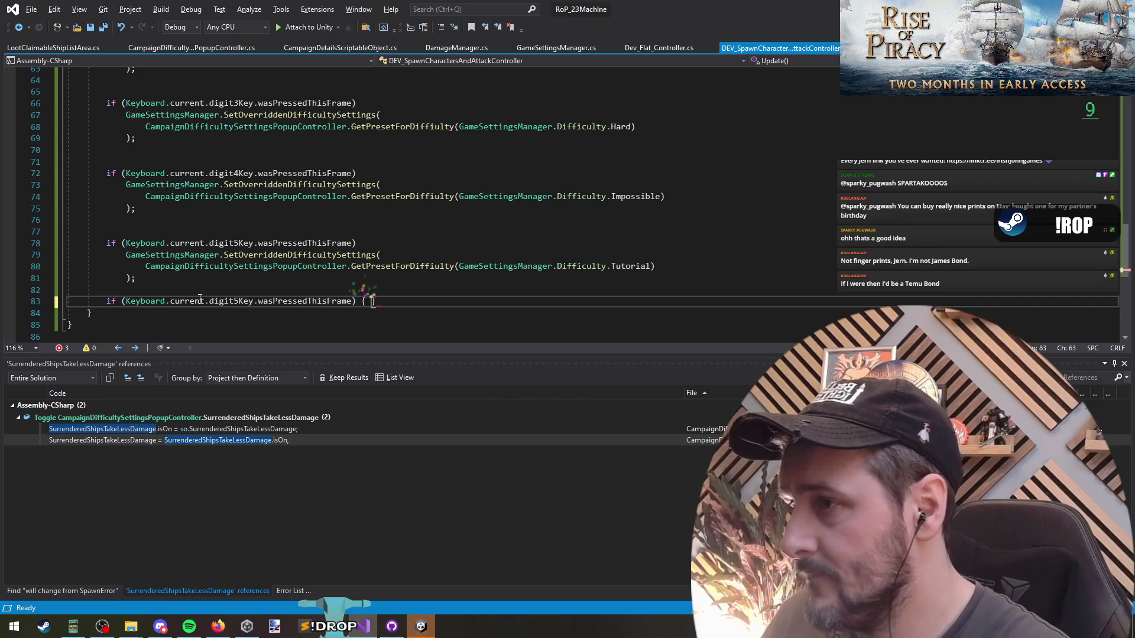
key("Return")
Copy the AddNotification statement from GameSettingsManager's SetOverriddenDifficultySettings definition.
key("Up")
key("Up")
key("Up")
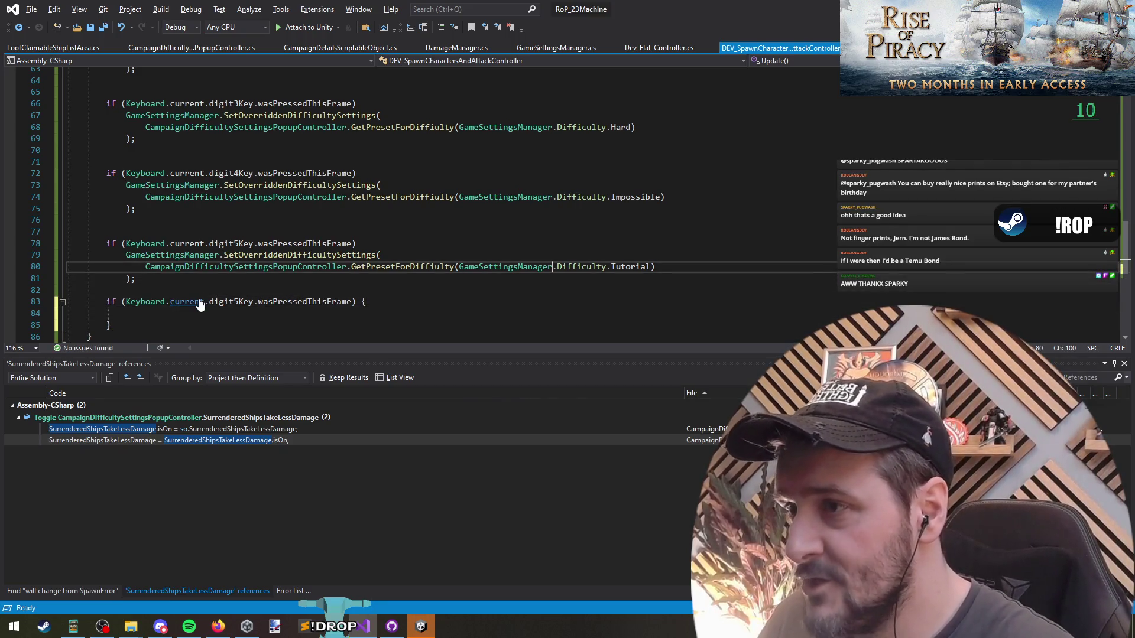
key("ctrl+Left")
key("ctrl+Left")
key("ctrl+Left")
key("F12")
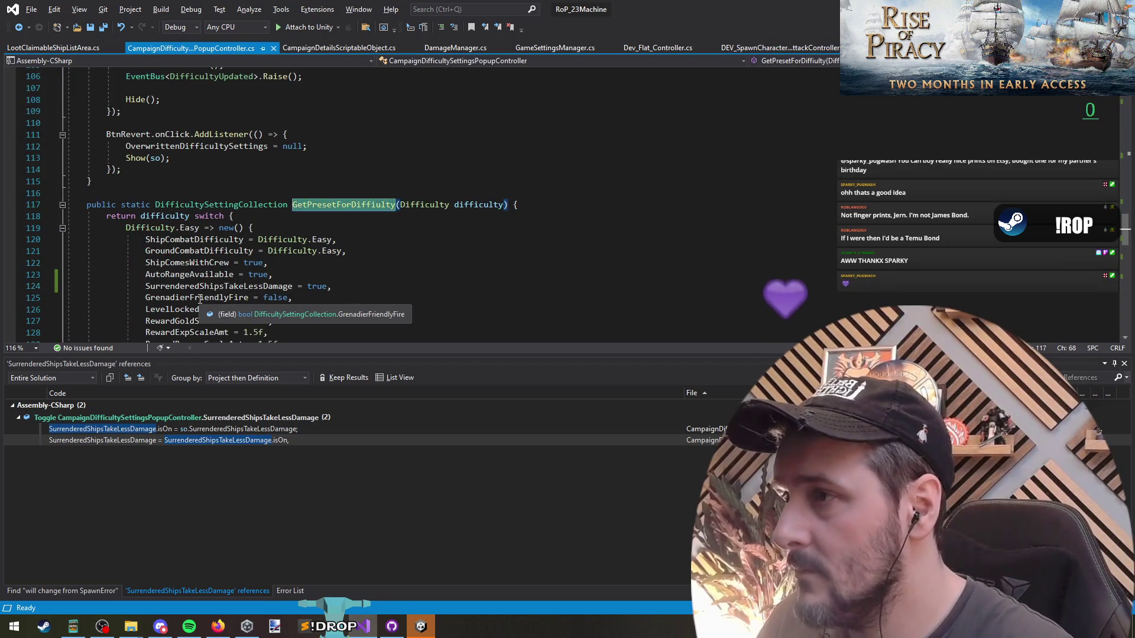
key("ctrl+minus")
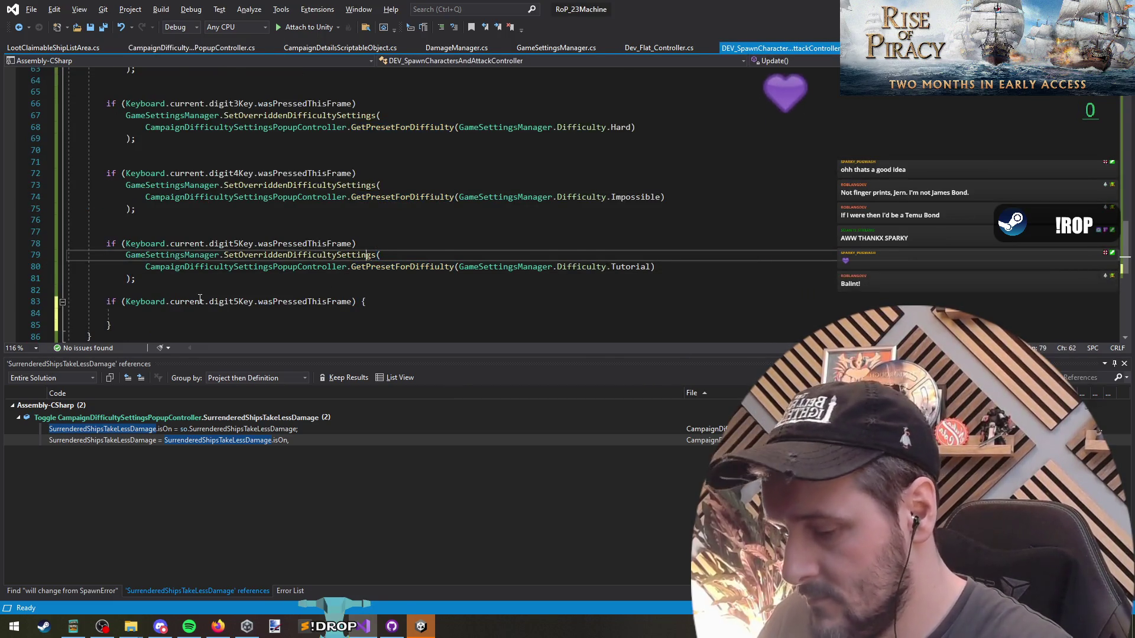
key("F12")
key("Down")
key("Down")
key("Down")
key("End")
key("shift+Home")
key("ctrl+c")
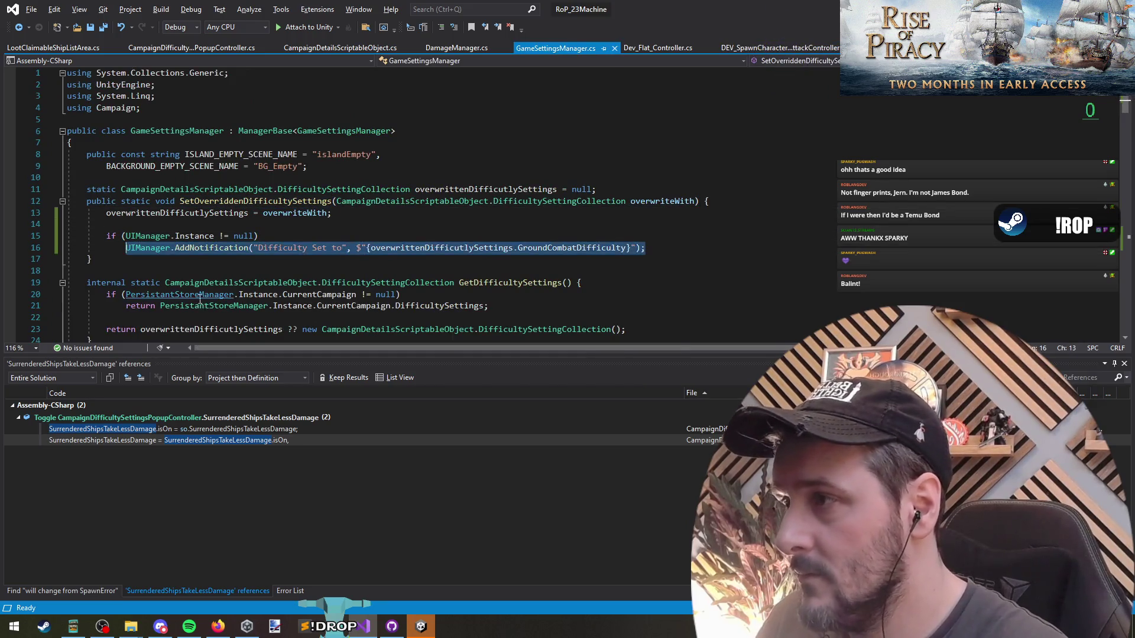
Paste the notification call into the new block, retitled 'Spawn Characters & Fight' with message 'Resetting'.
key("ctrl+minus")
key("ctrl+v")
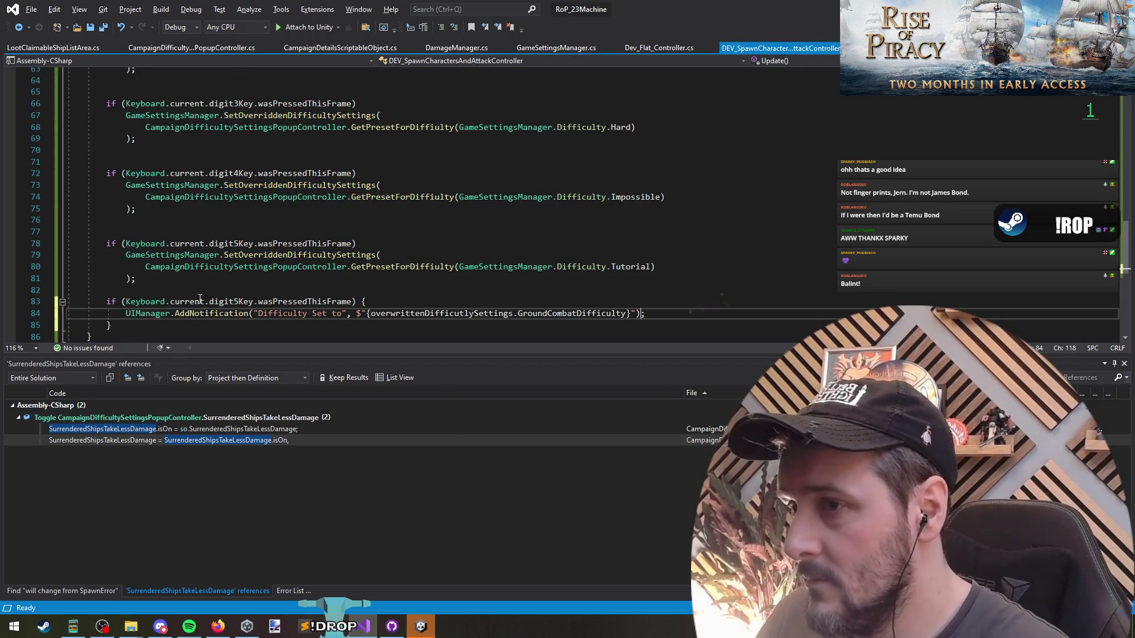
key("ctrl+shift+Left")
key("ctrl+shift+Left")
key("ctrl+shift+Left")
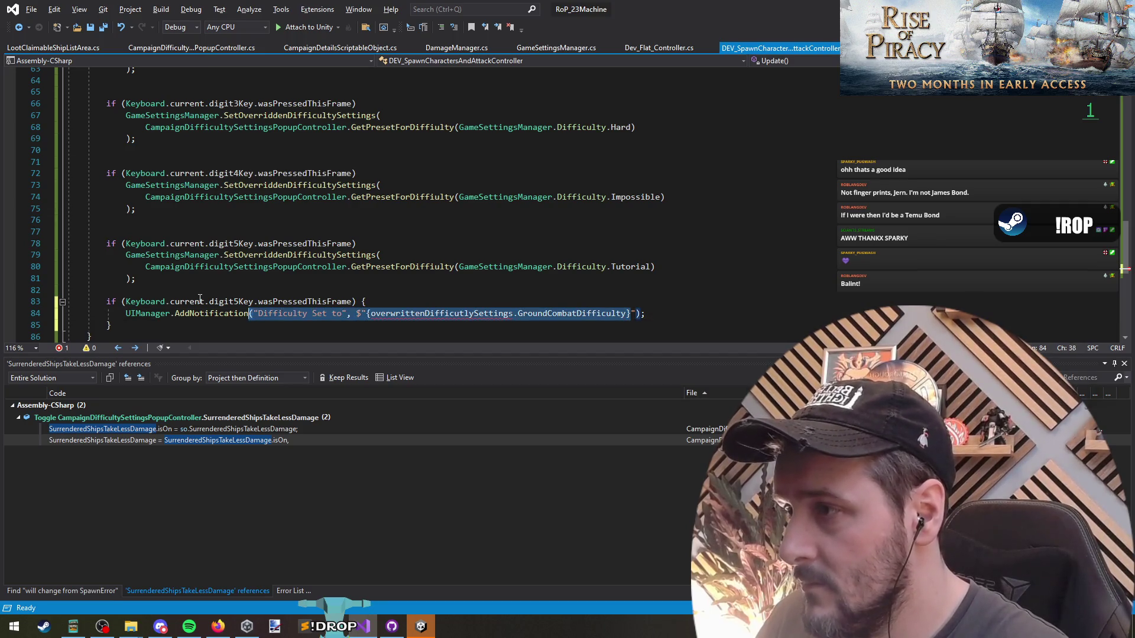
key("ctrl+shift+Right")
key("ctrl+shift+Right")
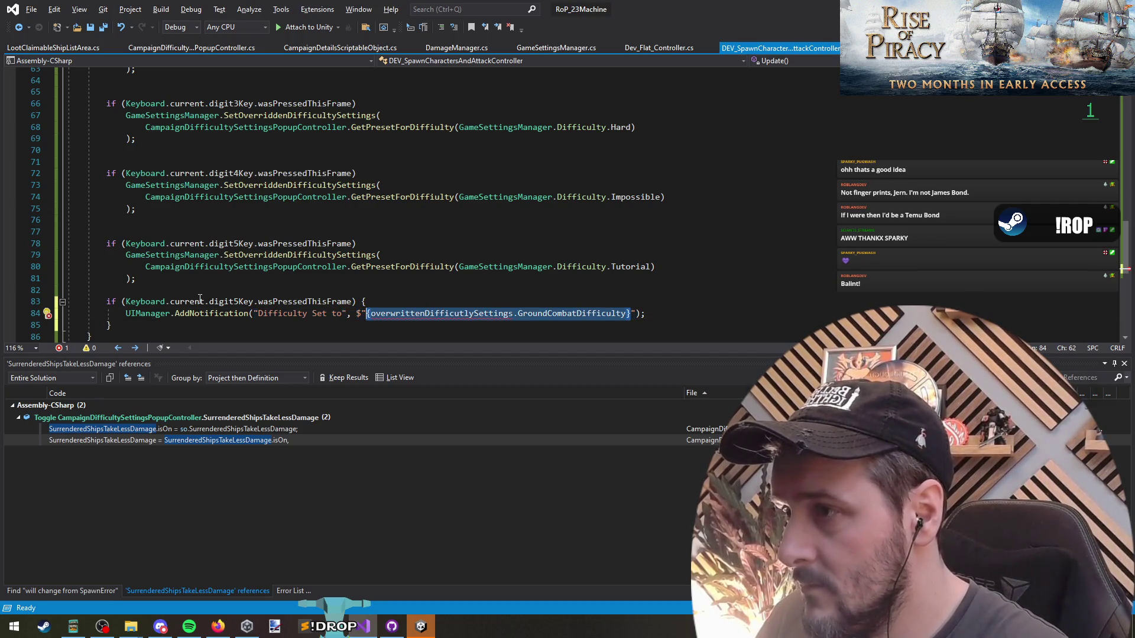
type("Resetting")
key("ctrl+Left")
key("ctrl+Left")
key("ctrl+Left")
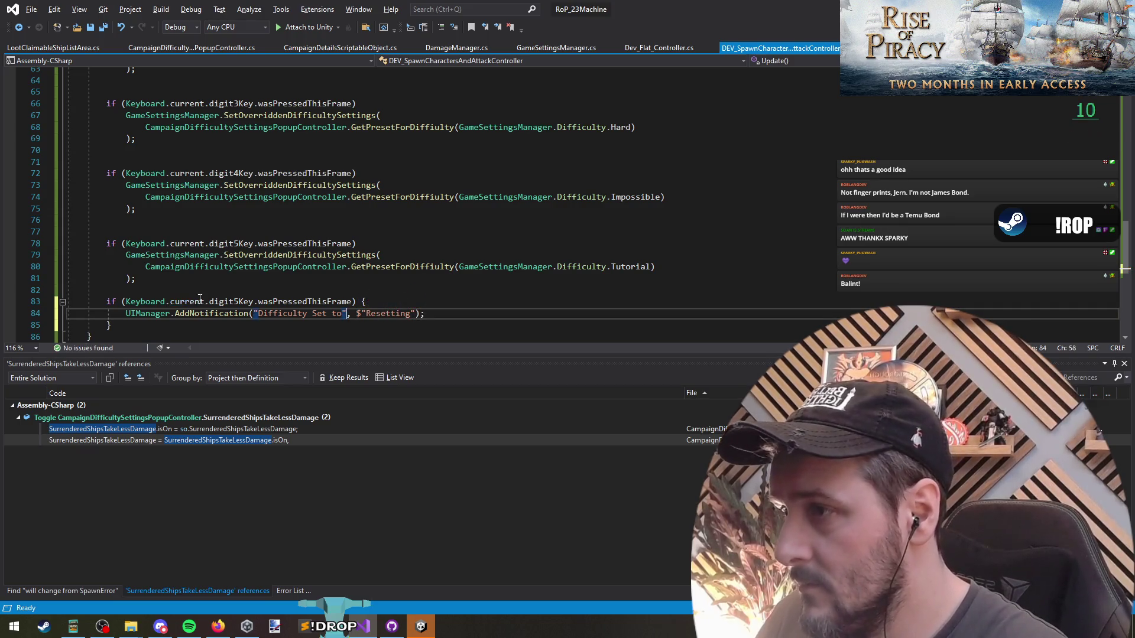
key("ctrl+shift+Left")
key("ctrl+shift+Left")
key("ctrl+shift+Left")
type("Spawn")
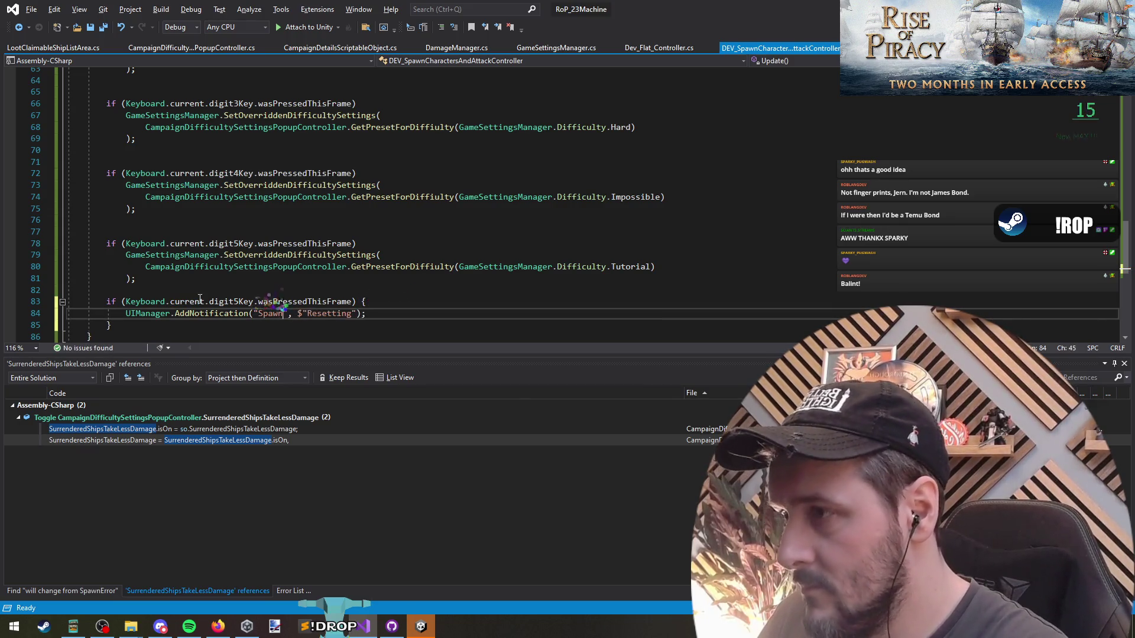
type(" Characters ")
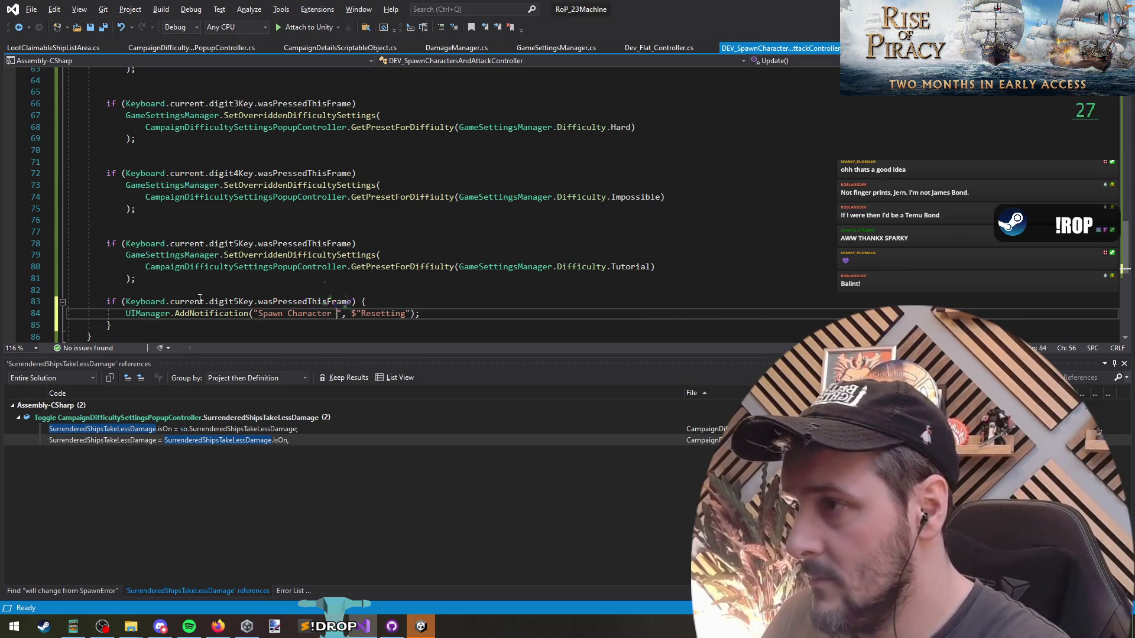
type("& Fight")
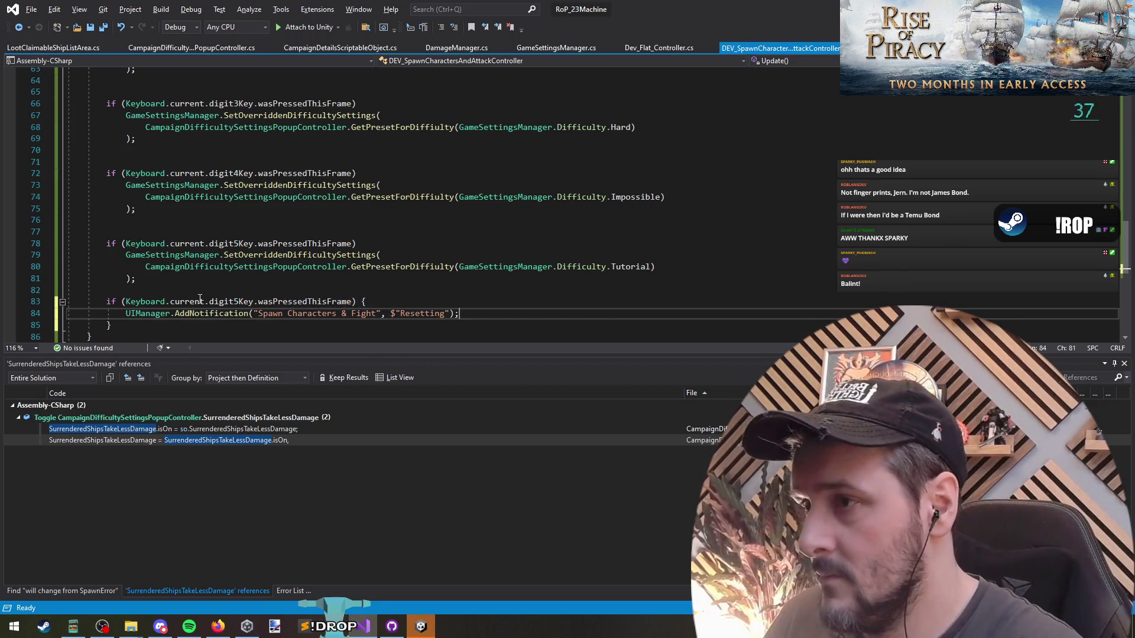
left_click(198, 284)
left_click(556, 314)
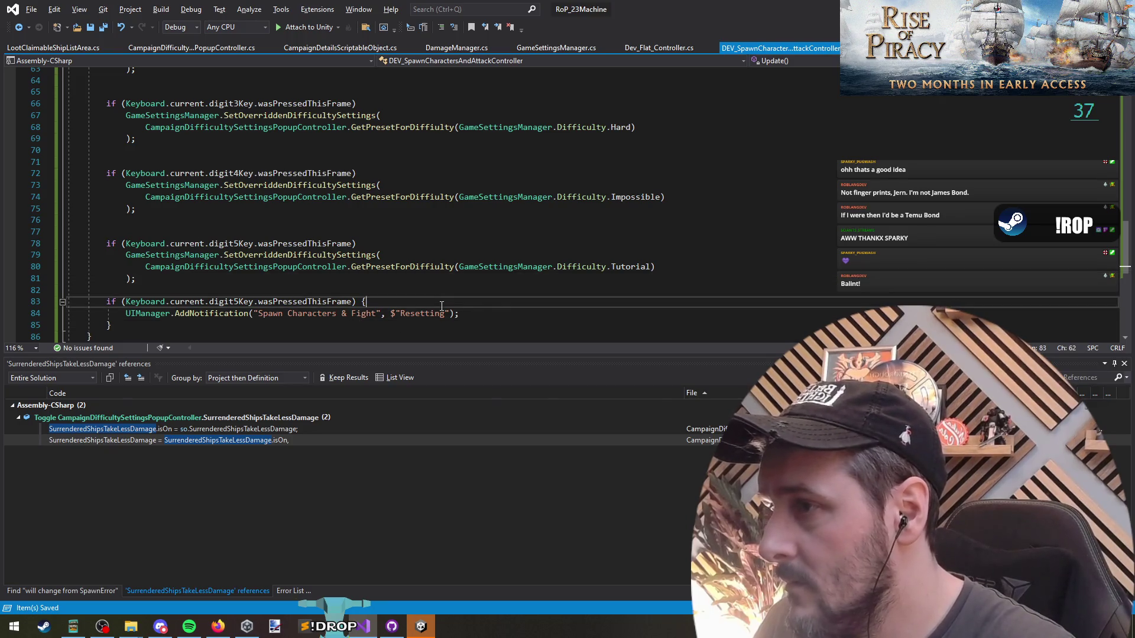
key("Return")
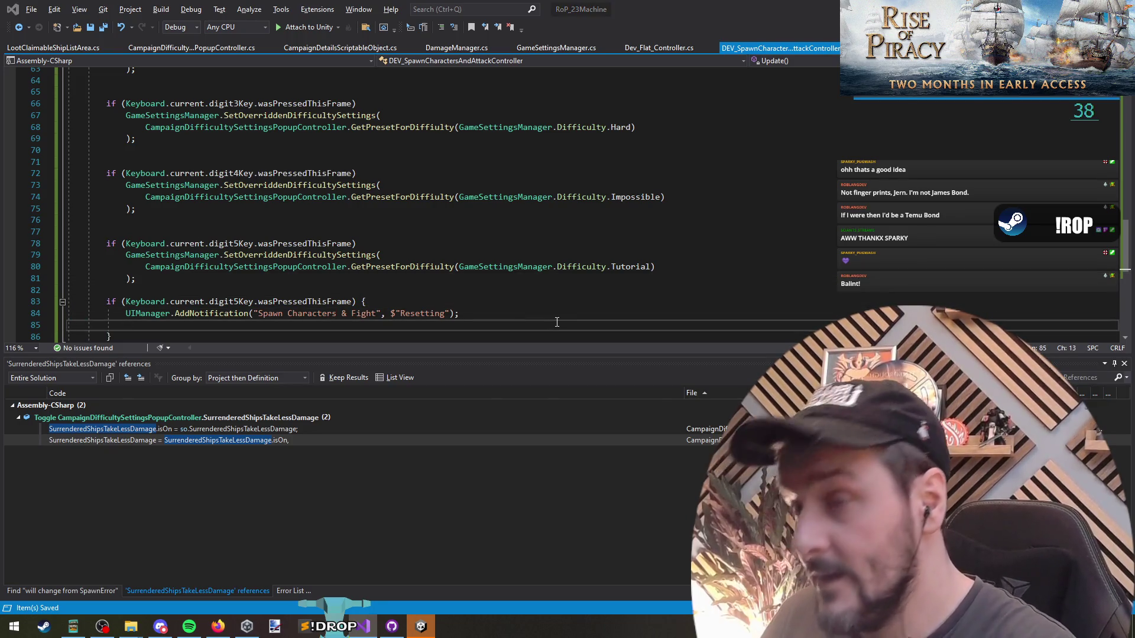
From the spawn controller script, search the solution for 'sandbox' and open SandboxOptionsR2.cs.
key("ctrl+Tab")
key("ctrl+Tab")
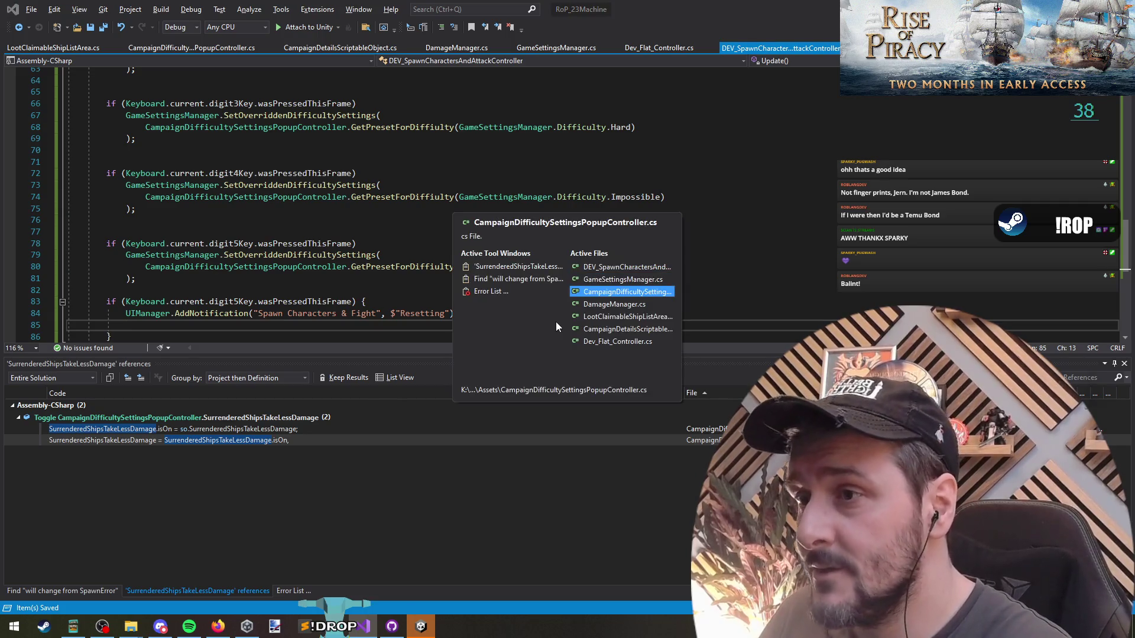
key("ctrl+Tab")
key("ctrl+Tab")
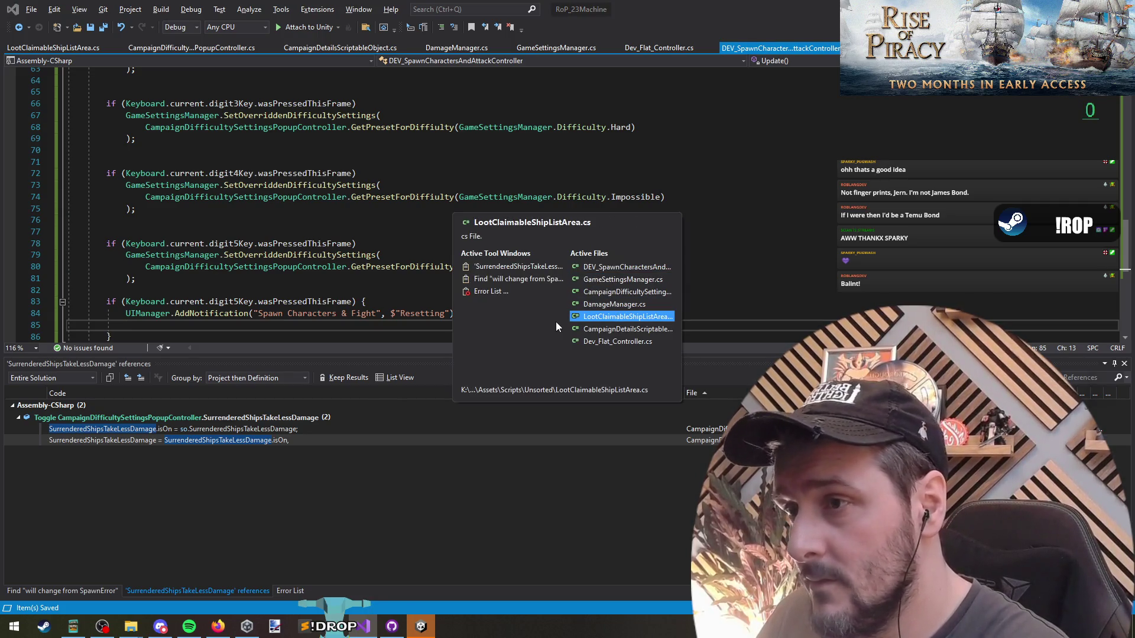
key("ctrl+Tab")
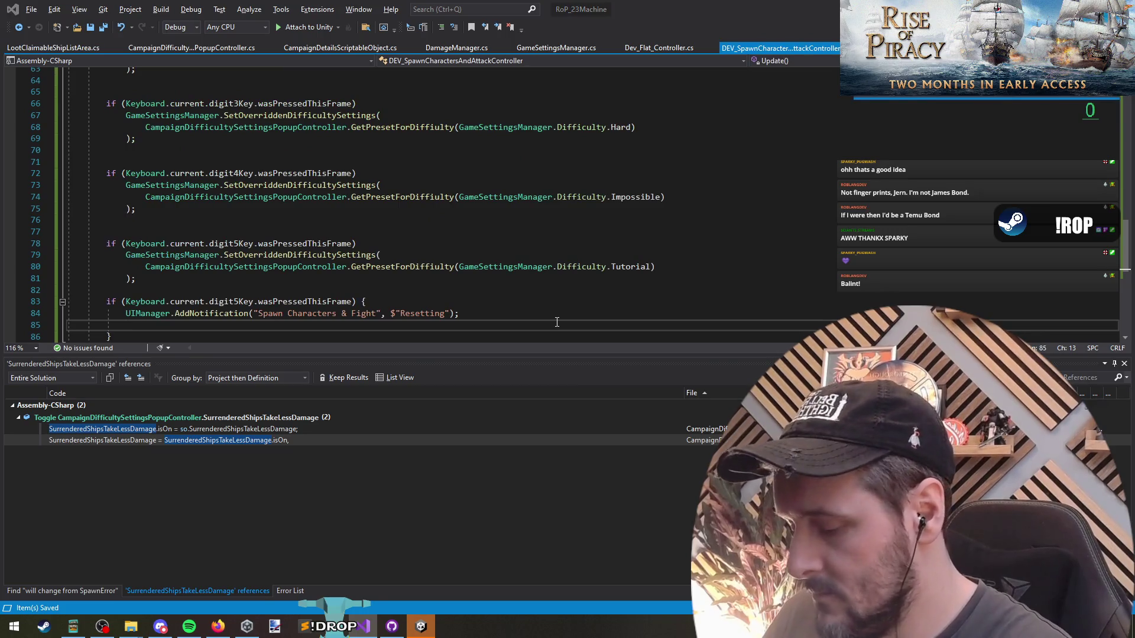
key("ctrl+t")
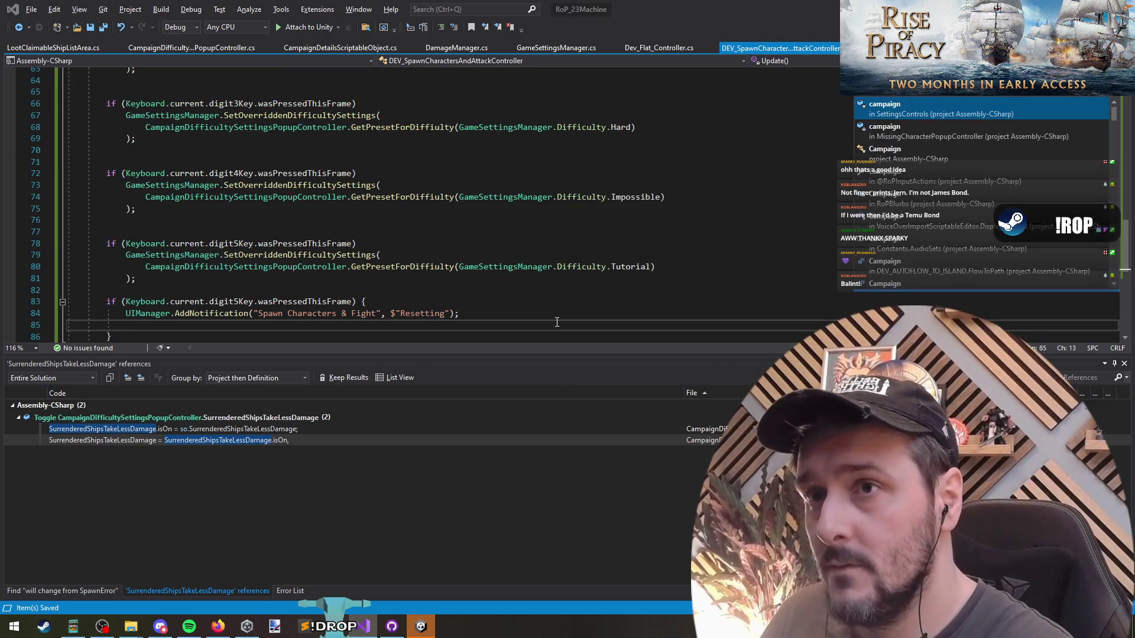
type("sandbox")
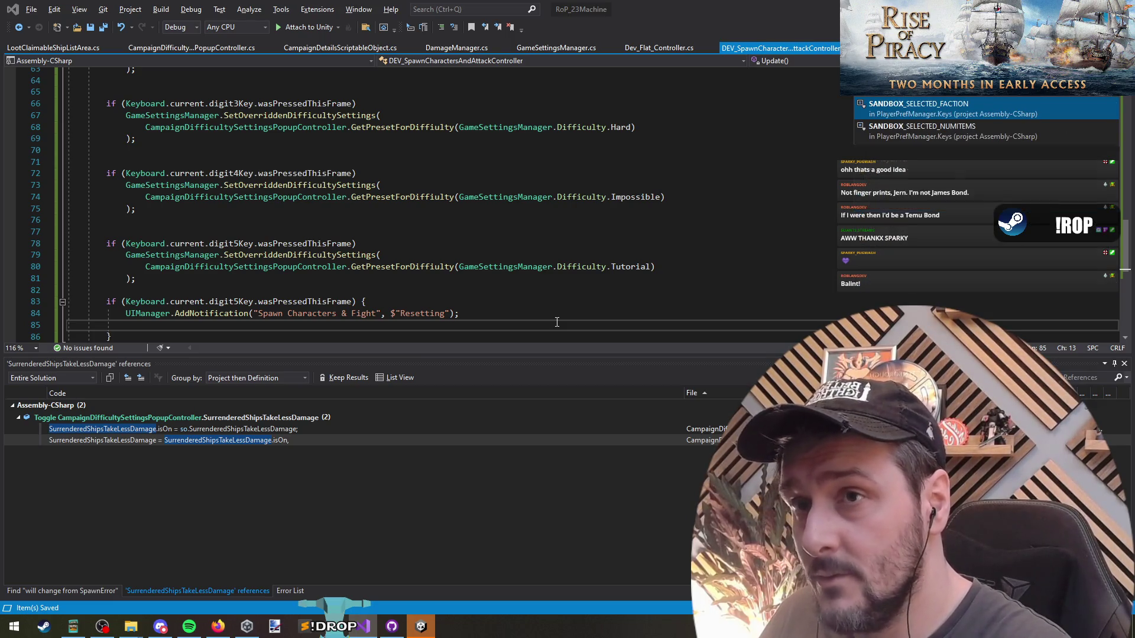
key("Return")
Copy the three Kill All Soldiers lines from SandboxOptionsR2.cs into the spawn controller's key handler.
key("ctrl+f")
type("ki")
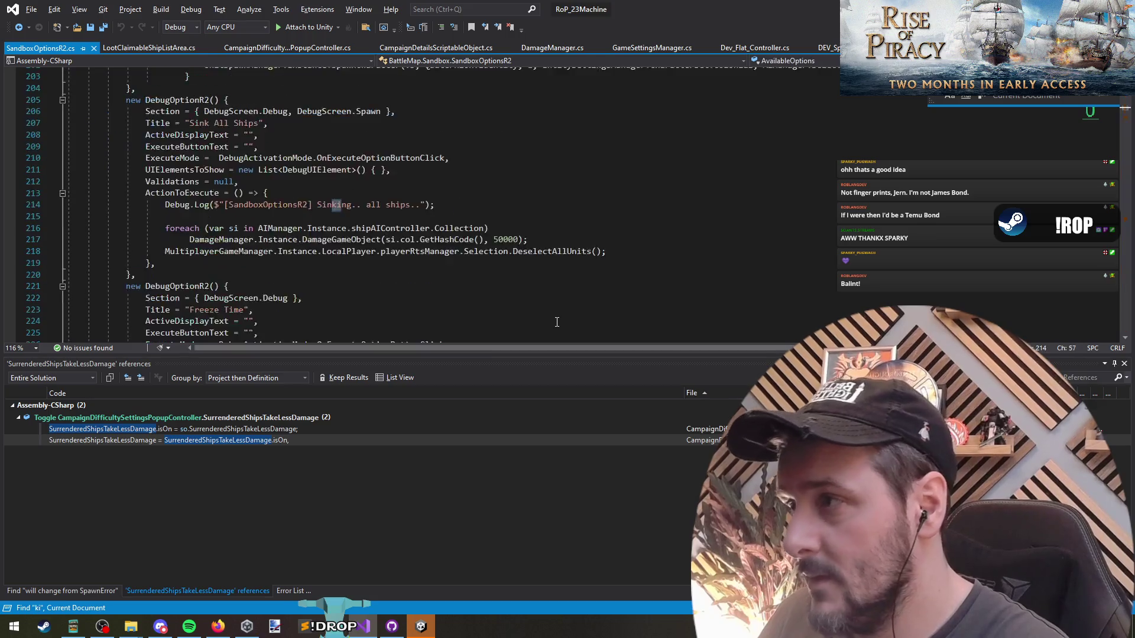
type("ll all")
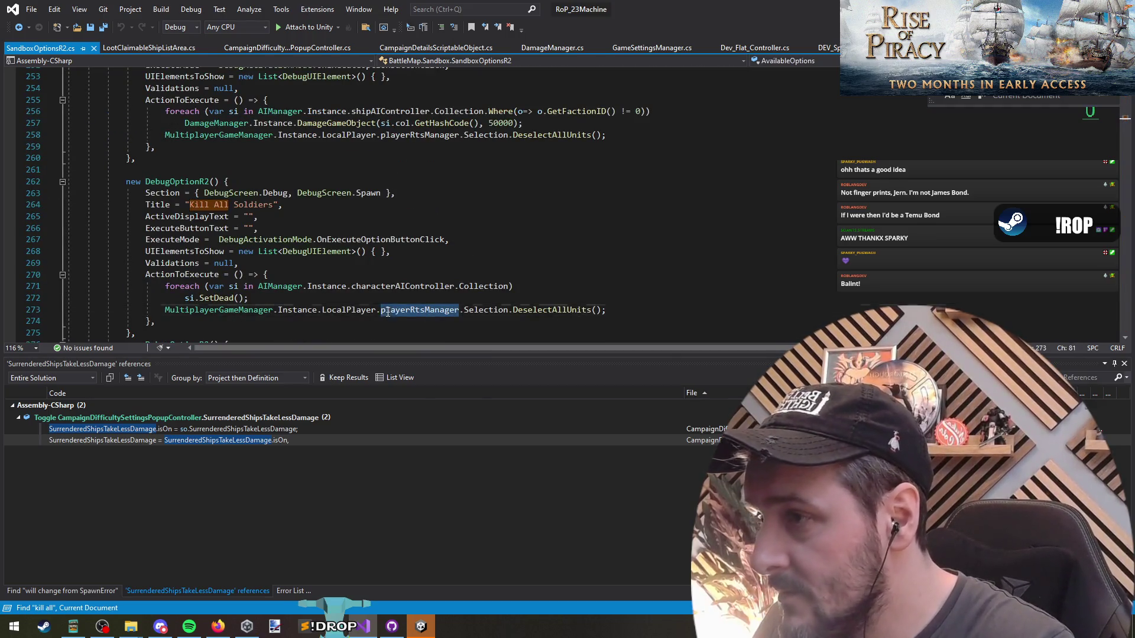
left_click(186, 275)
left_click(164, 290)
key("shift+Down")
left_click(656, 309)
key("shift+Up")
key("shift+Up")
key("shift+Home")
key("ctrl+c")
key("ctrl+Tab")
key("ctrl+v")
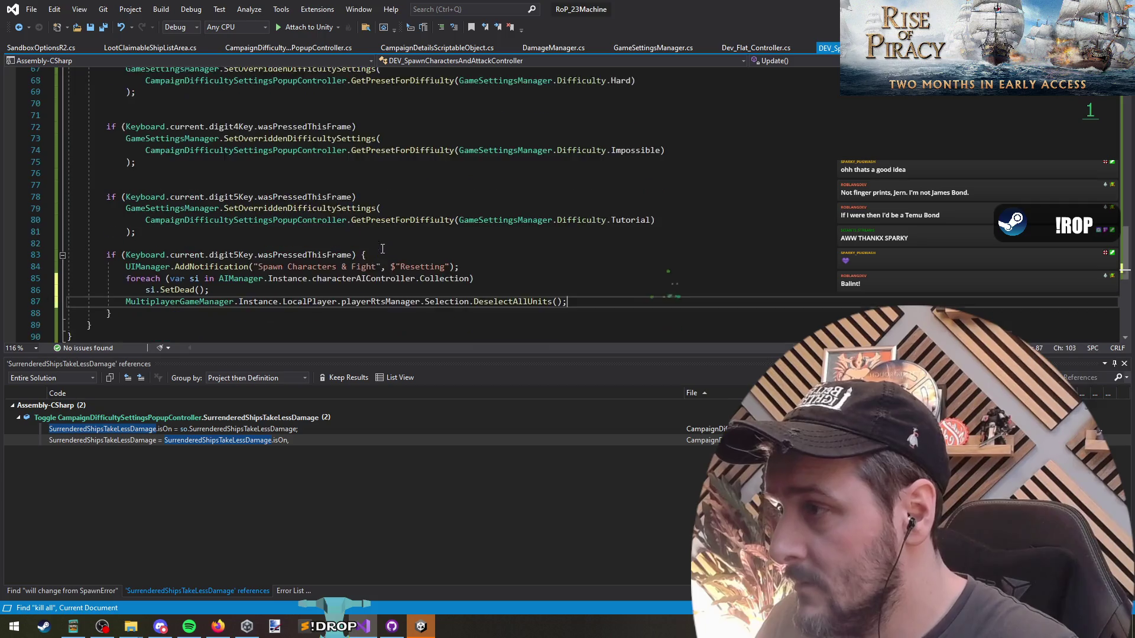
Add blank lines after the pasted kill-all code and save the script.
scroll(156, 283, "down", 2)
left_click(129, 246, "shift")
left_click(641, 266)
key("Return")
key("Return")
key("ctrl+s")
scroll(557, 262, "up", 20)
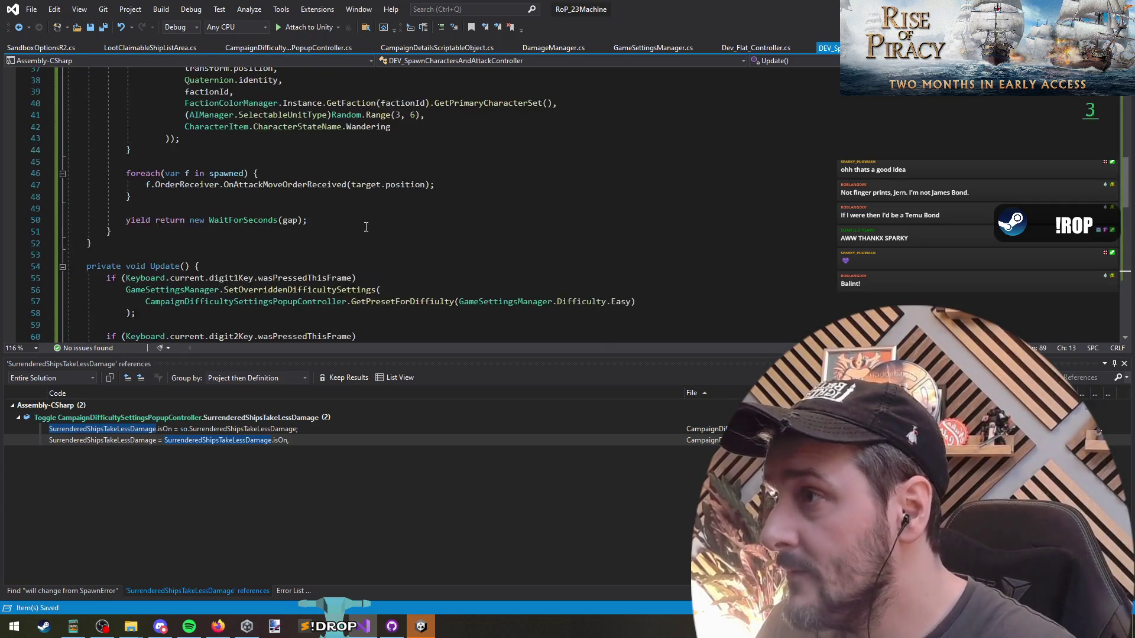
scroll(170, 203, "down", 2)
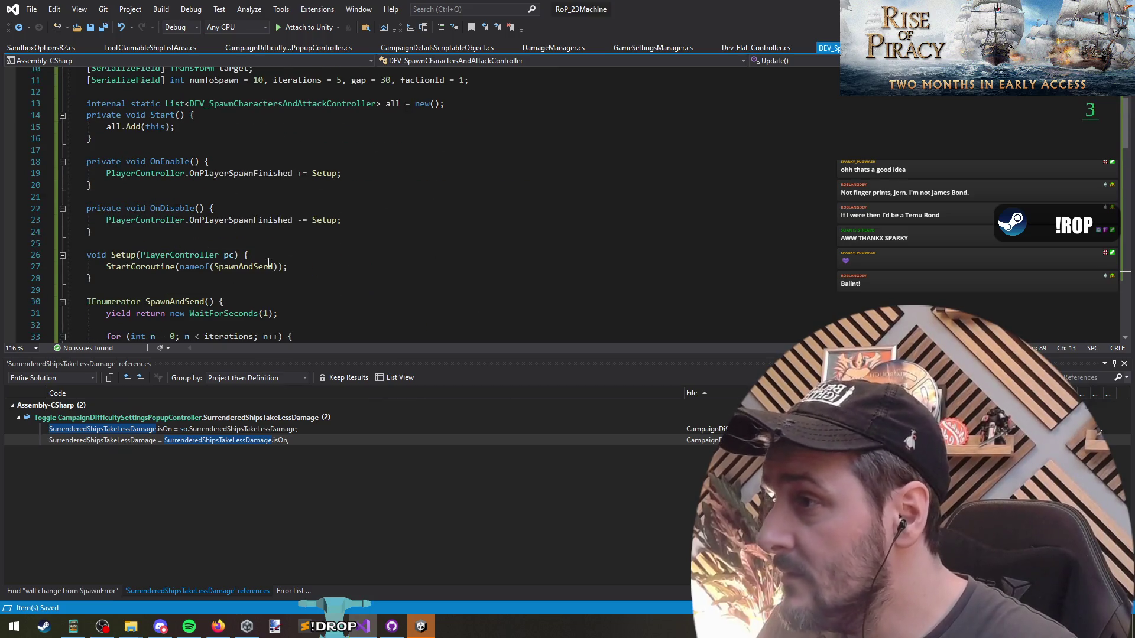
Add StopAllCoroutines(); followed by the copied StartCoroutine SpawnAndSend call to the block.
triple_click(151, 267)
key("ctrl+c")
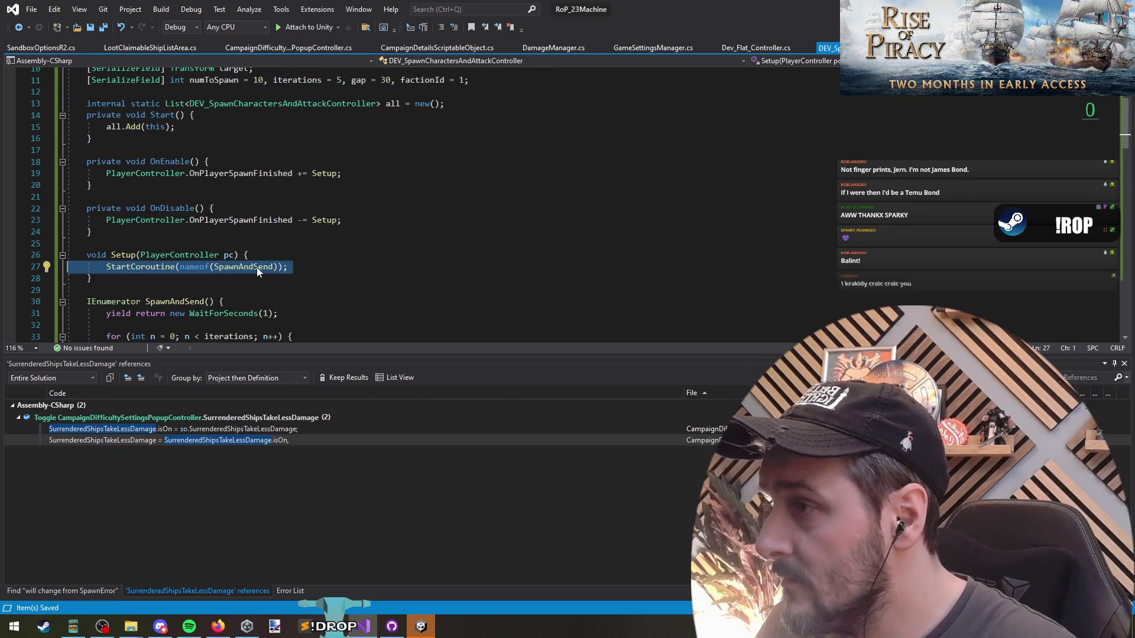
scroll(200, 273, "down", 2)
scroll(224, 242, "down", 20)
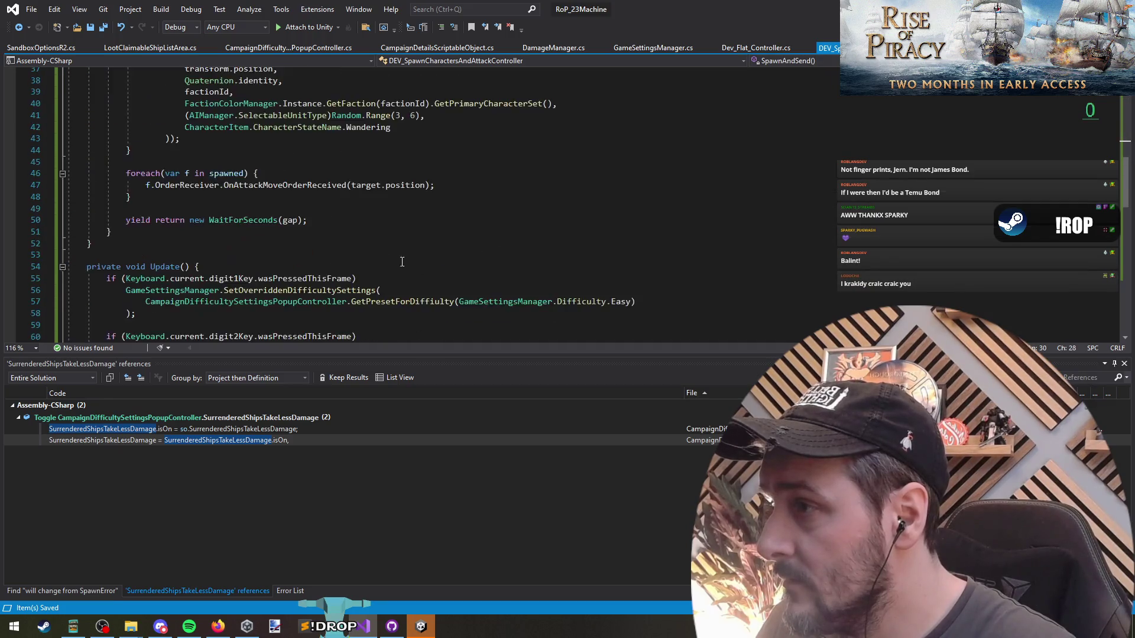
left_click(197, 174)
key("Return")
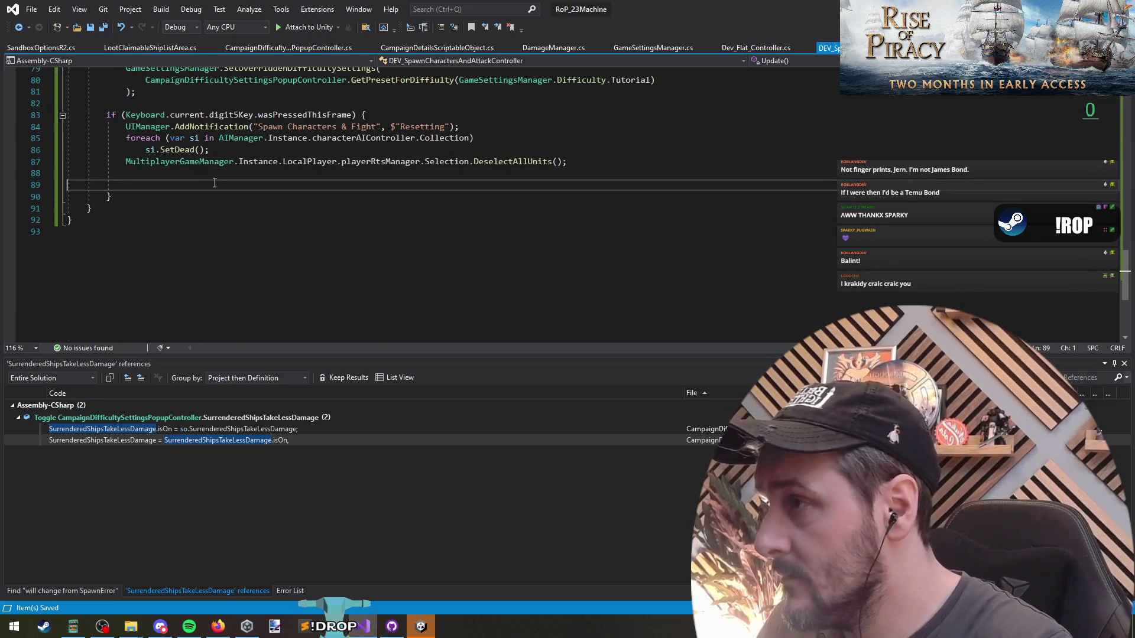
type("StopAllCoroutines();")
key("Return")
key("ctrl+v")
key("BackSpace")
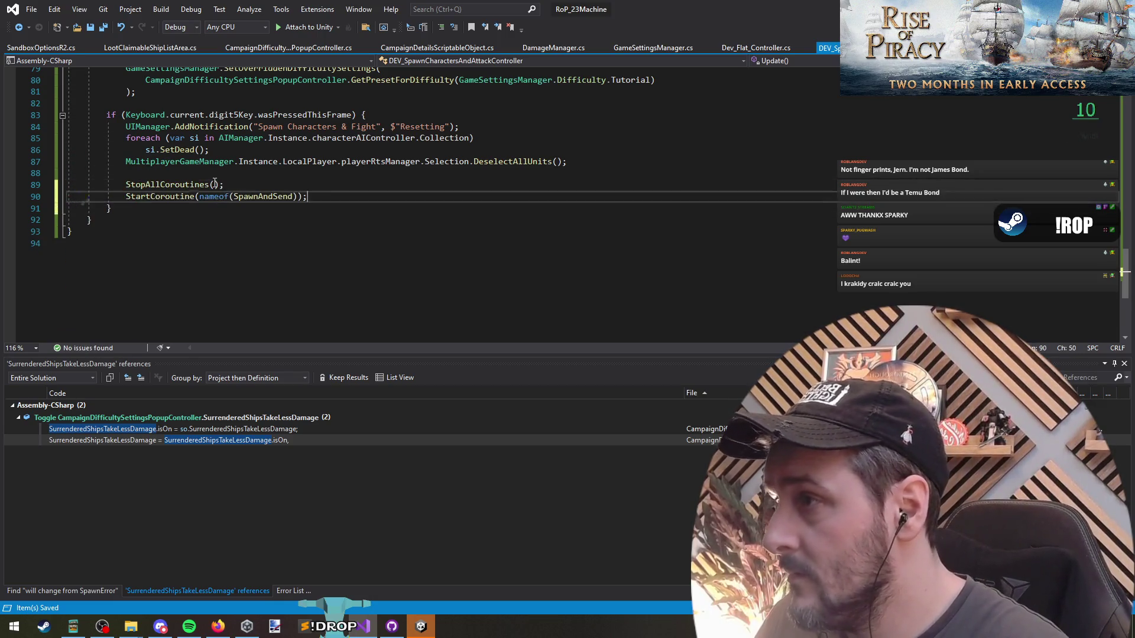
key("ctrl+Return")
Change the key check from digit5Key to digit0Key.
scroll(181, 145, "up", 3)
left_click(331, 208)
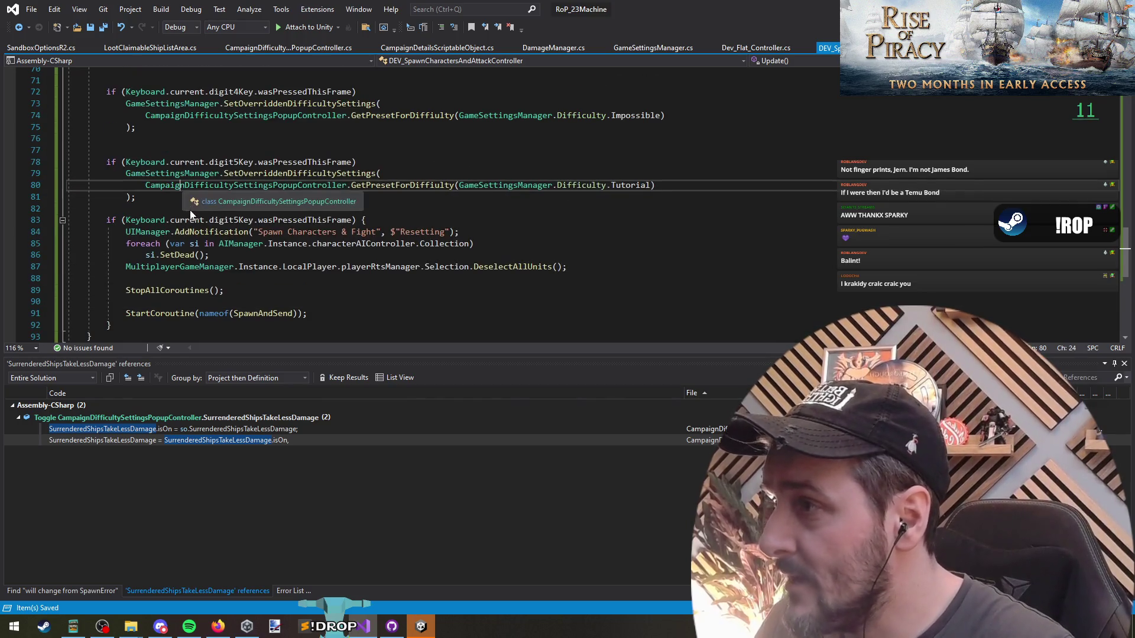
left_click(279, 278)
left_click(328, 313)
left_click_drag(309, 313, 282, 285)
left_click(282, 285)
left_click(234, 220)
key("Delete")
type("0")
key("Down")
key("Up")
key("Up")
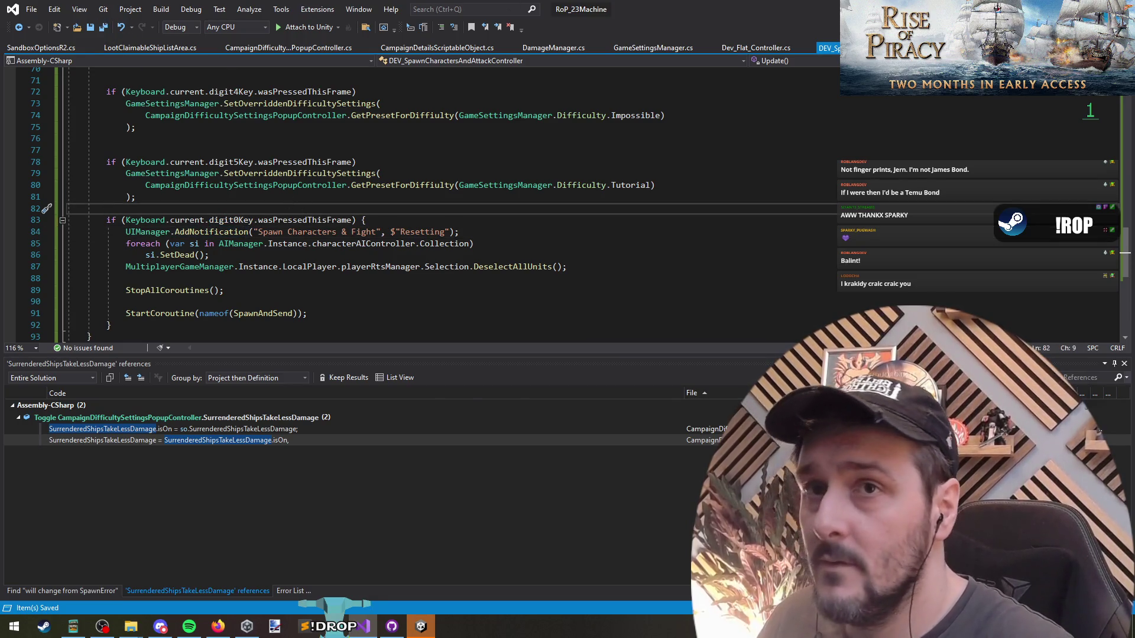
key("alt+Tab")
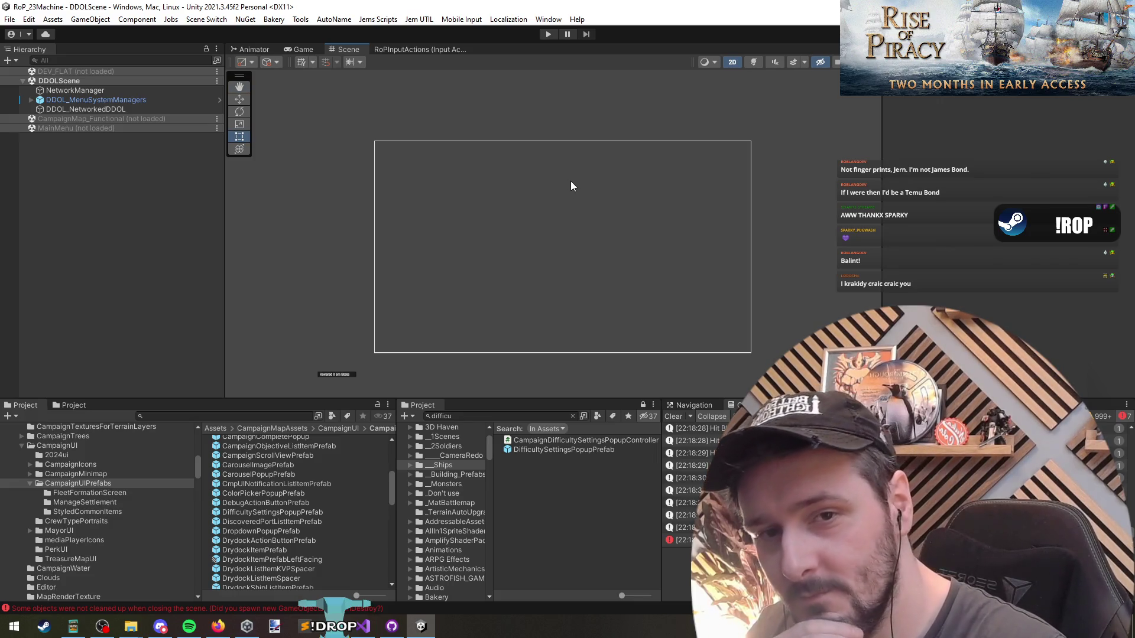
Back in Unity, let the recompiled spawn script load and run the beach battlefield playtest.
left_click(84, 218)
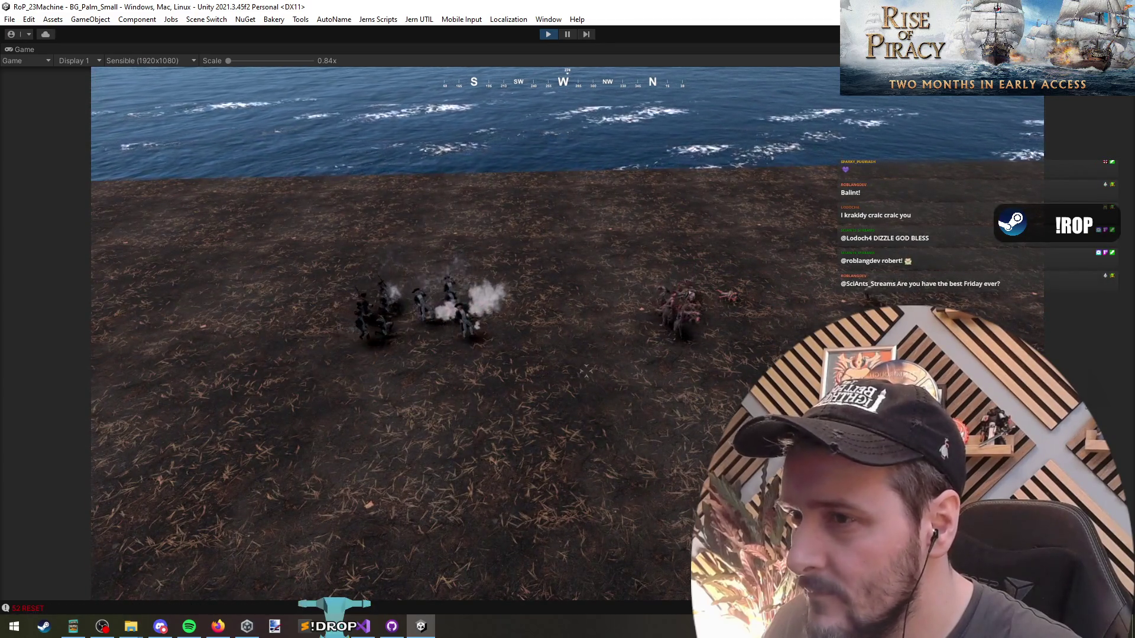
Box-select several soldier groups on the battlefield and pan the camera over them.
left_click_drag(447, 258, 587, 397)
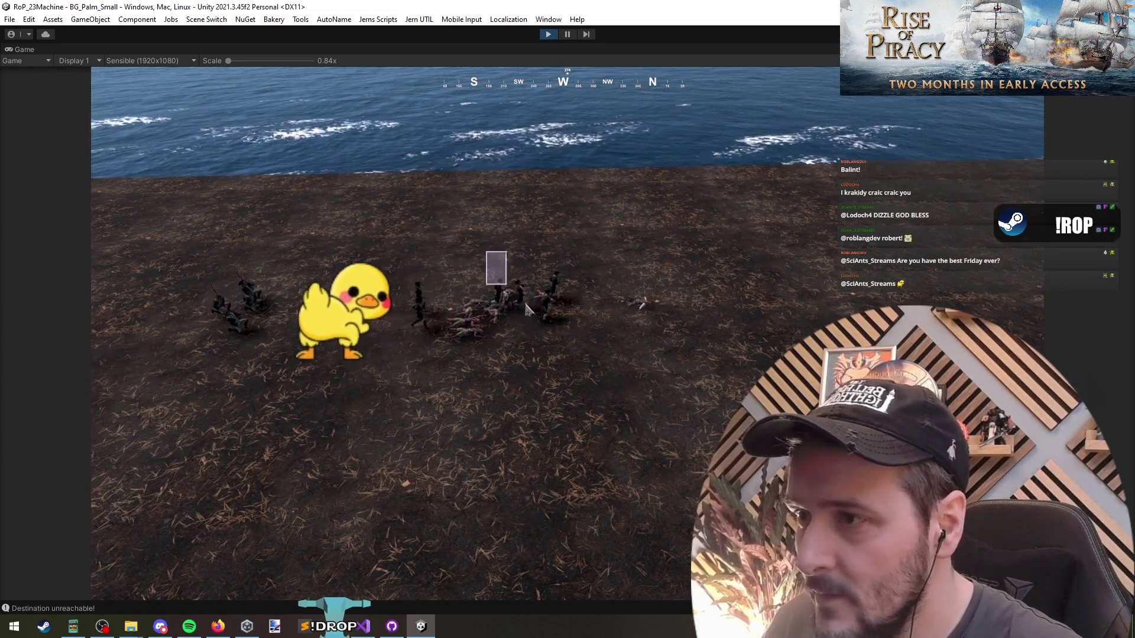
left_click_drag(785, 253, 662, 340)
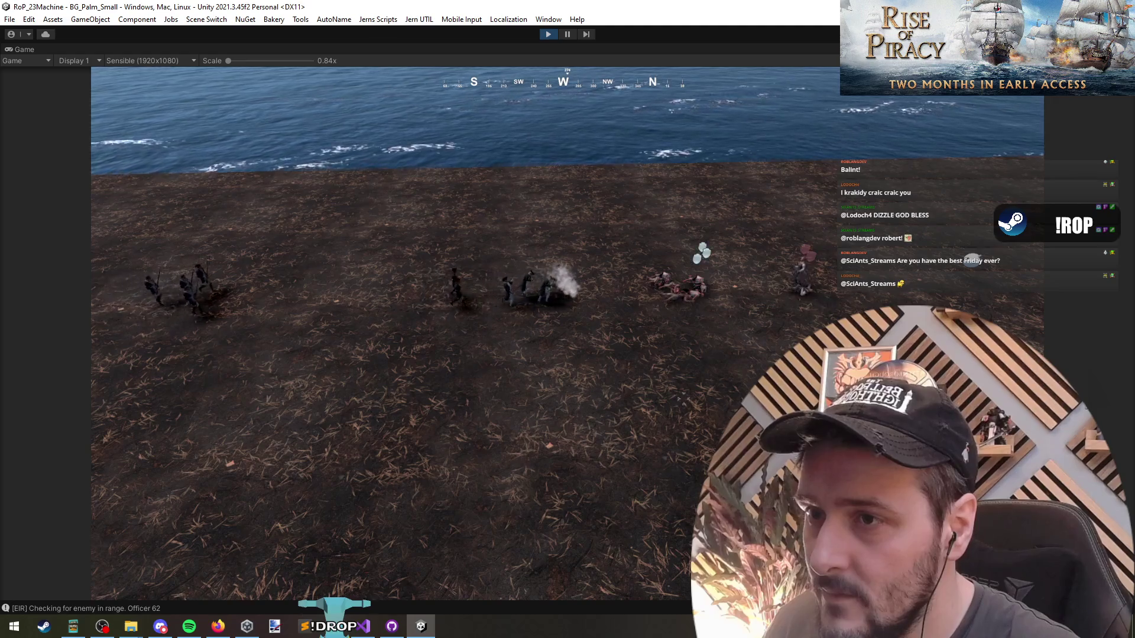
left_click_drag(670, 389, 442, 388)
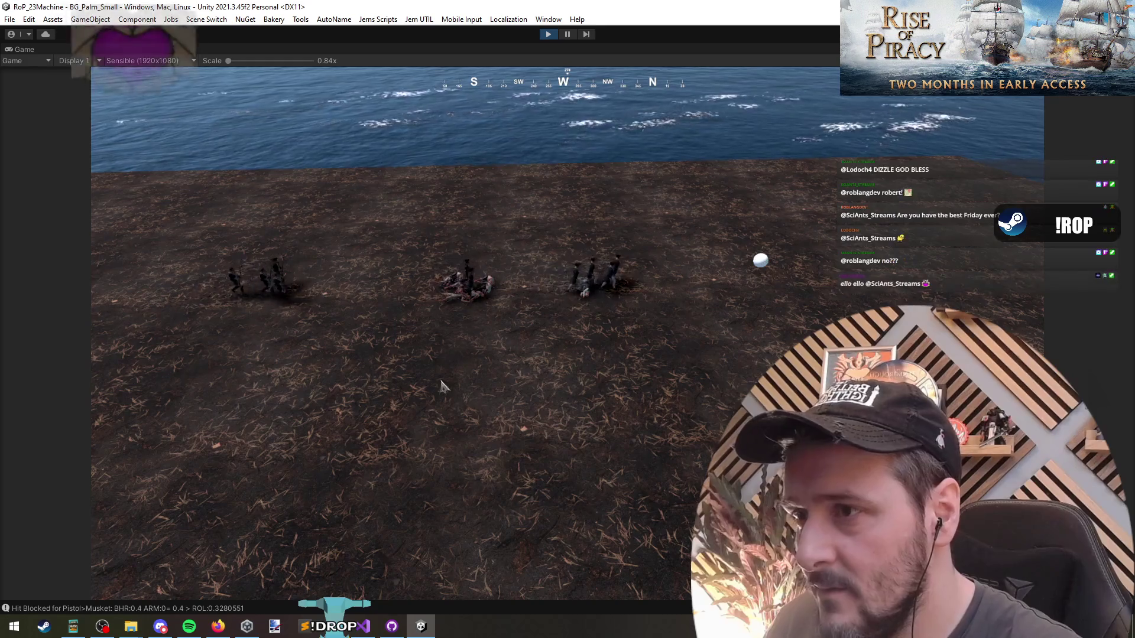
scroll(442, 387, "down", 3)
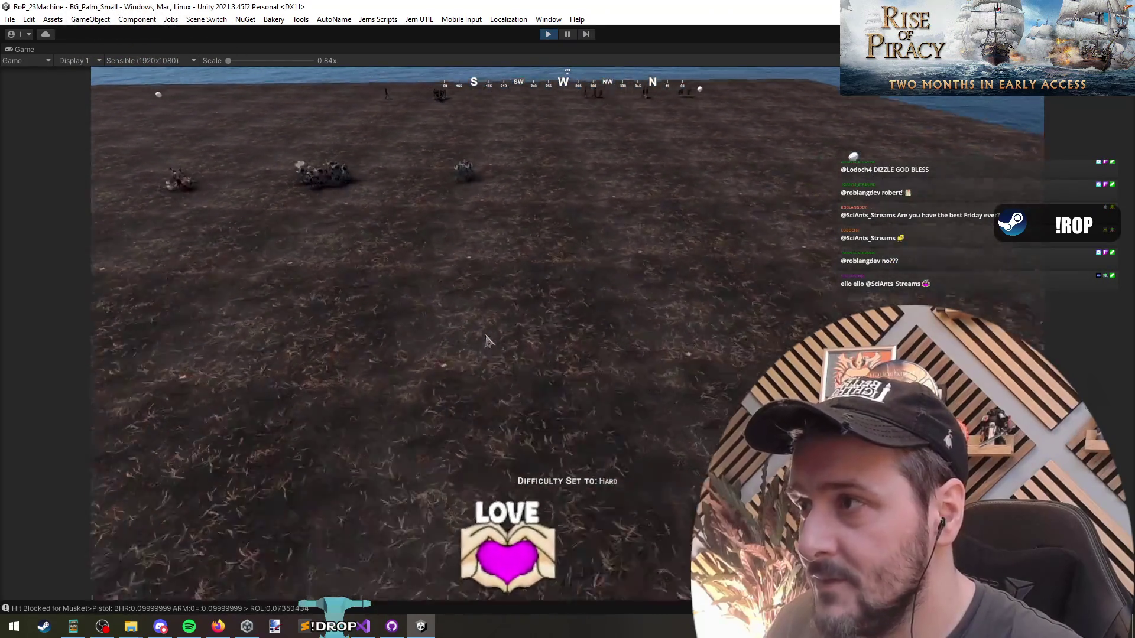
left_click_drag(547, 349, 638, 246)
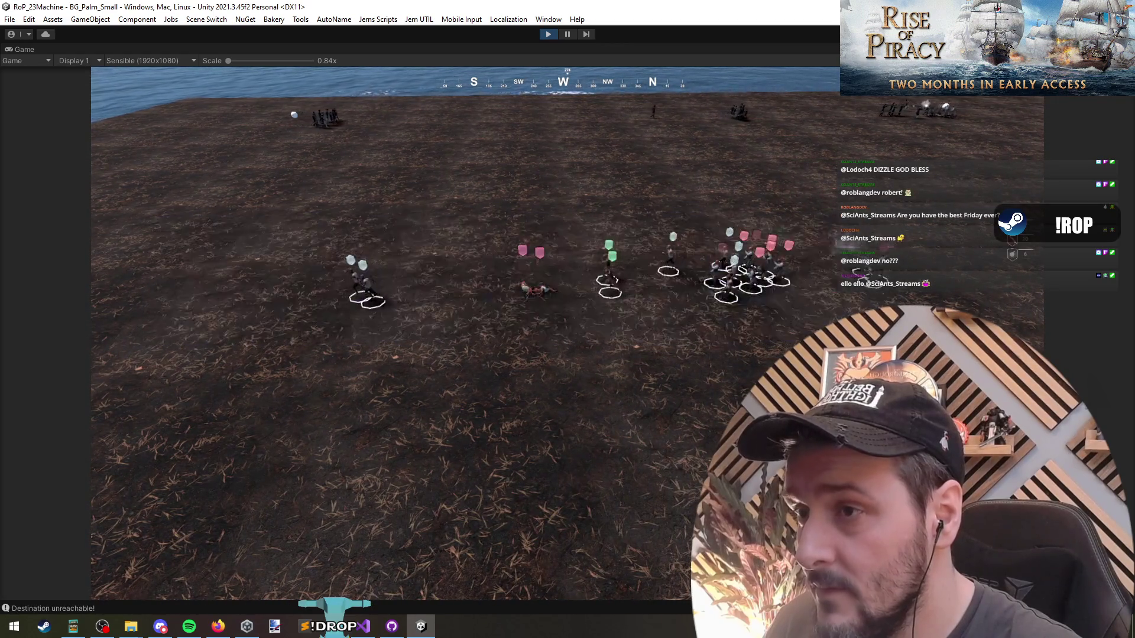
scroll(527, 314, "down", 3)
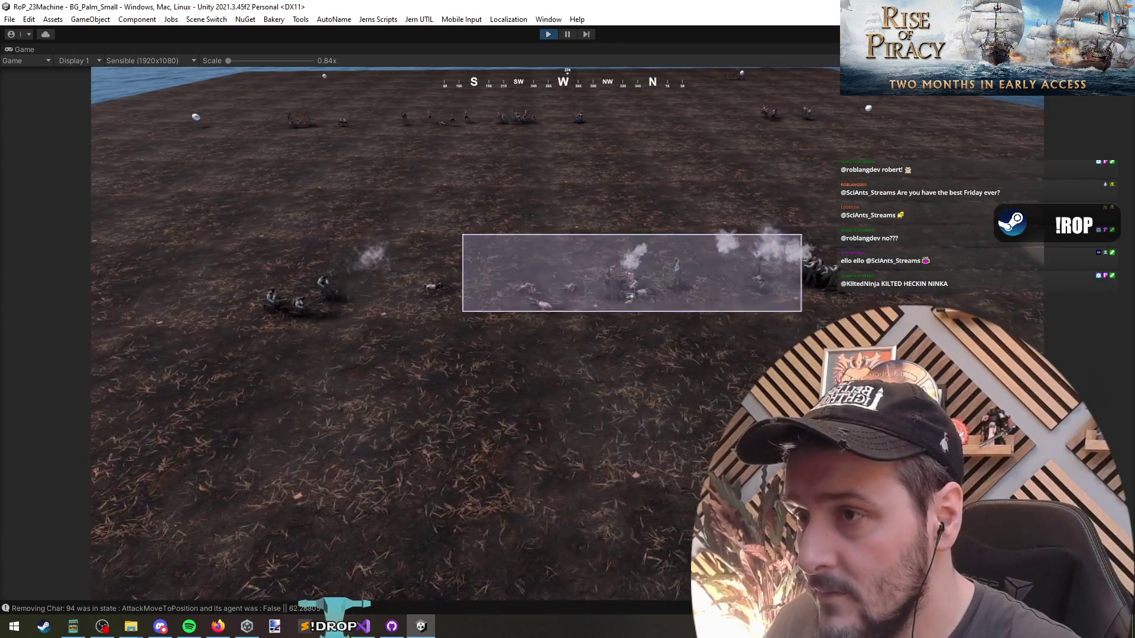
key("d")
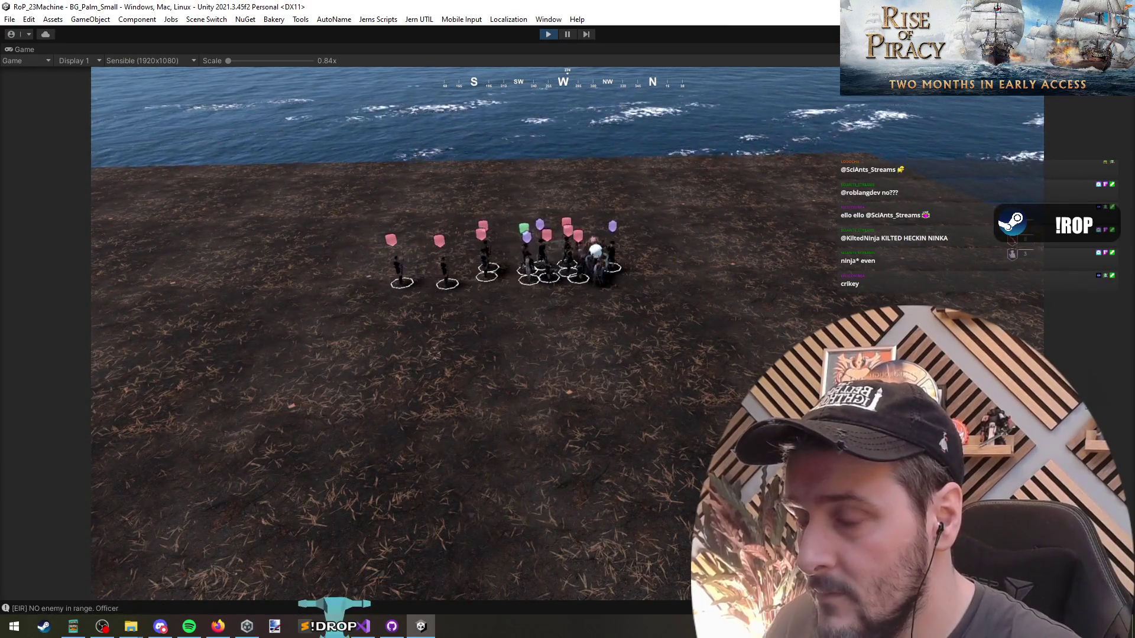
Clear the selection, set the difficulty to Easy with F1, and select a single soldier.
left_click(435, 360)
key("F1")
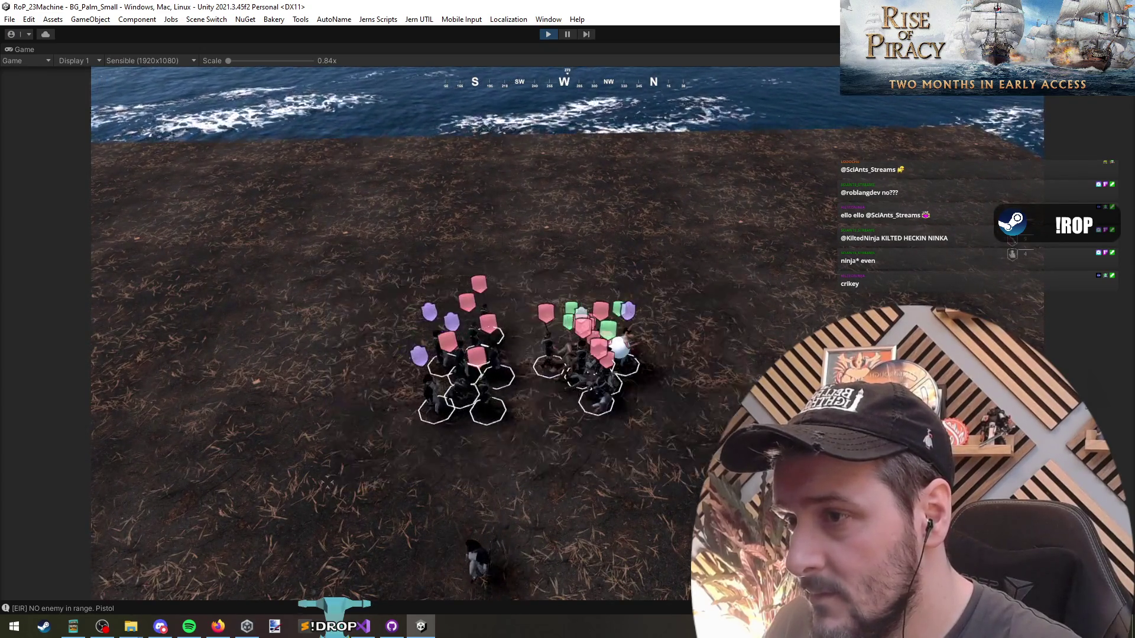
scroll(780, 325, "up", 5)
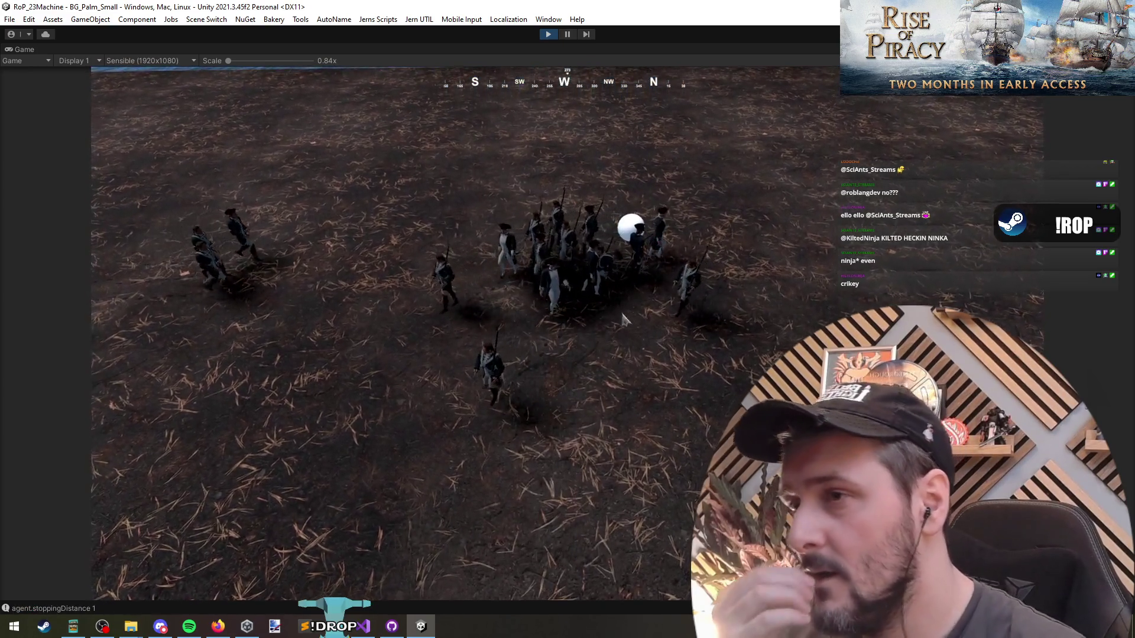
left_click(621, 318)
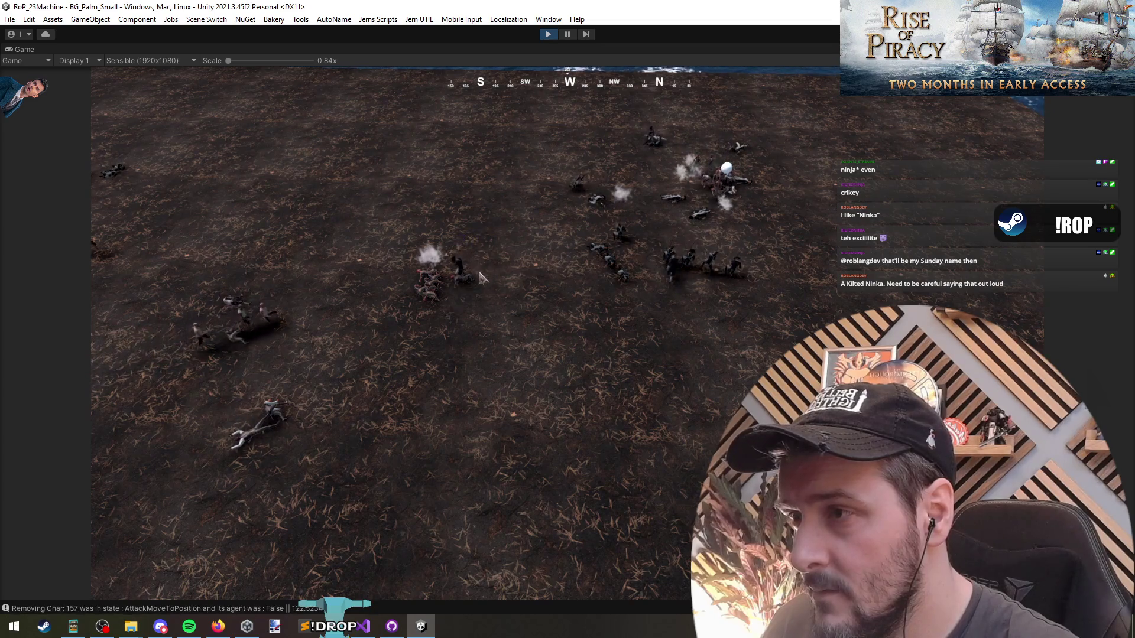
key("a")
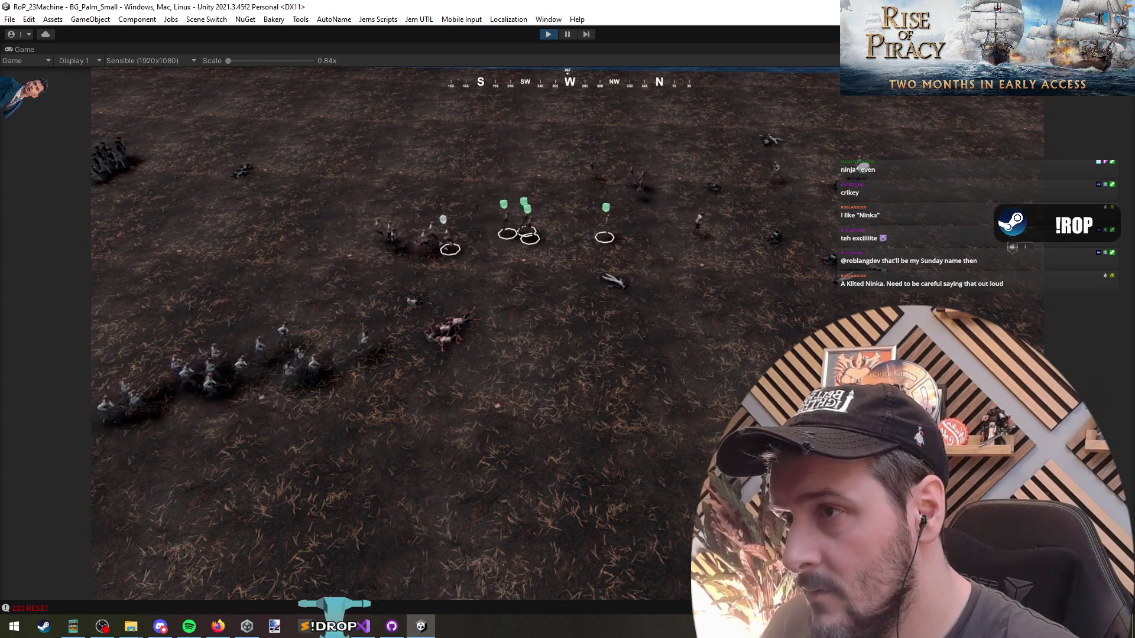
Select the marching column, spread it into a hold formation, and select unit groups.
left_click_drag(177, 260, 402, 407)
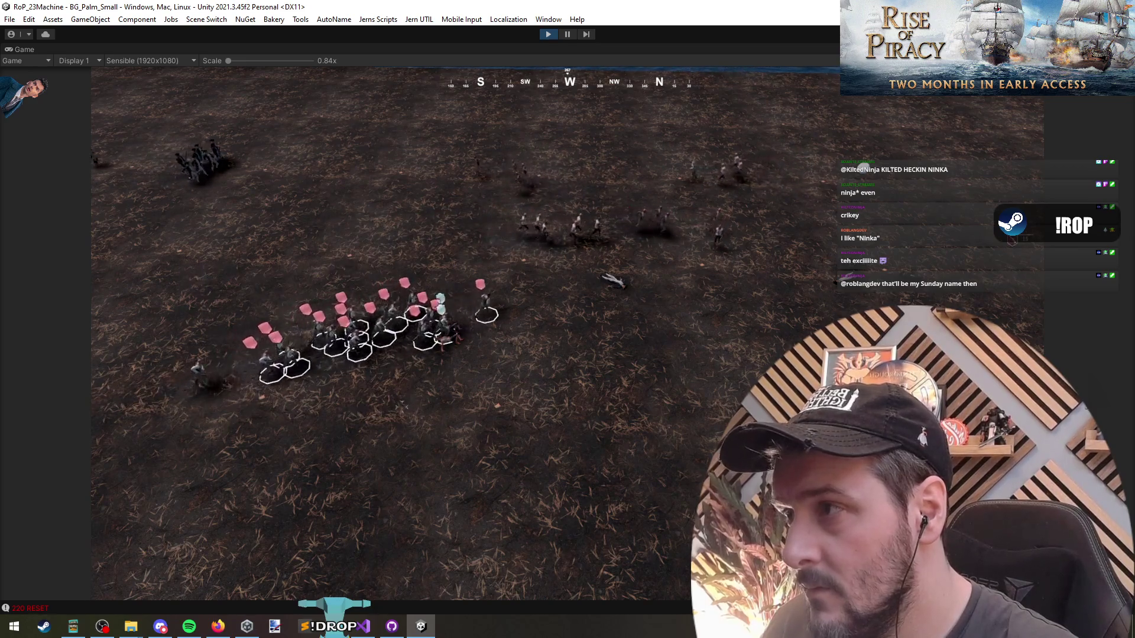
key("h")
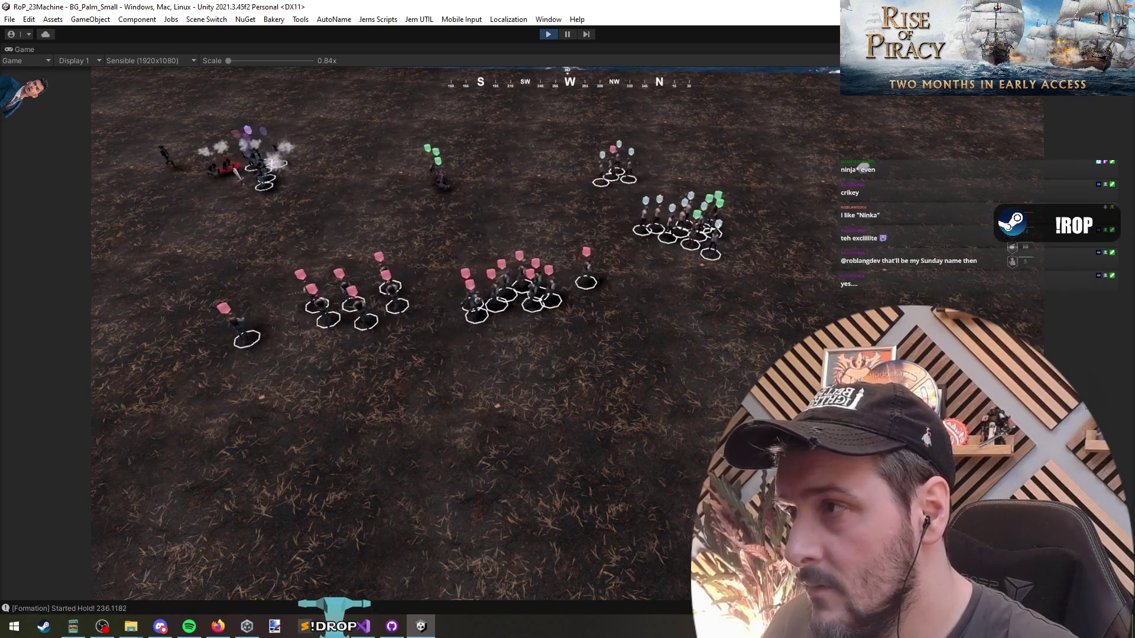
key("2")
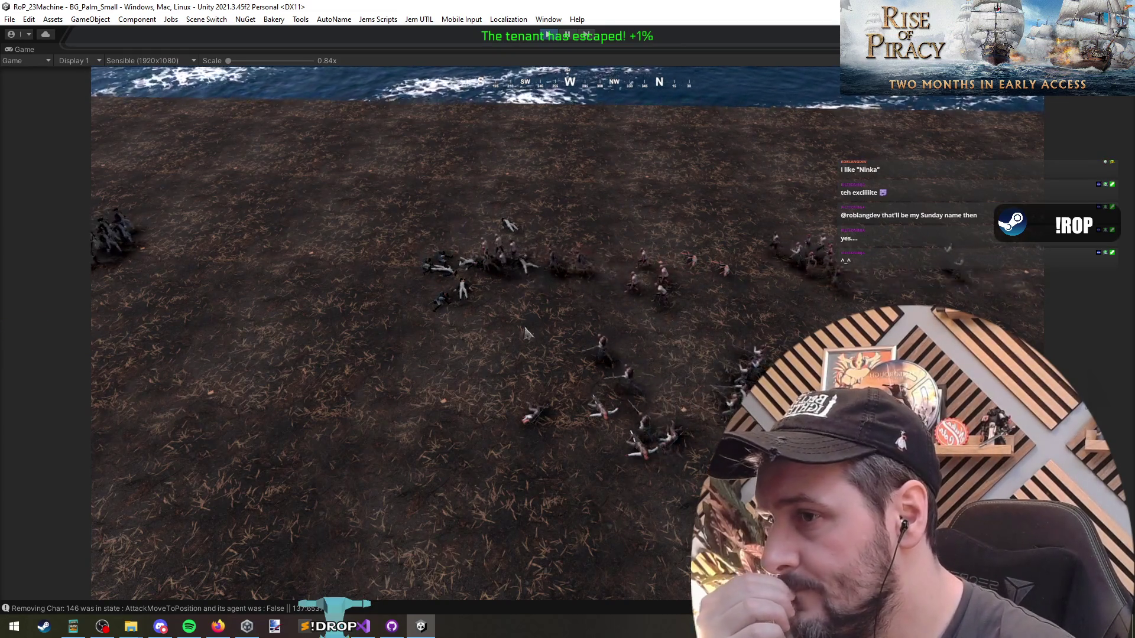
key("ctrl+a")
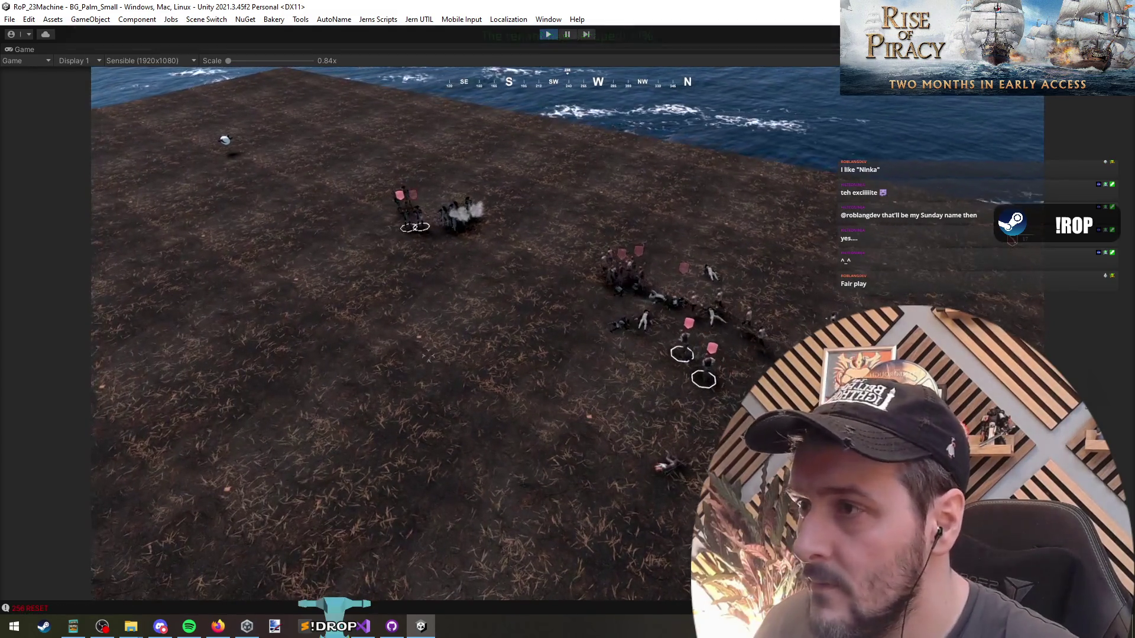
scroll(427, 357, "up", 5)
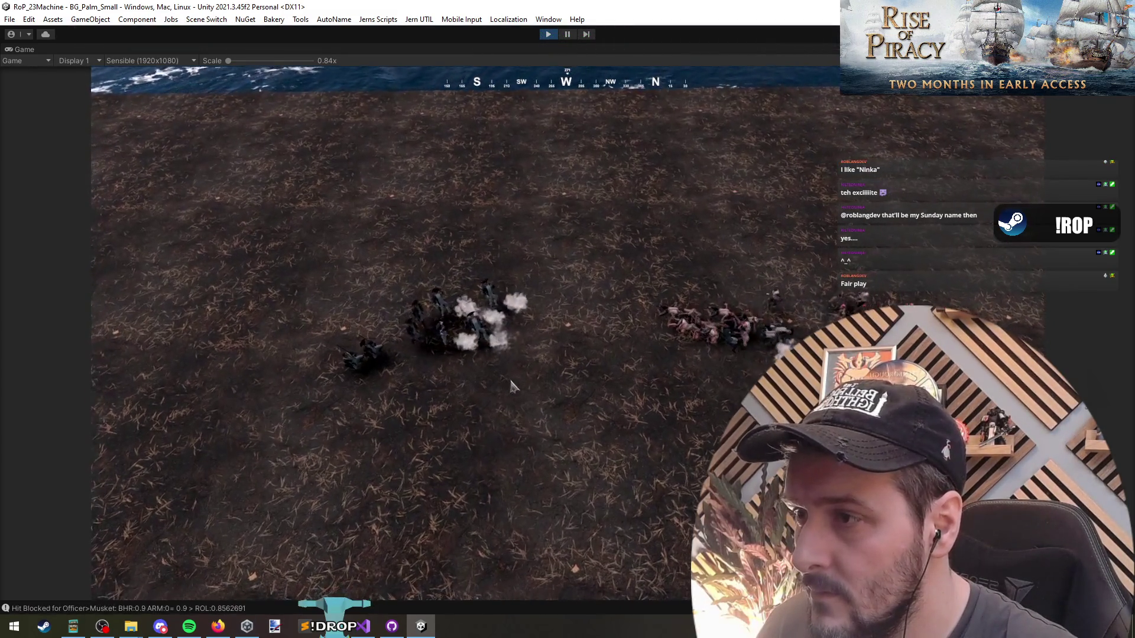
scroll(544, 390, "down", 3)
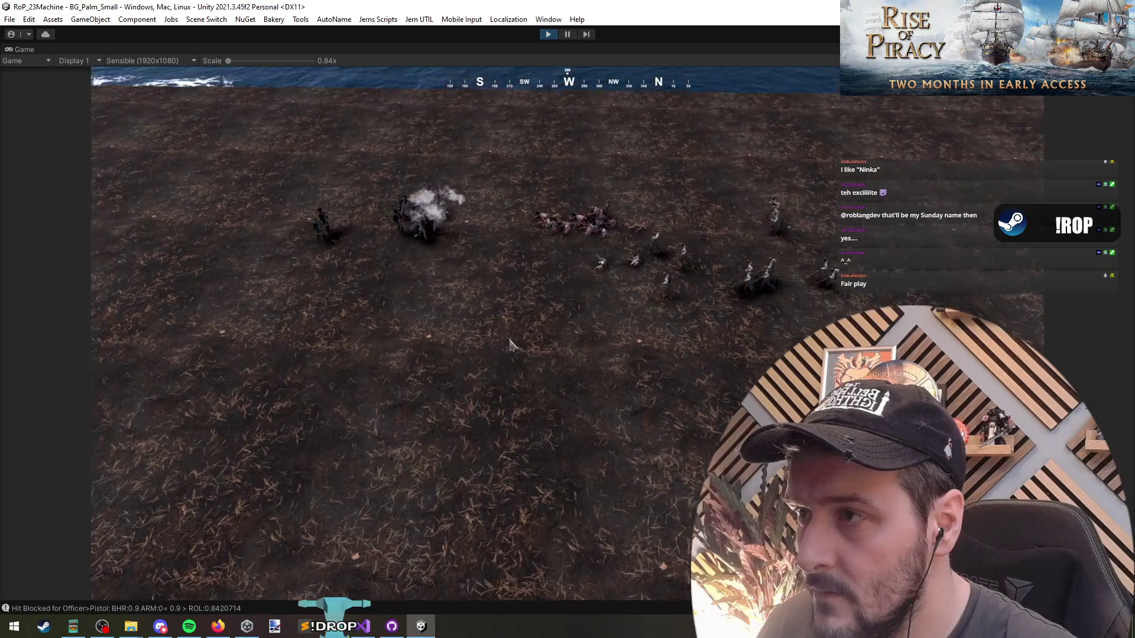
scroll(512, 338, "down", 5)
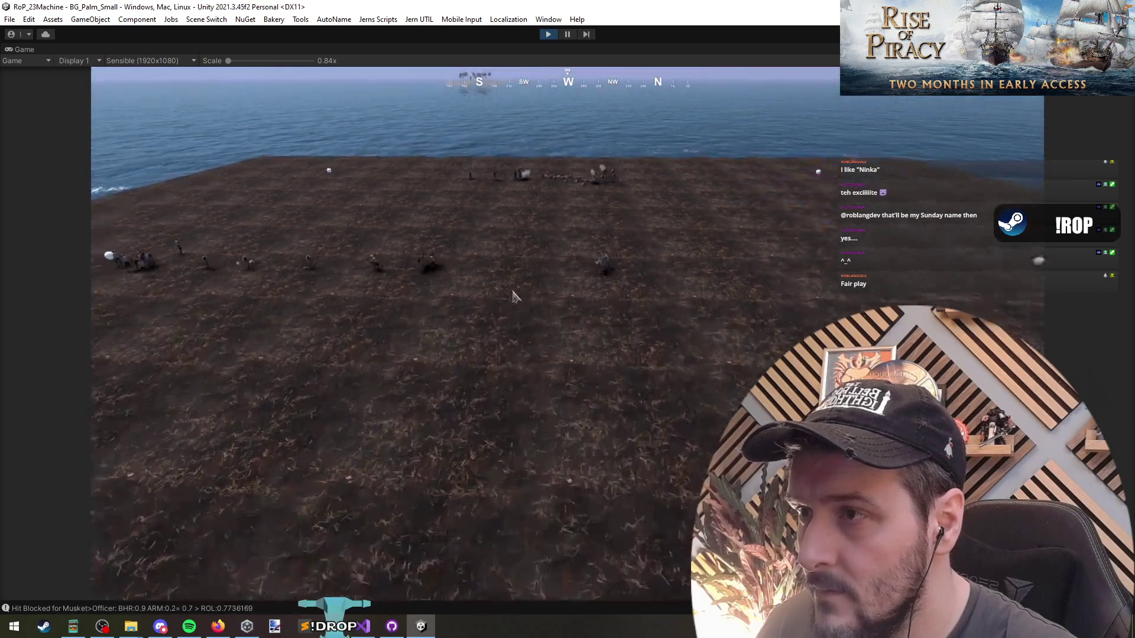
scroll(555, 354, "up", 4)
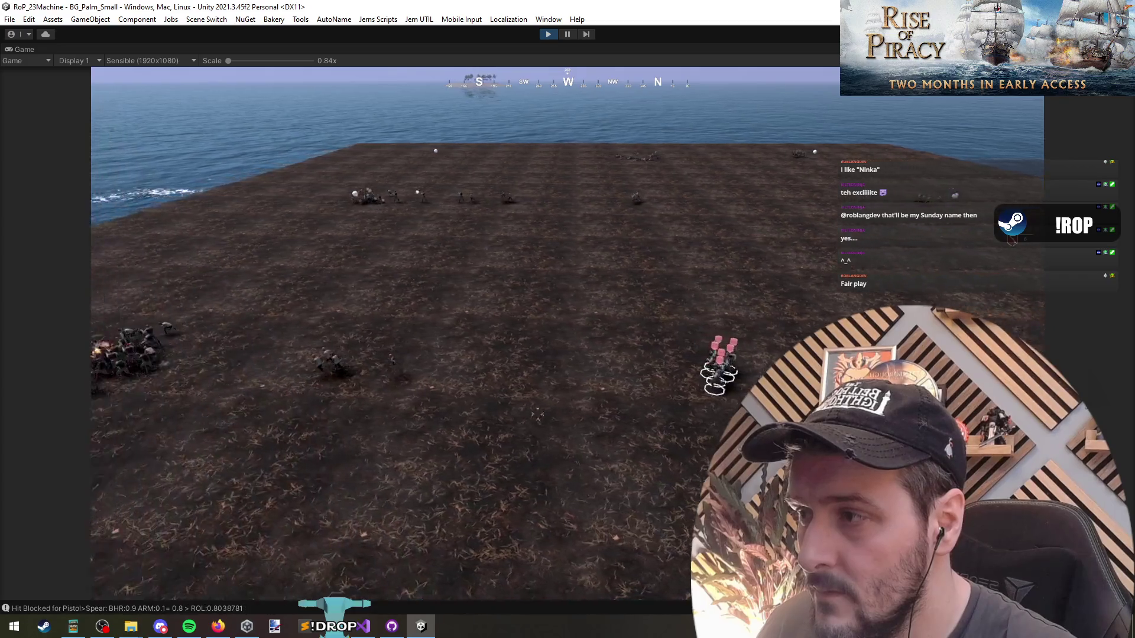
key("1")
scroll(470, 425, "up", 3)
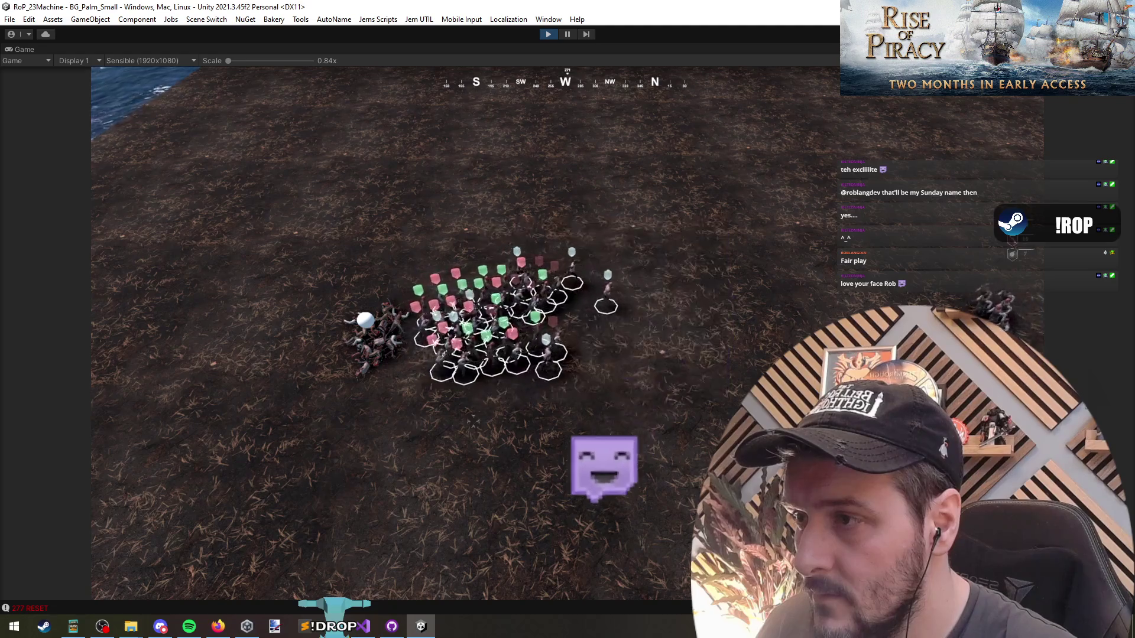
Set the difficulty to Impossible with F3, reset the fight with F4, then stop Play mode.
key("F3")
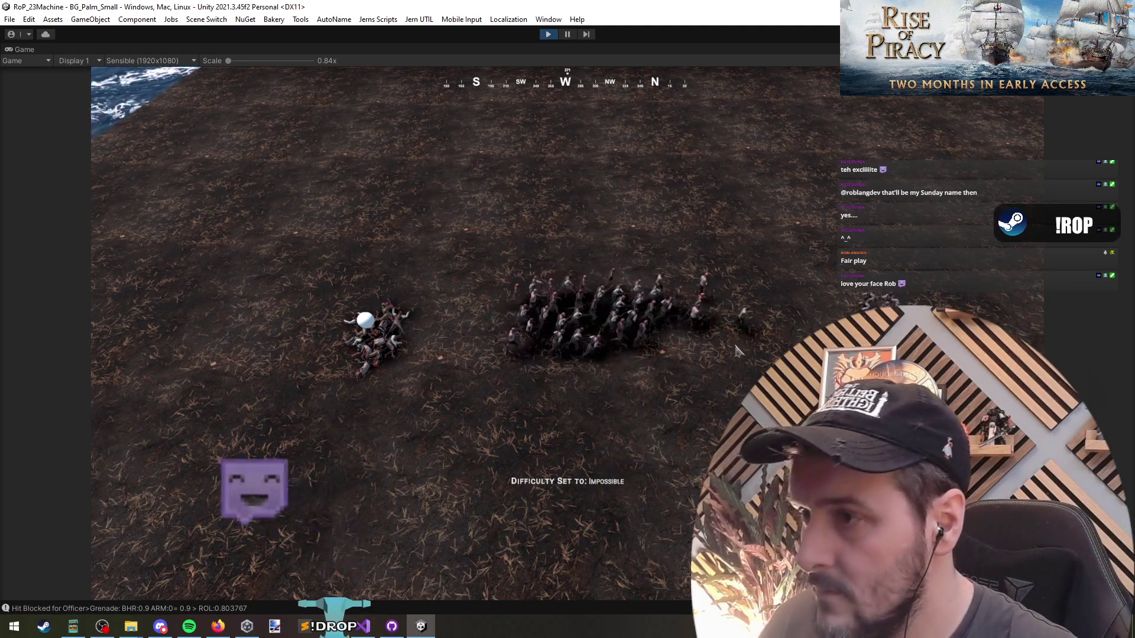
key("F4")
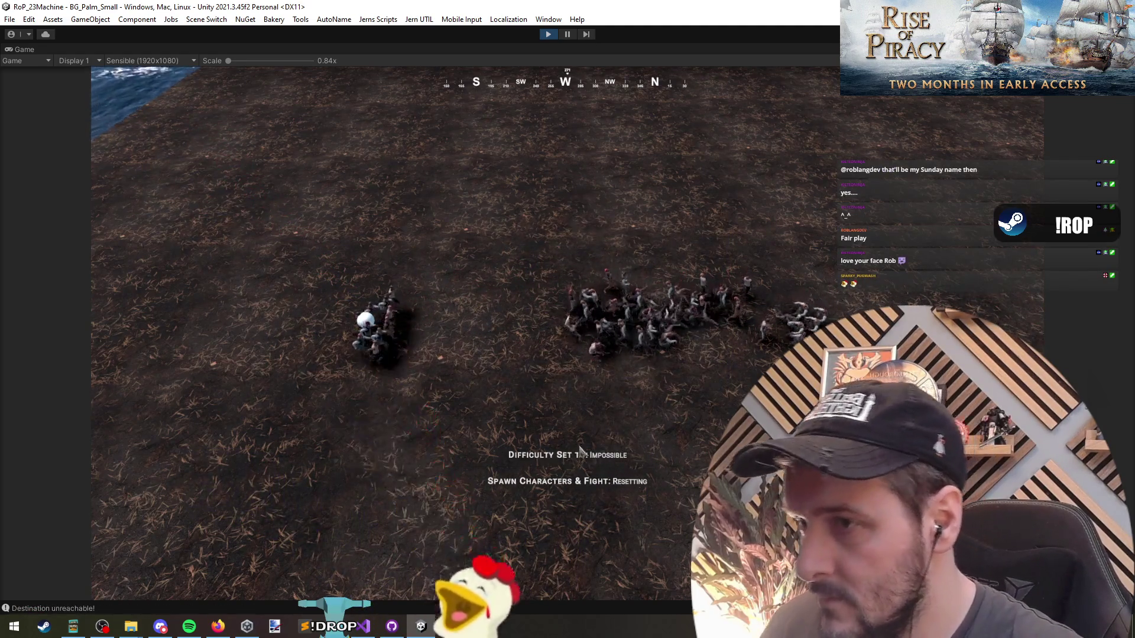
scroll(532, 314, "up", 5)
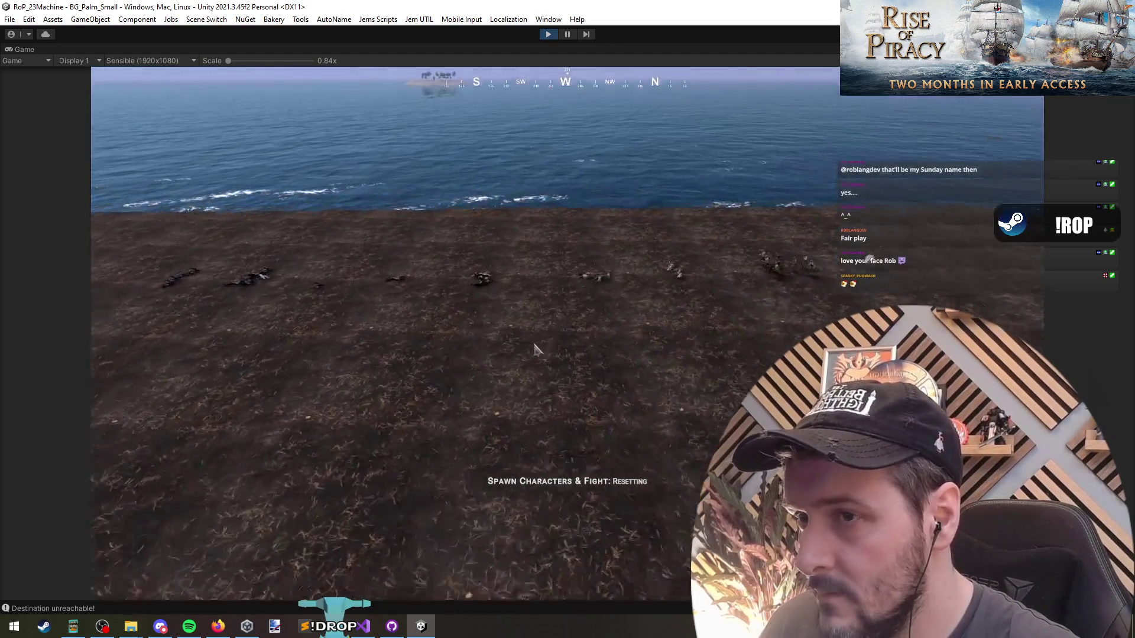
scroll(529, 385, "down", 5)
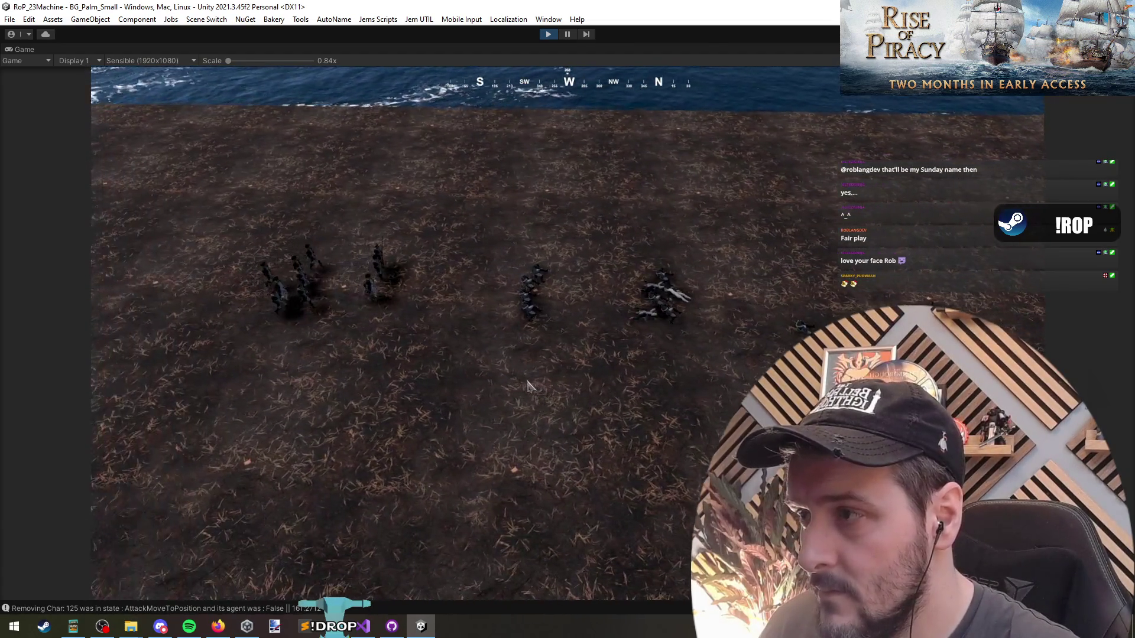
scroll(530, 343, "down", 3)
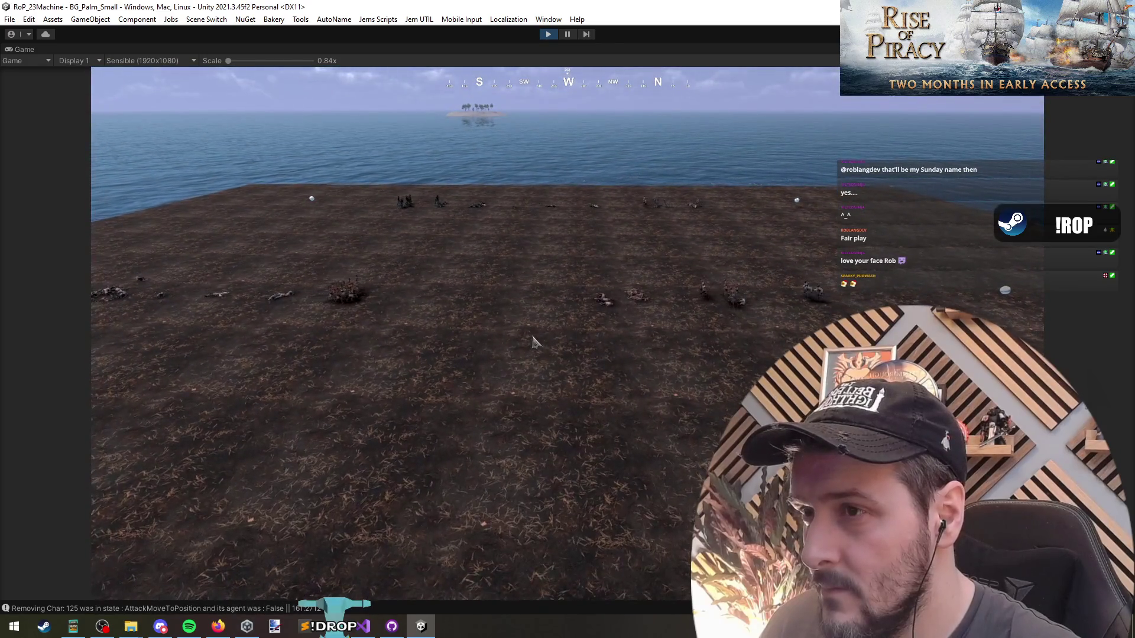
scroll(533, 341, "up", 5)
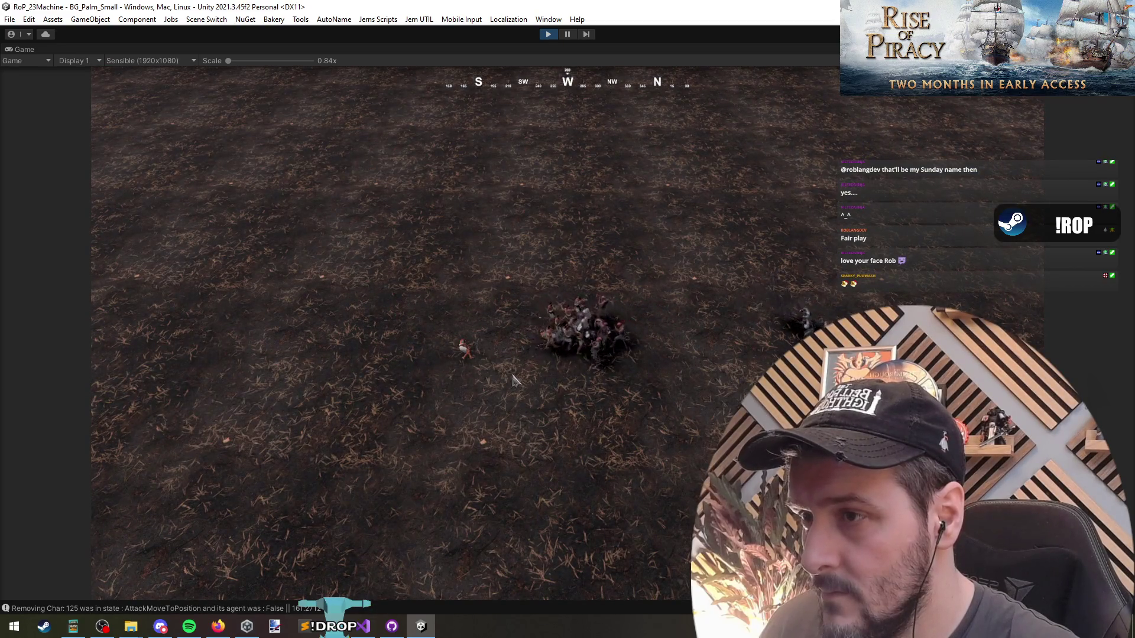
key("ctrl+a")
scroll(608, 324, "down", 5)
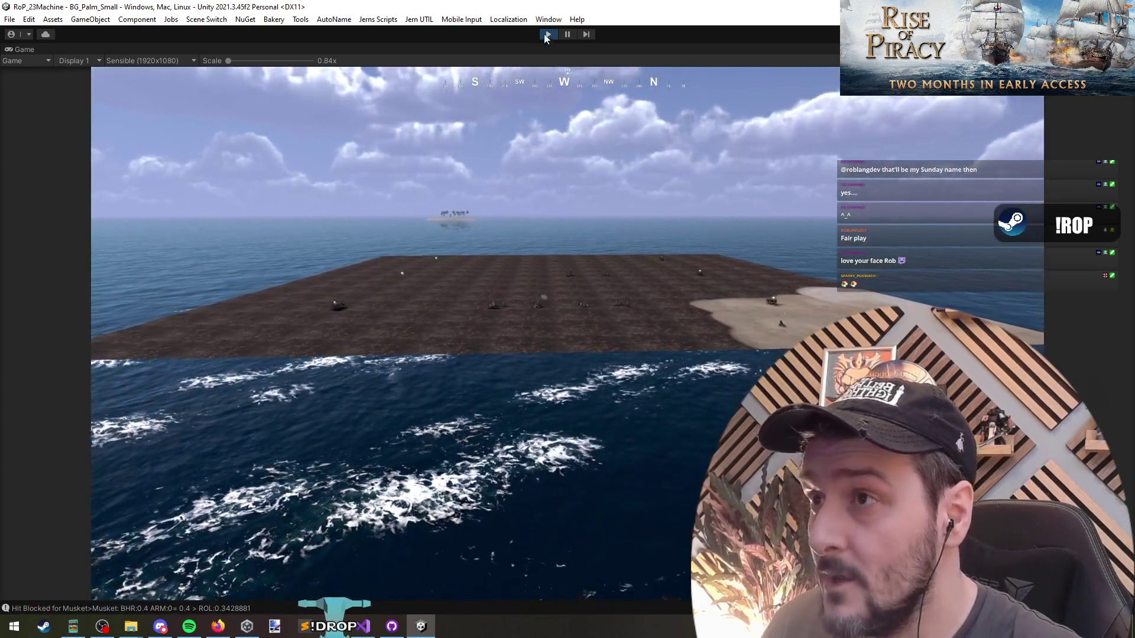
left_click(547, 34)
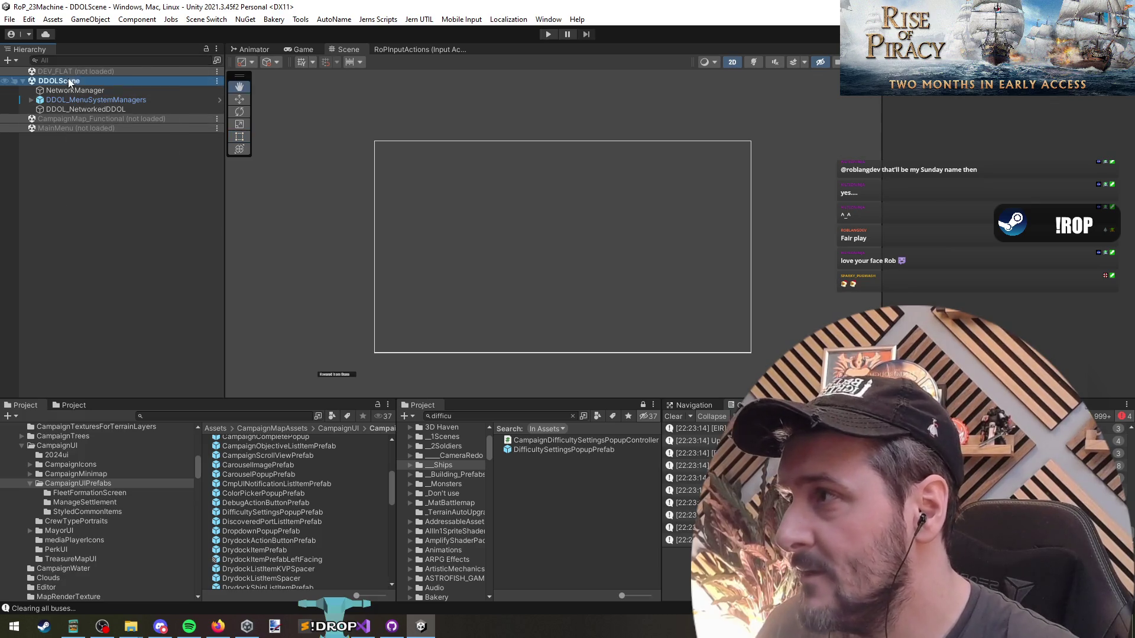
Select the DEV_FLAT scene in the Hierarchy and review the reset code in Visual Studio.
left_click(55, 71)
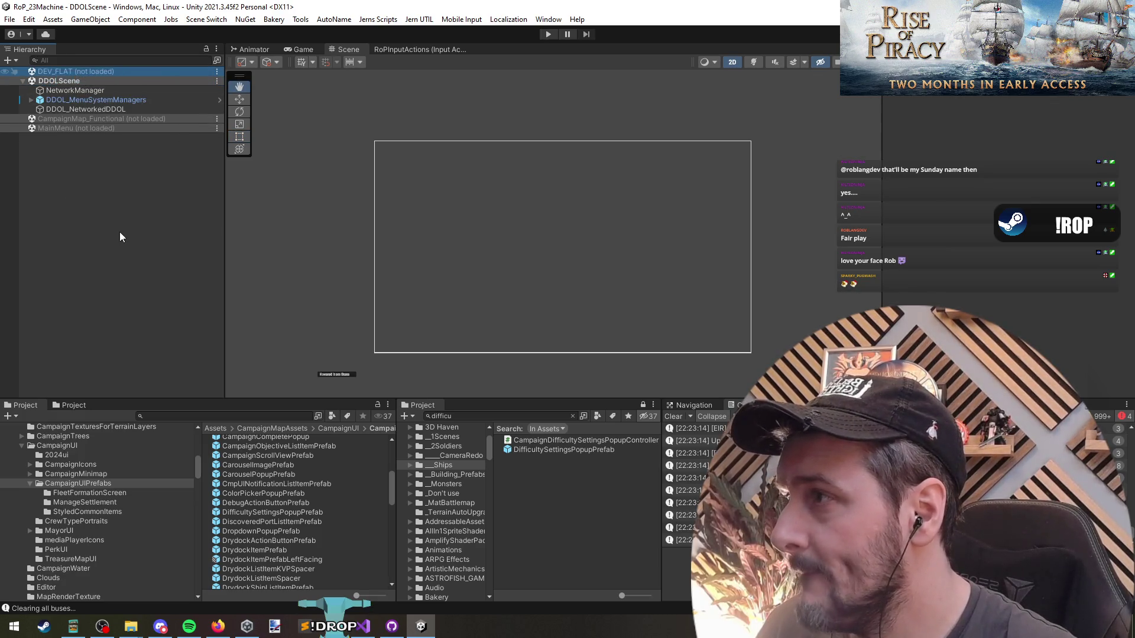
left_click(362, 627)
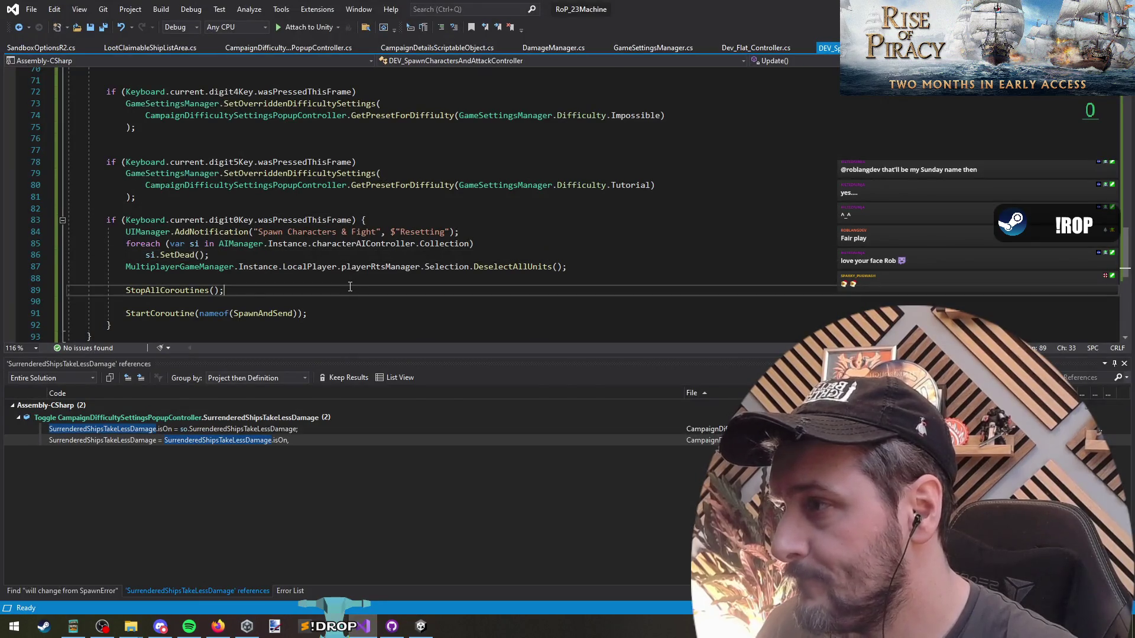
scroll(320, 277, "up", 7)
scroll(320, 277, "up", 3)
scroll(351, 239, "down", 10)
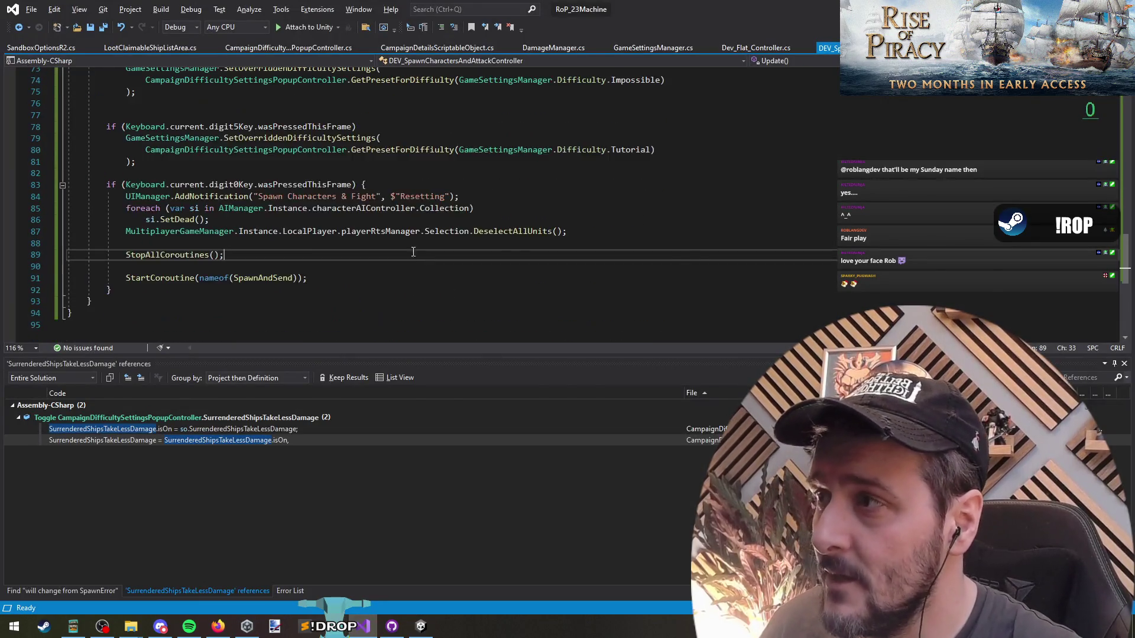
key("alt+Tab")
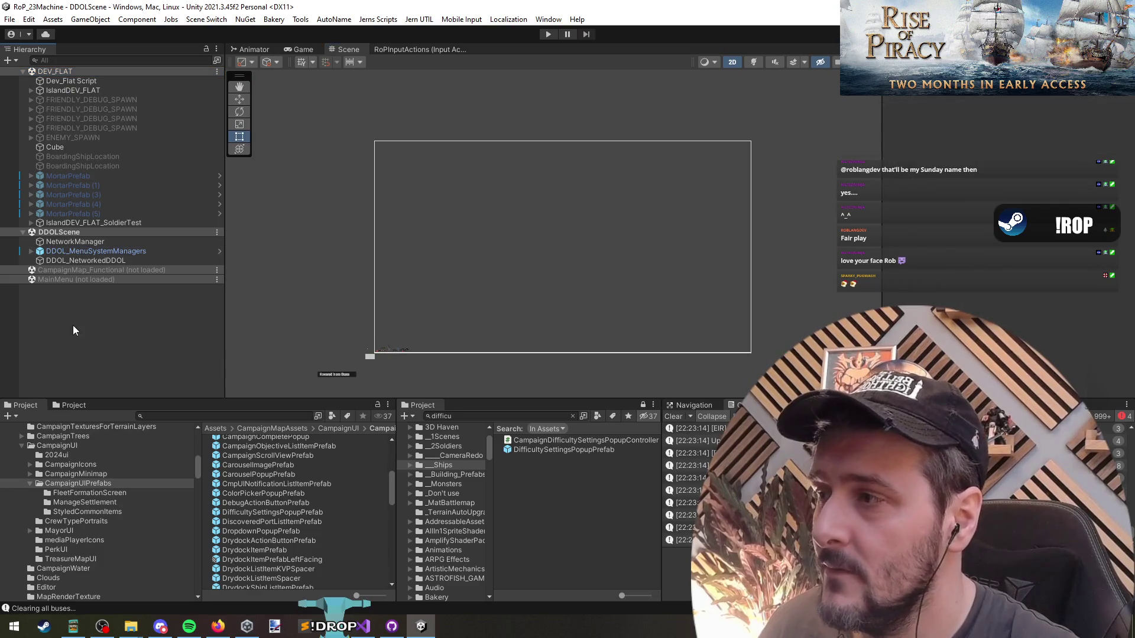
Select Sphere (2) under IslandDEV_FLAT_SoldierTest and frame it in the 3D perspective view.
left_click(177, 223)
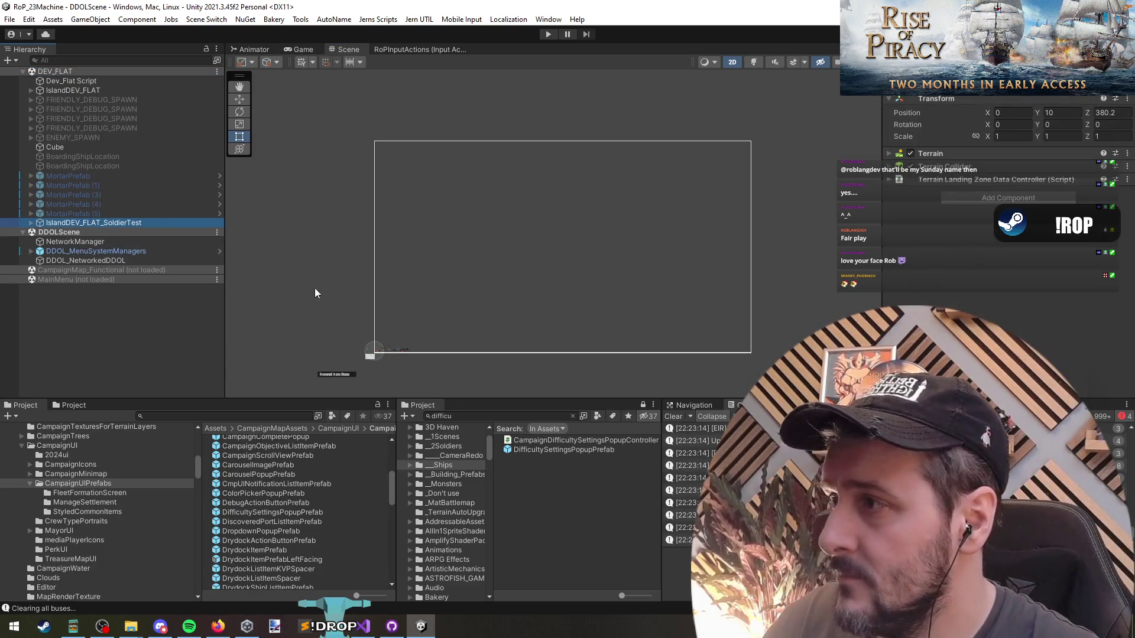
key("Right")
key("Down")
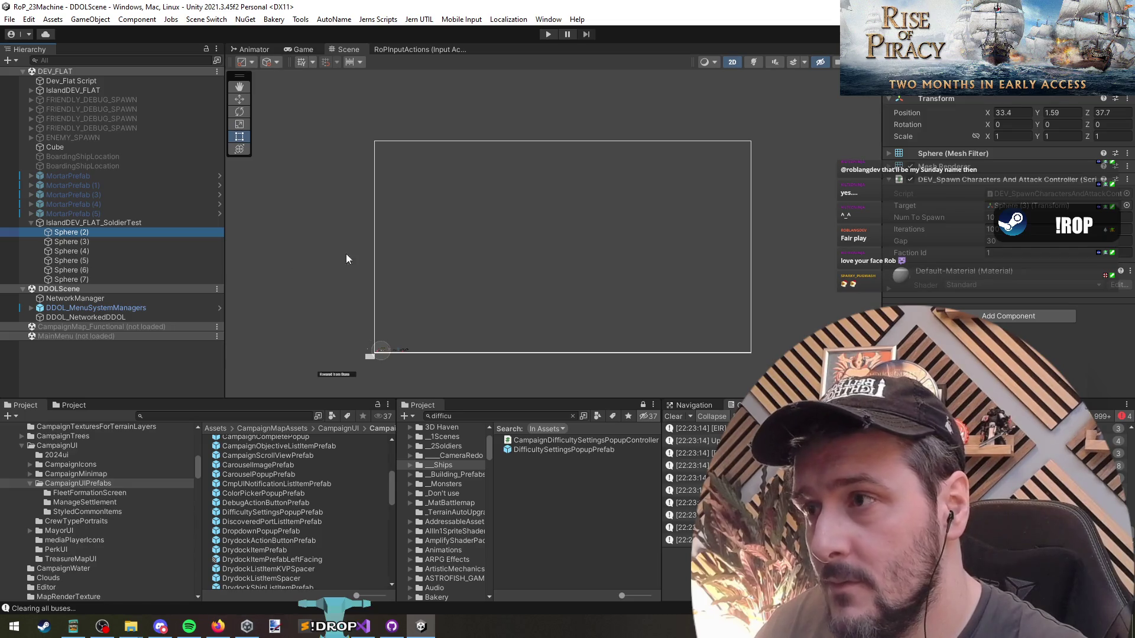
left_click_drag(427, 237, 428, 256)
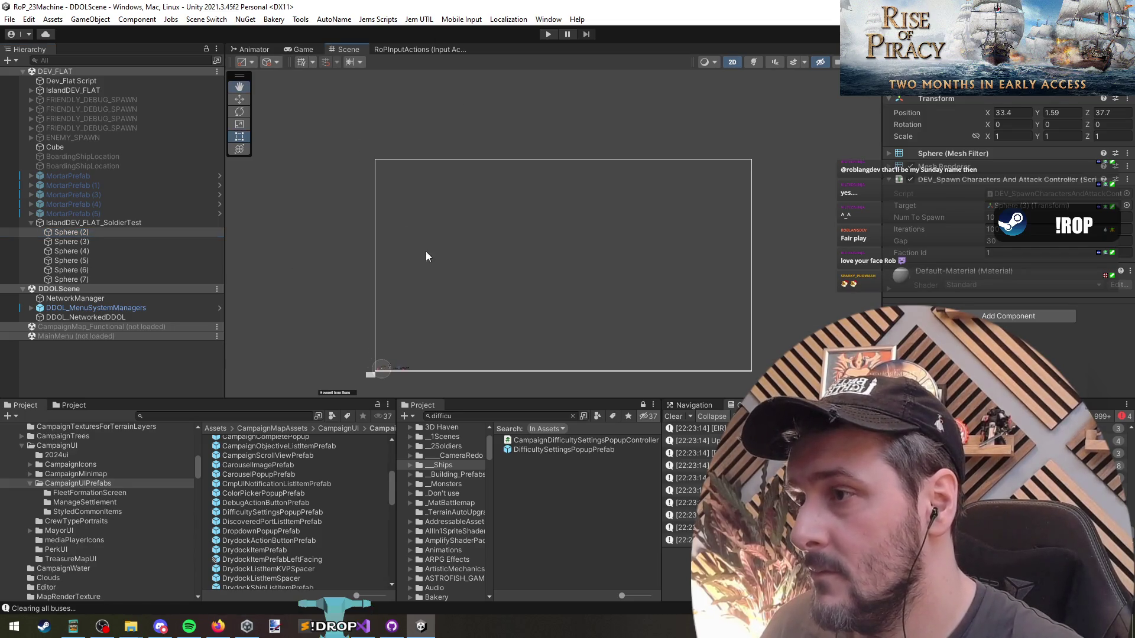
left_click(732, 62)
key("f")
mouse_move(558, 219)
left_mouse_down()
mouse_move(375, 242)
mouse_move(463, 299)
mouse_move(405, 317)
mouse_move(452, 250)
left_mouse_up()
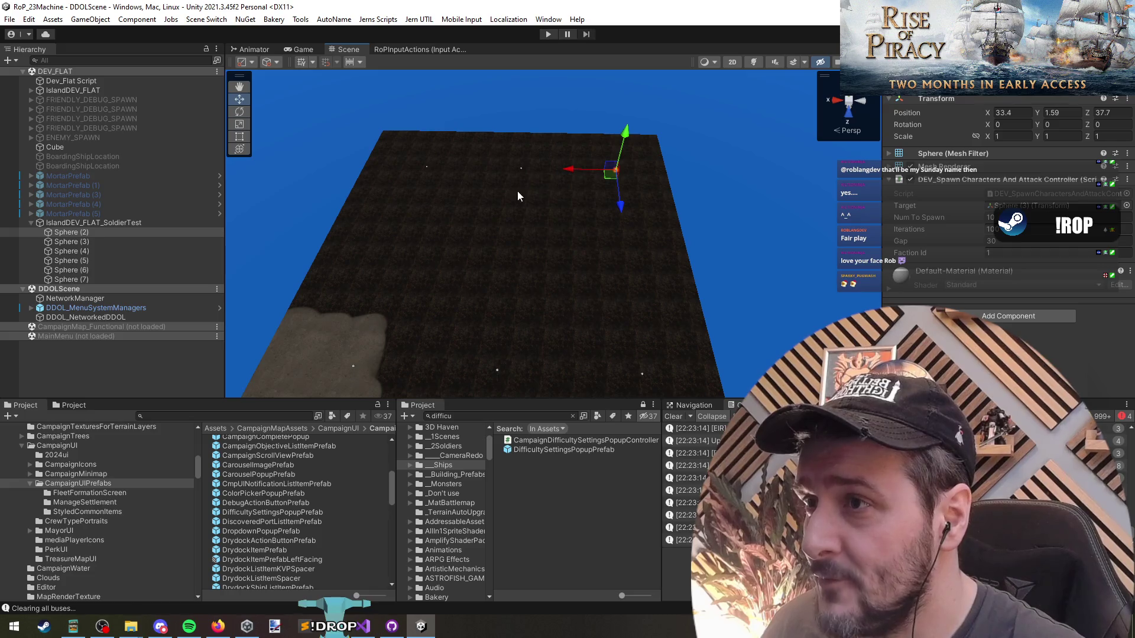
Shift Spheres (2) through (7) along X, moving Spheres (4) and (5) to X 63.8.
left_click(114, 241)
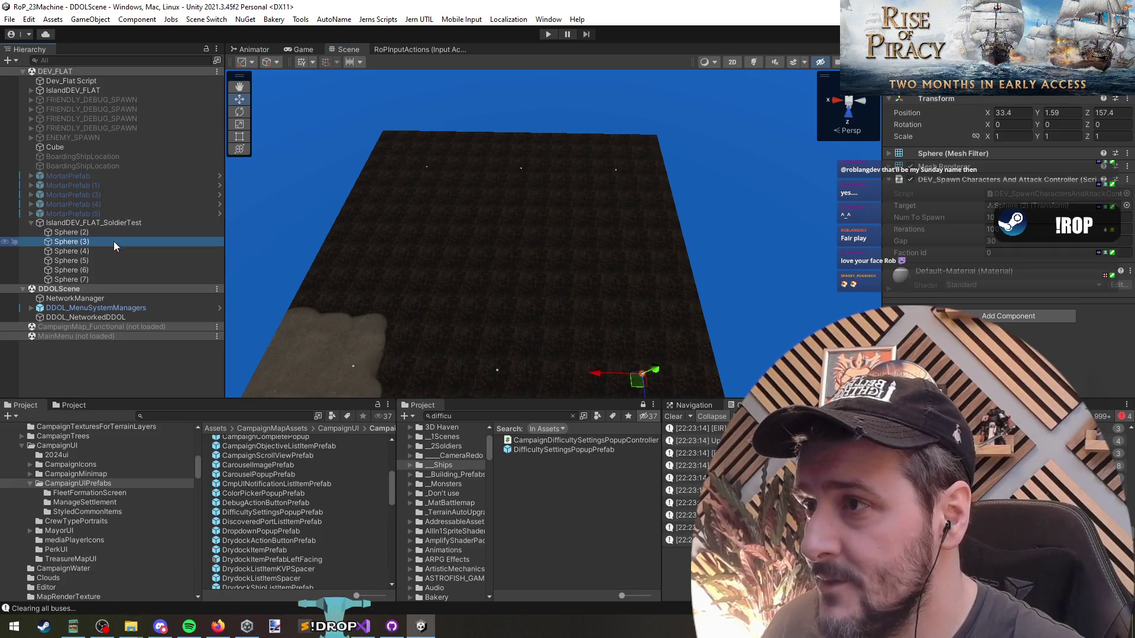
left_click(107, 281)
left_click(104, 271, "shift")
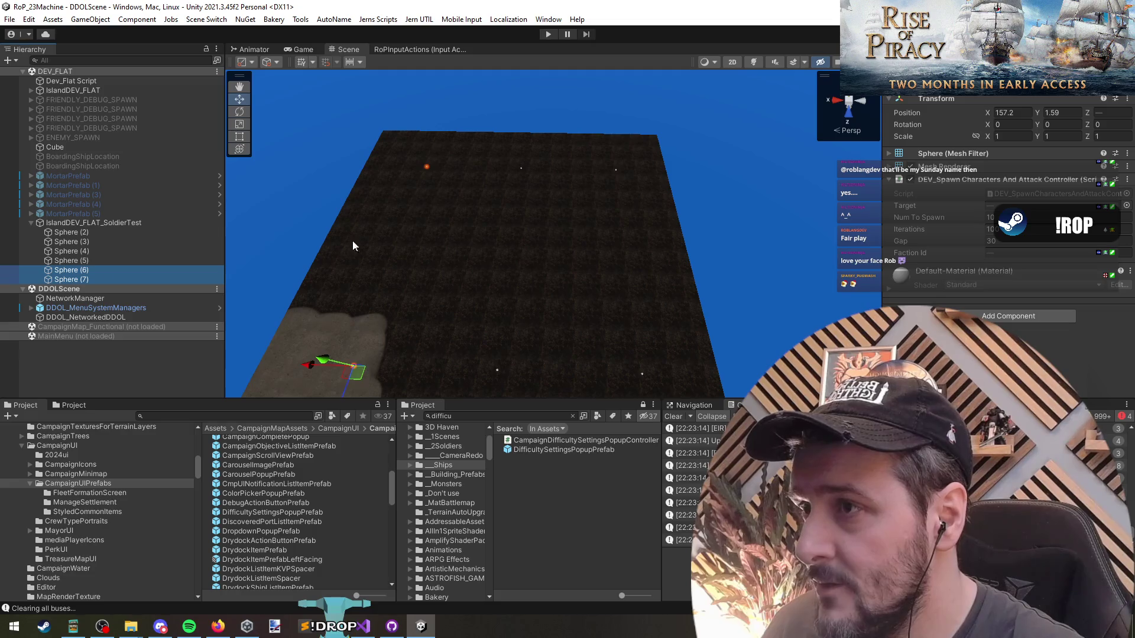
left_click_drag(307, 368, 346, 371)
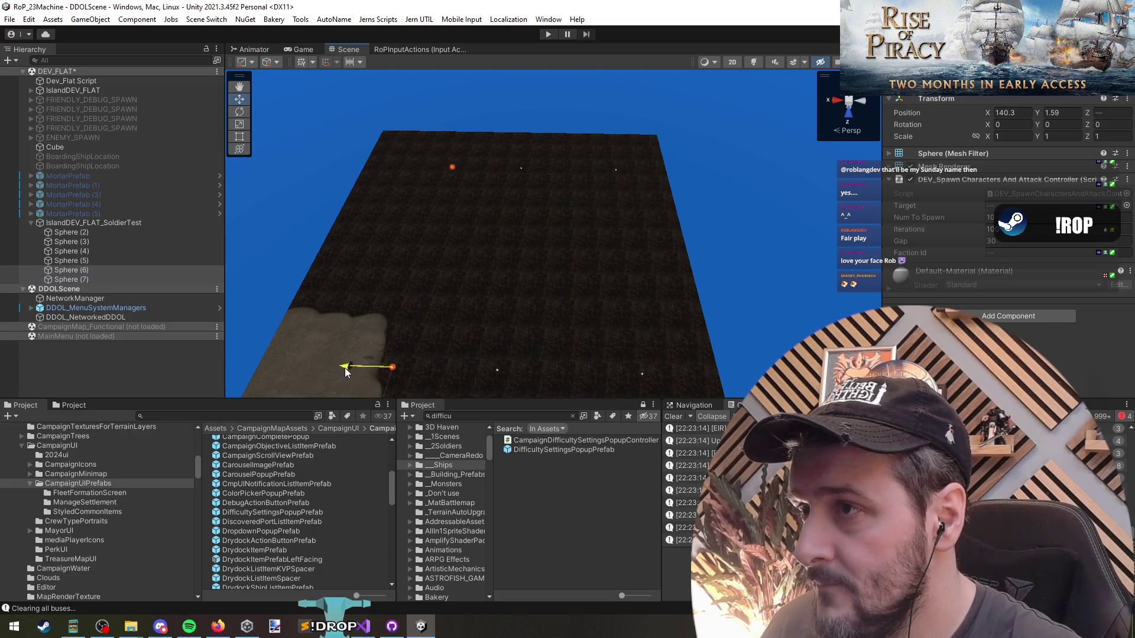
left_click(98, 233, "shift")
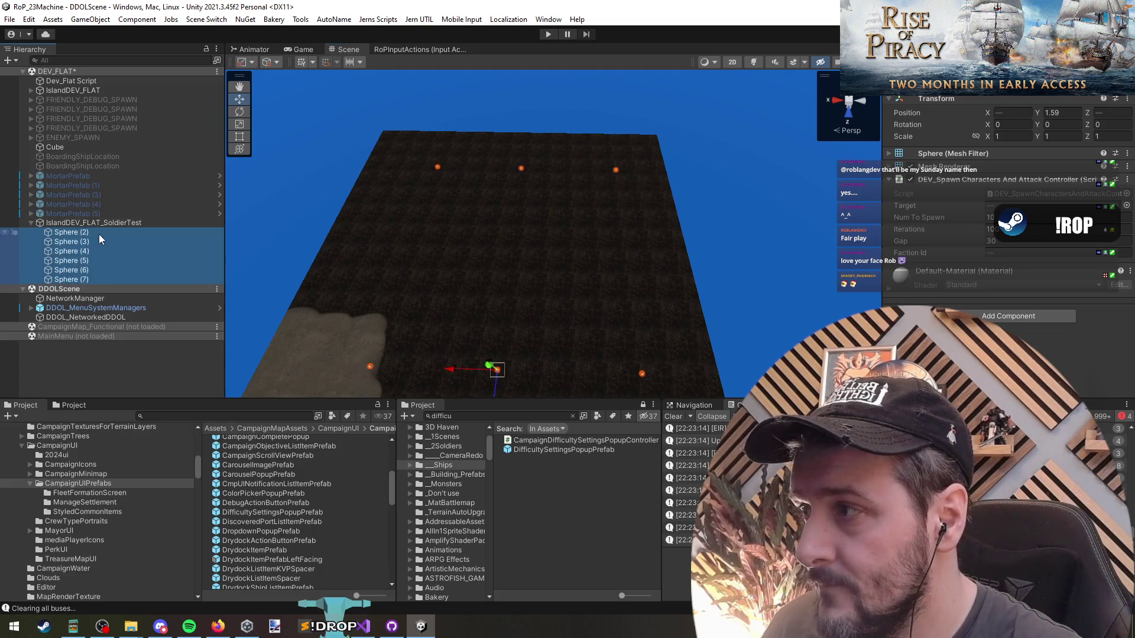
left_click_drag(451, 370, 505, 382)
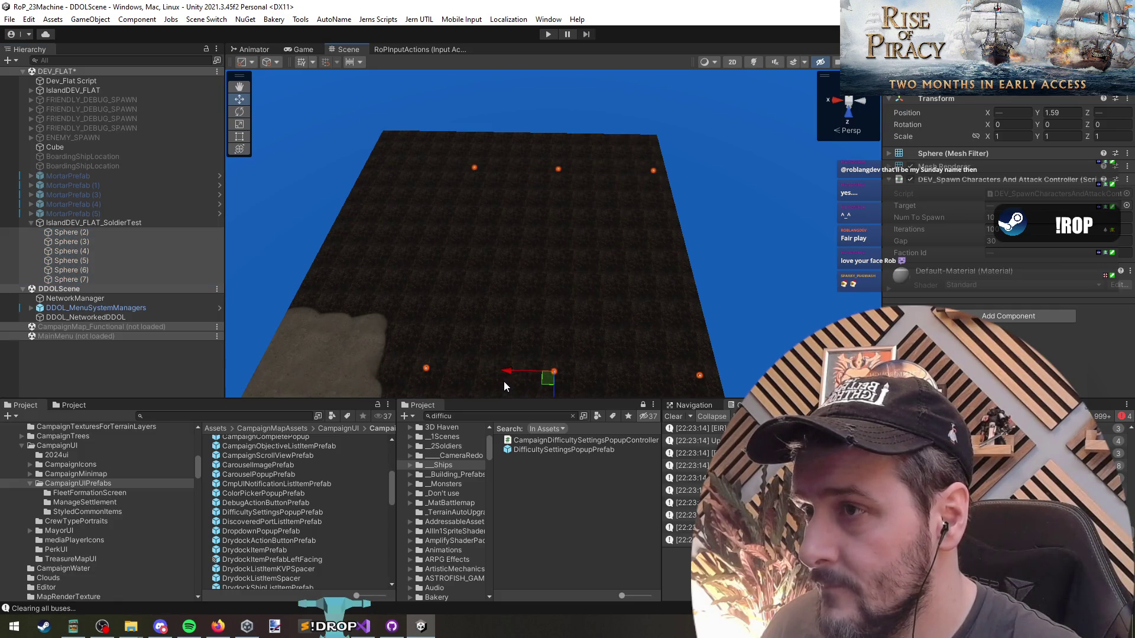
left_click(93, 253)
left_click(94, 260, "shift")
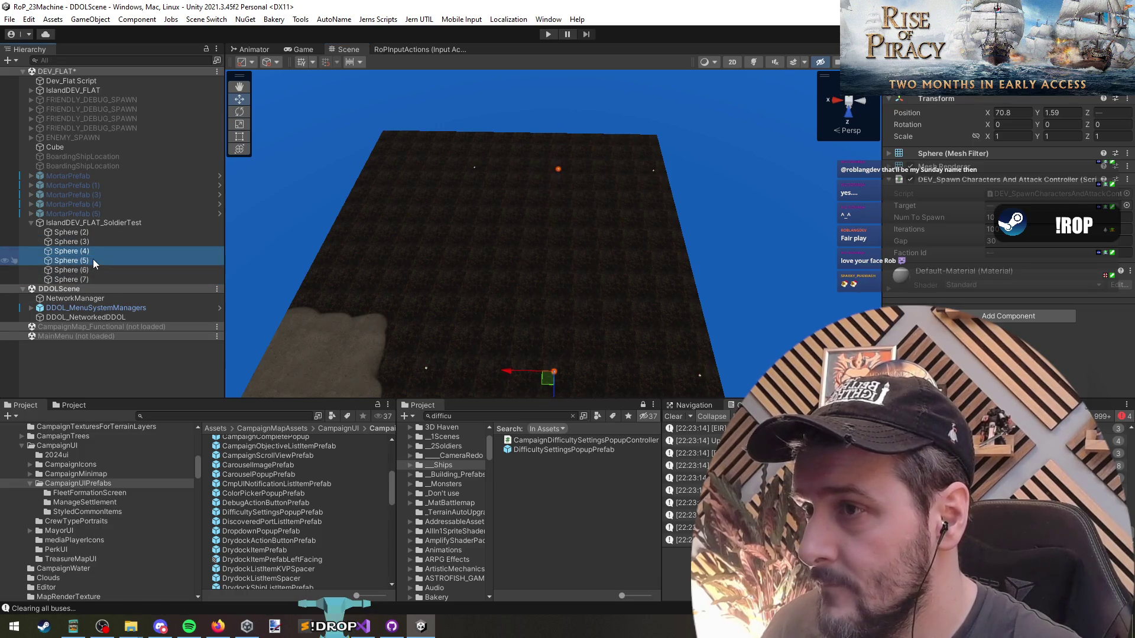
left_click_drag(505, 379, 523, 379)
left_click(83, 279)
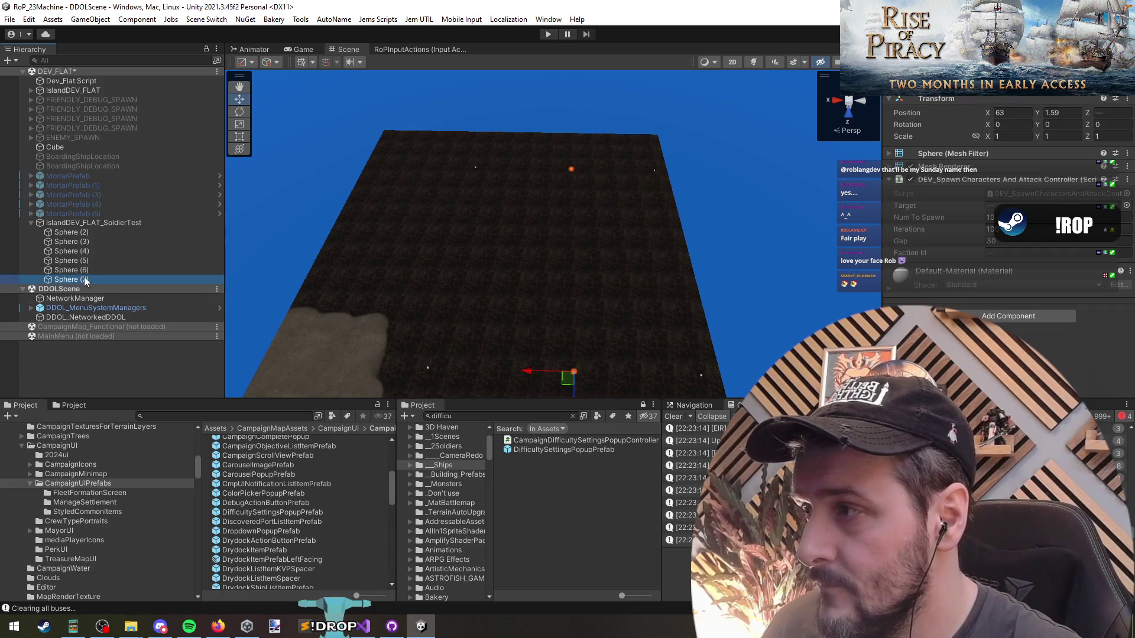
left_click(83, 270, "shift")
Duplicate Spheres (6) and (7) into Sphere (8) and (9), sliding them along X to 191.4.
key("ctrl+d")
left_click_drag(436, 173, 331, 175)
left_click(92, 289)
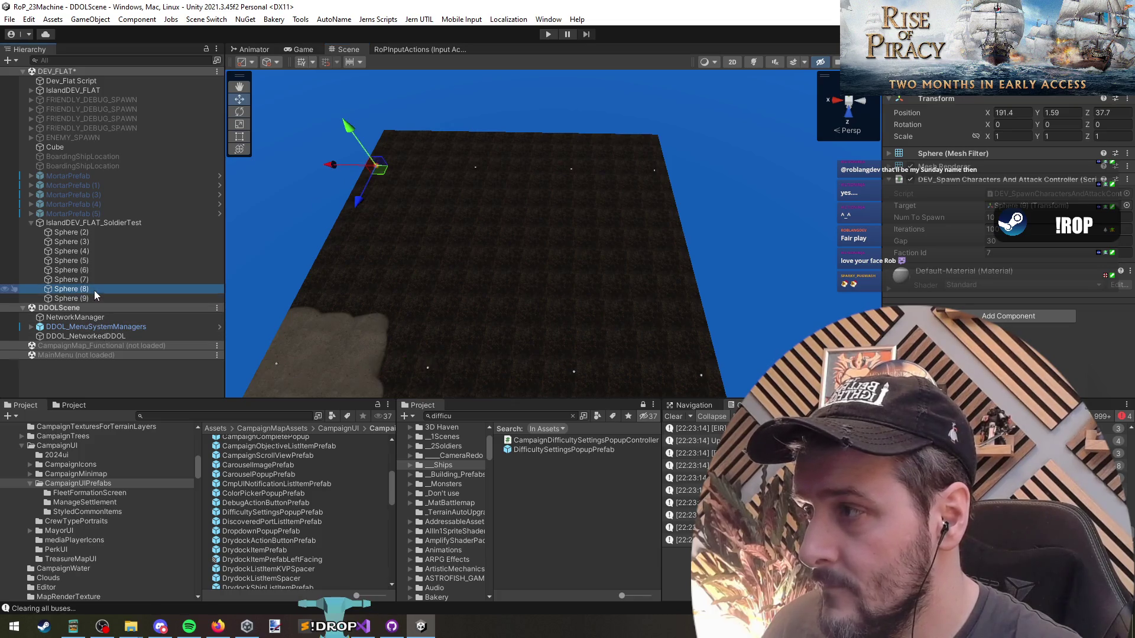
left_click(97, 296)
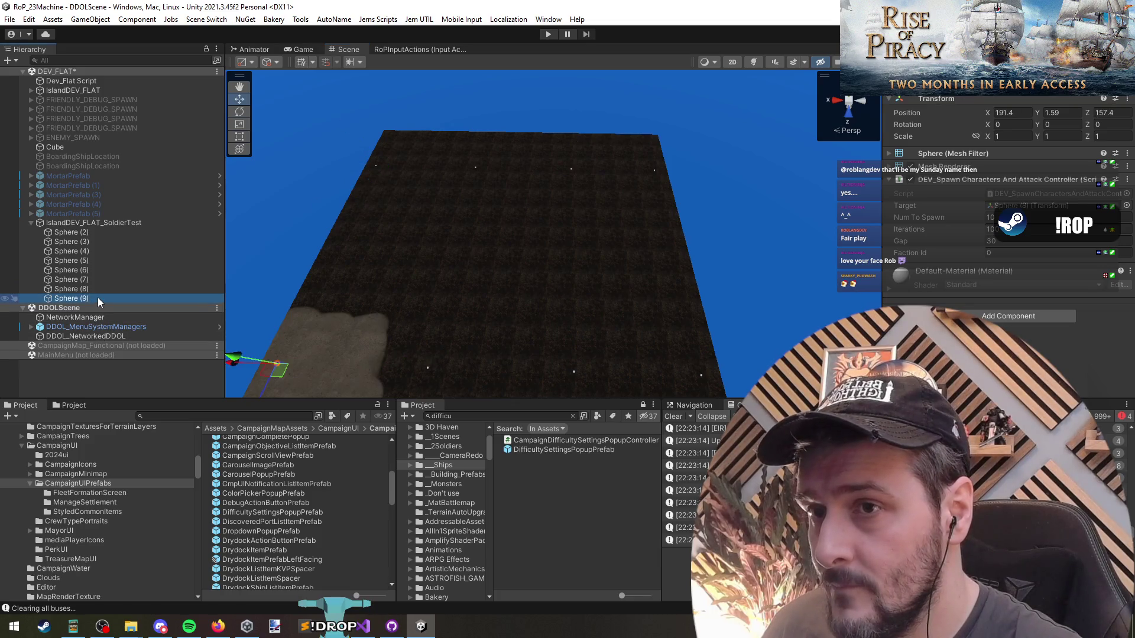
left_click(93, 279, "ctrl")
left_click(90, 261, "ctrl")
left_click(93, 242, "ctrl")
left_click(918, 121)
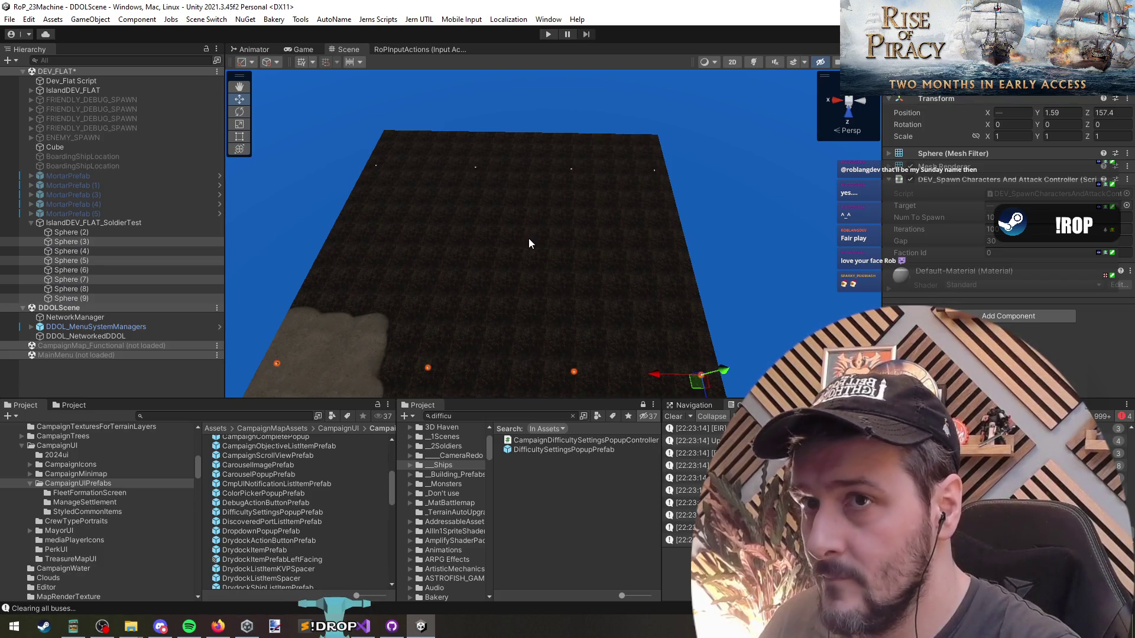
Name four selected spheres PlayerSoldierSpawners and give Sphere (8) faction id 10.
left_click(133, 299)
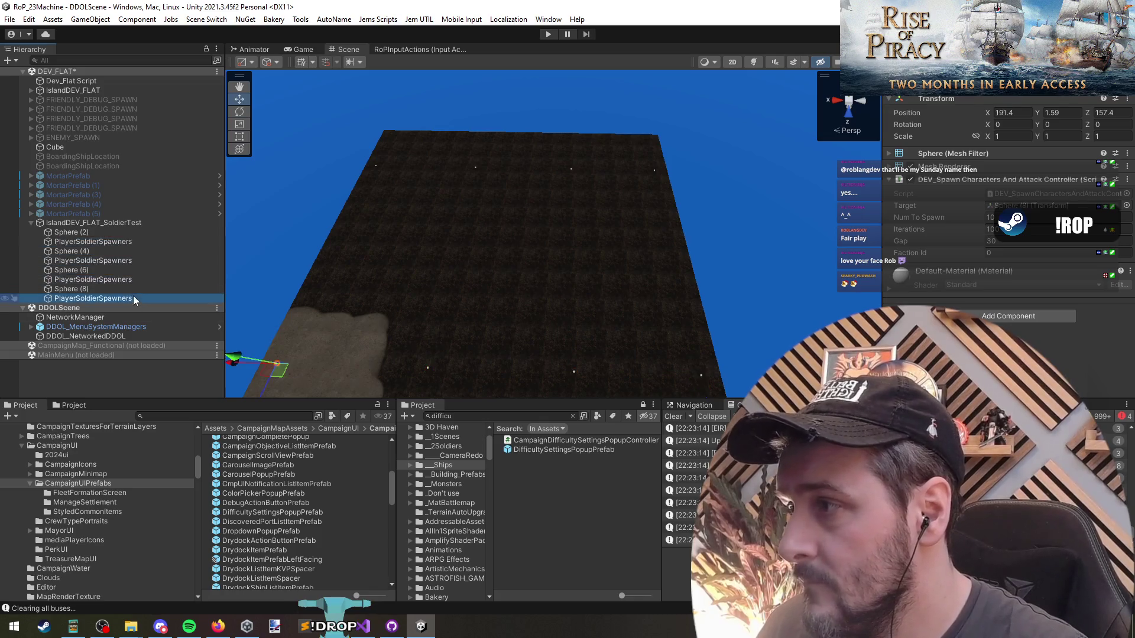
left_click(109, 289)
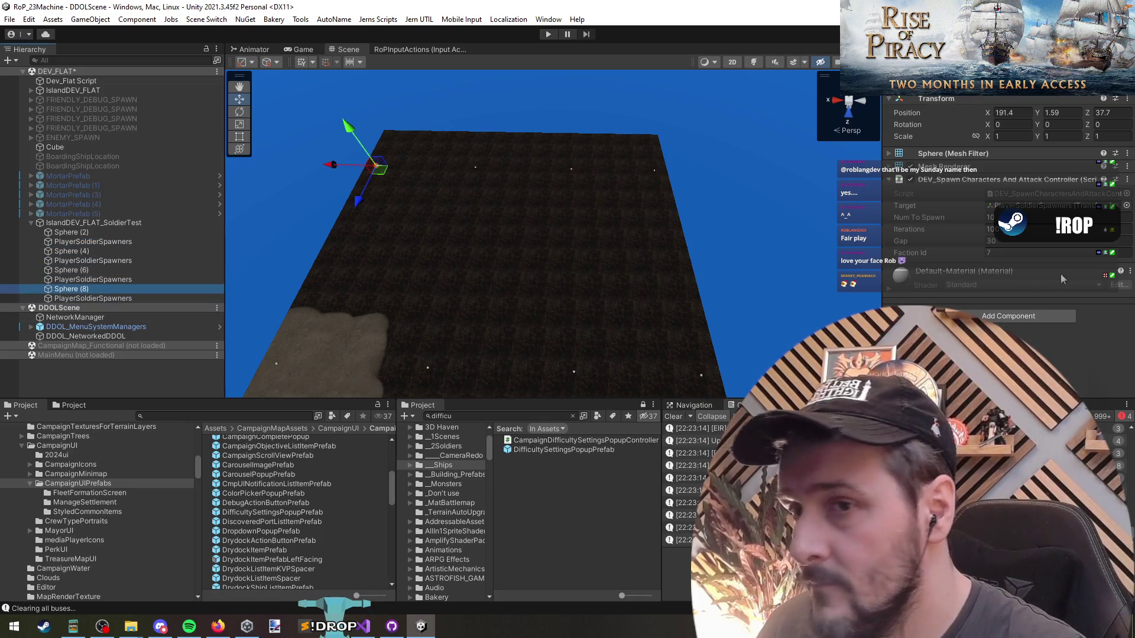
left_click(1003, 255)
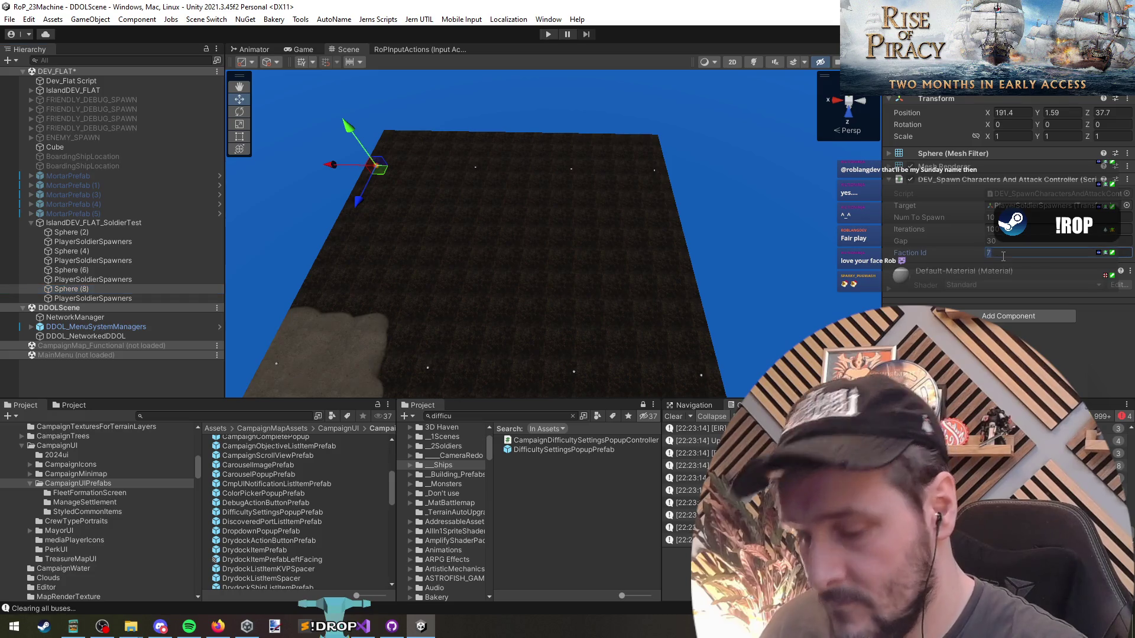
type("10")
key("Return")
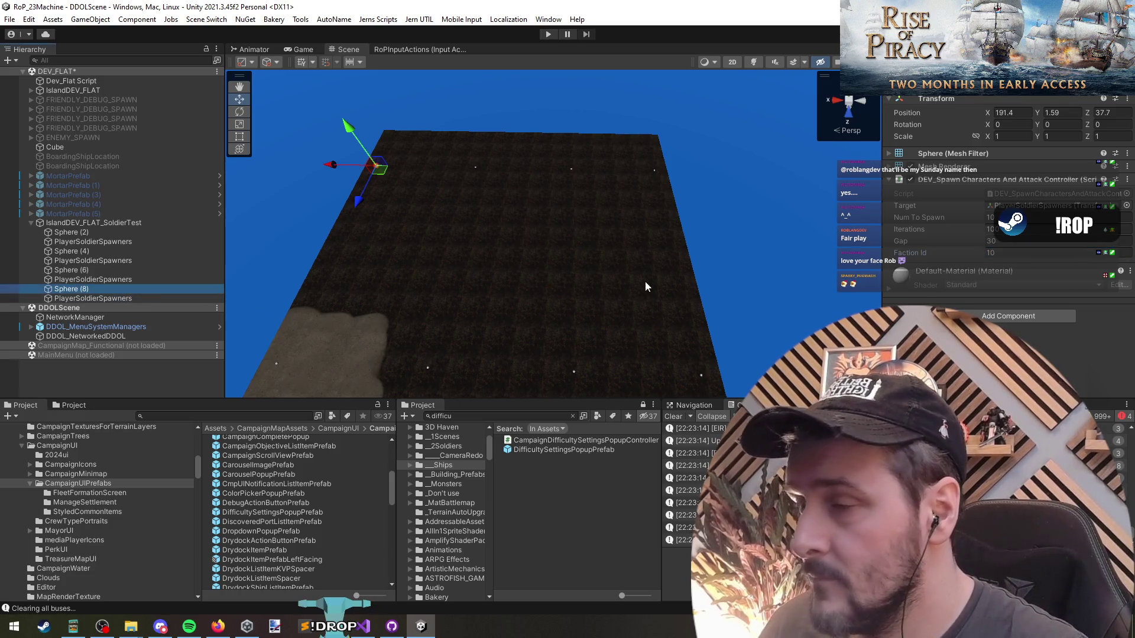
Rename Spheres (8), (6), (4) and (2) to Skelebobs, Pirates, Tribals and Colonials.
left_click(162, 290)
type("S")
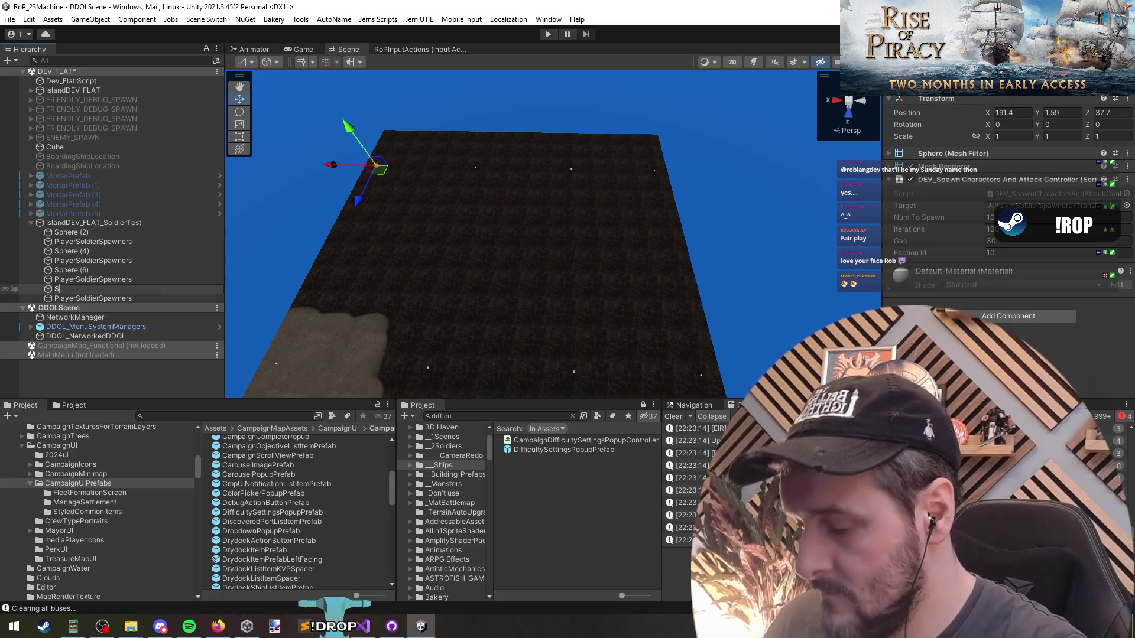
key("Return")
key("Up")
key("Up")
key("F2")
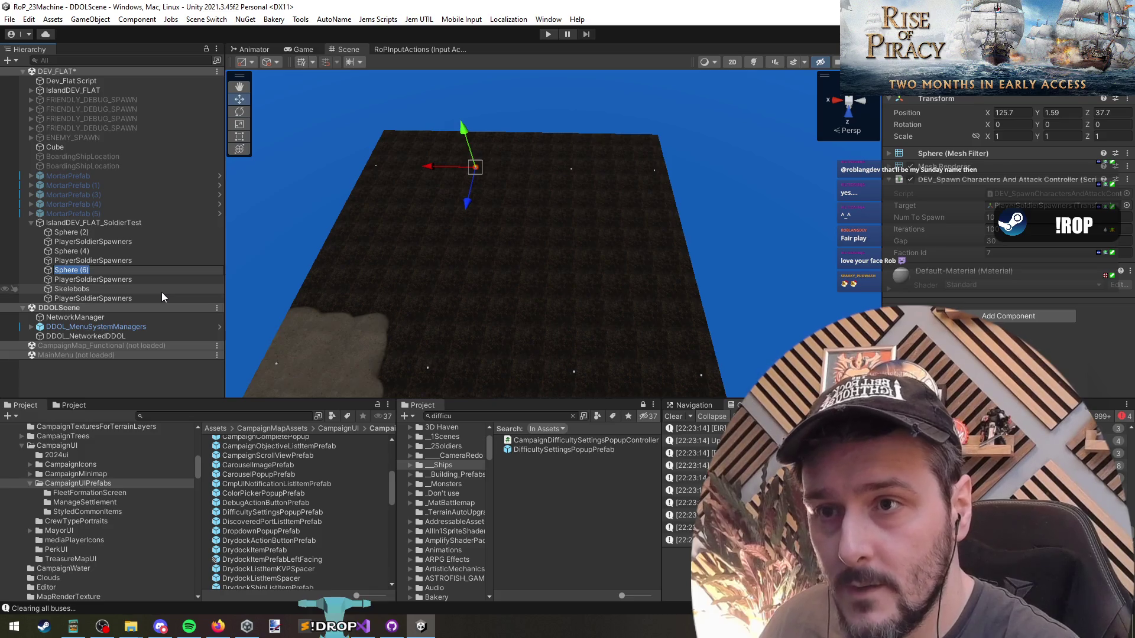
type("Pirates")
key("Return")
key("Up")
key("Up")
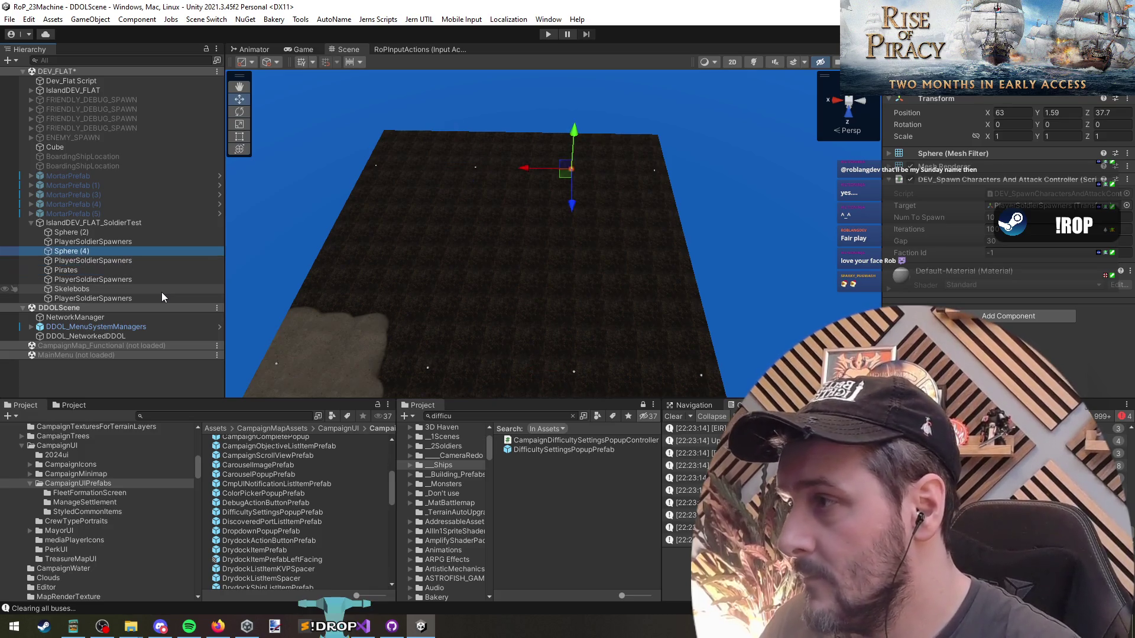
key("F2")
type("Tribals")
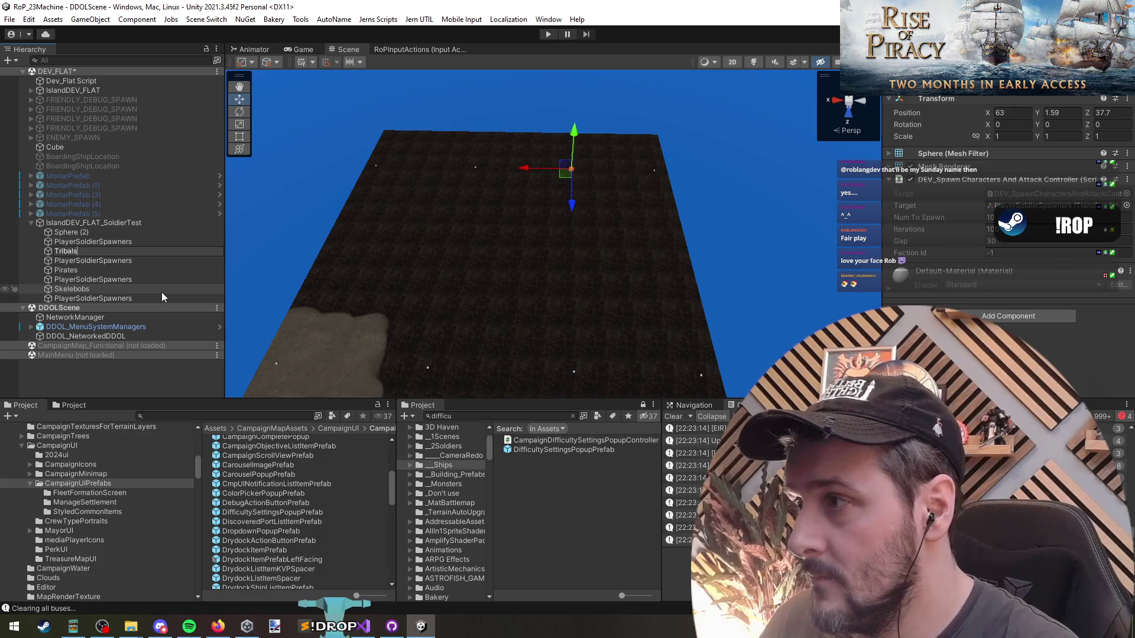
key("Return")
key("Up")
key("Up")
key("F2")
type("Colonials")
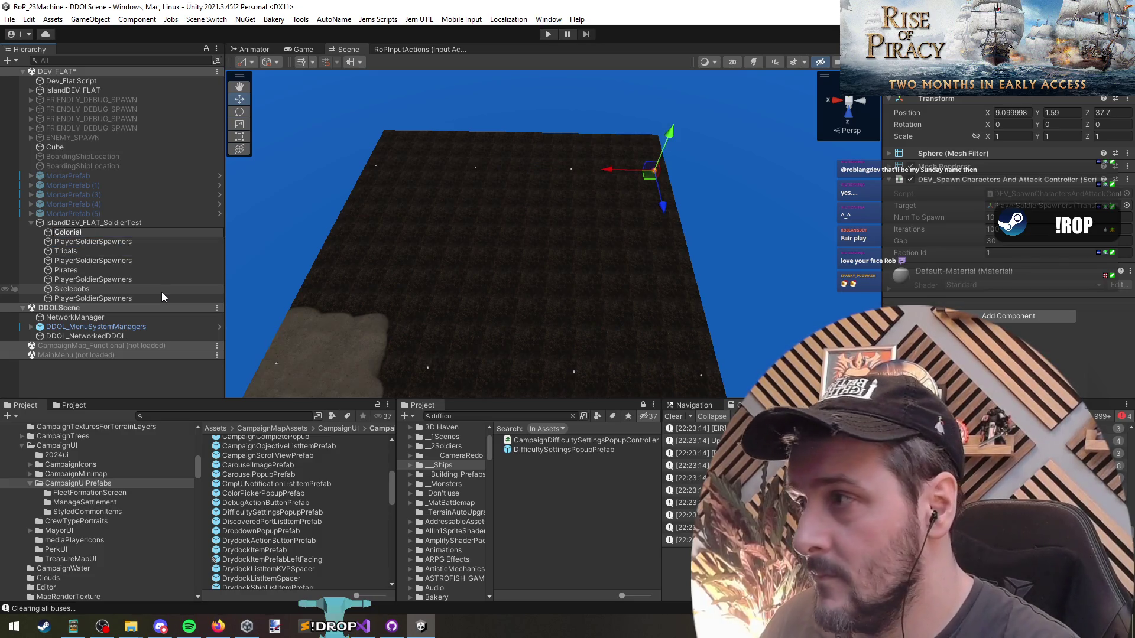
key("Return")
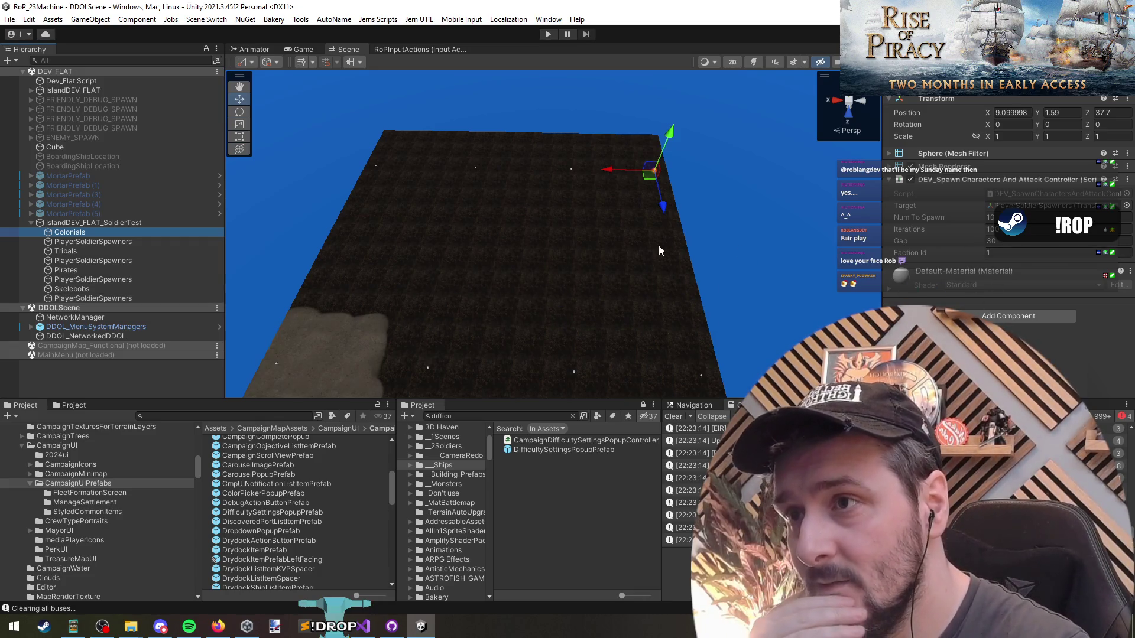
Select the renamed spawn markers, then the IslandDEV_FLAT_SoldierTest terrain.
left_click(92, 296)
left_click(91, 230, "shift")
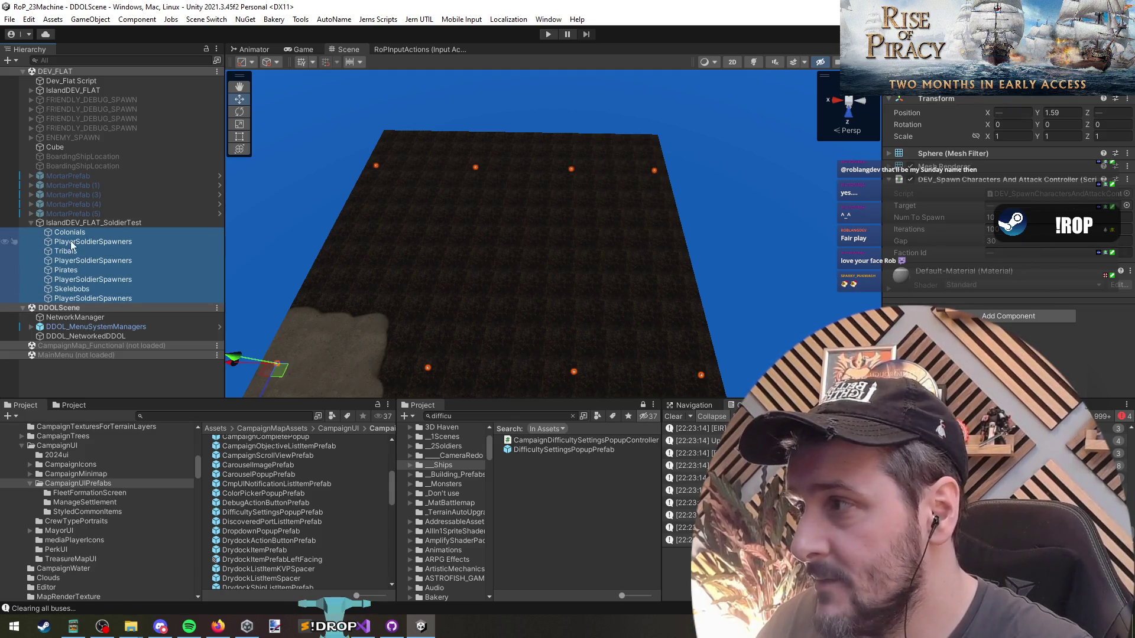
left_click(80, 222)
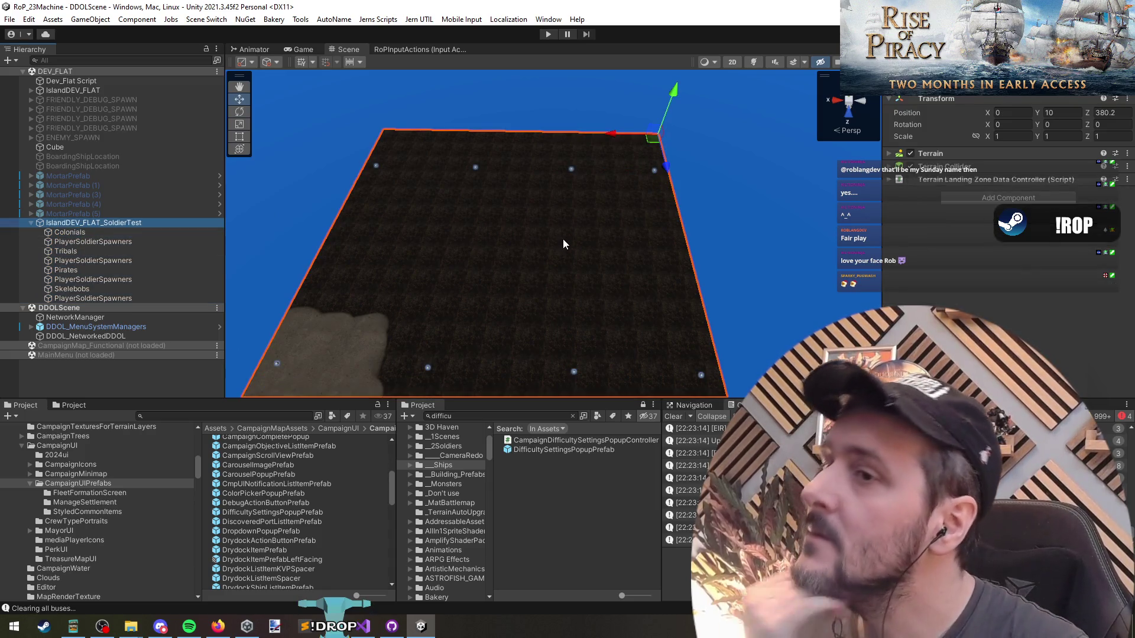
Add a UI Canvas with its EventSystem to the DEV_FLAT scene.
key("Left")
key("shift+d")
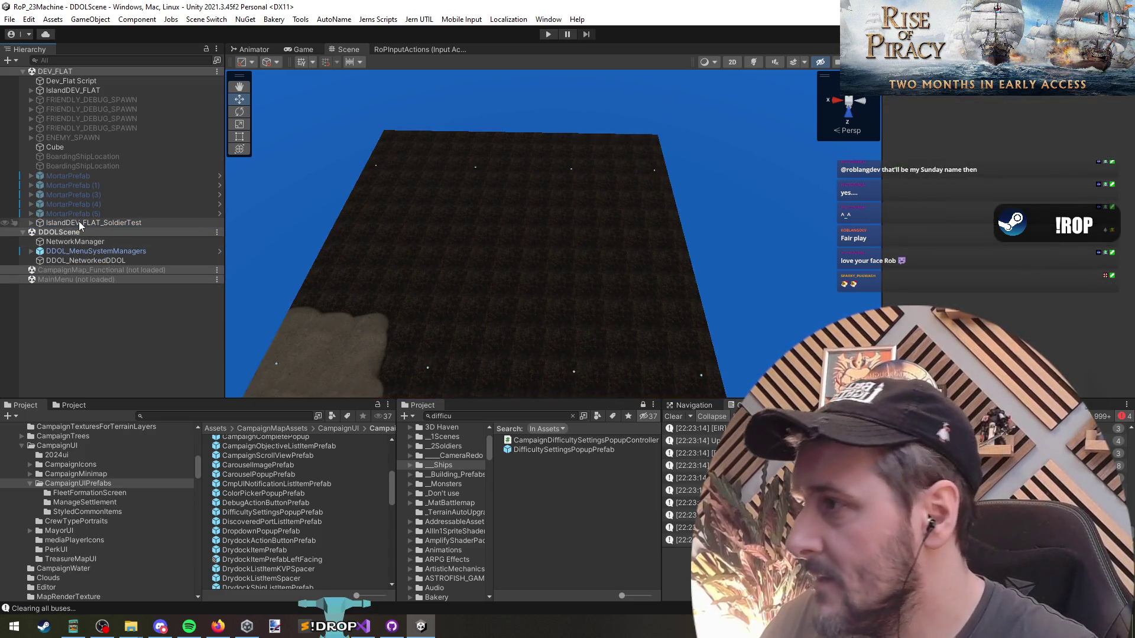
left_click(69, 63)
right_click(70, 71)
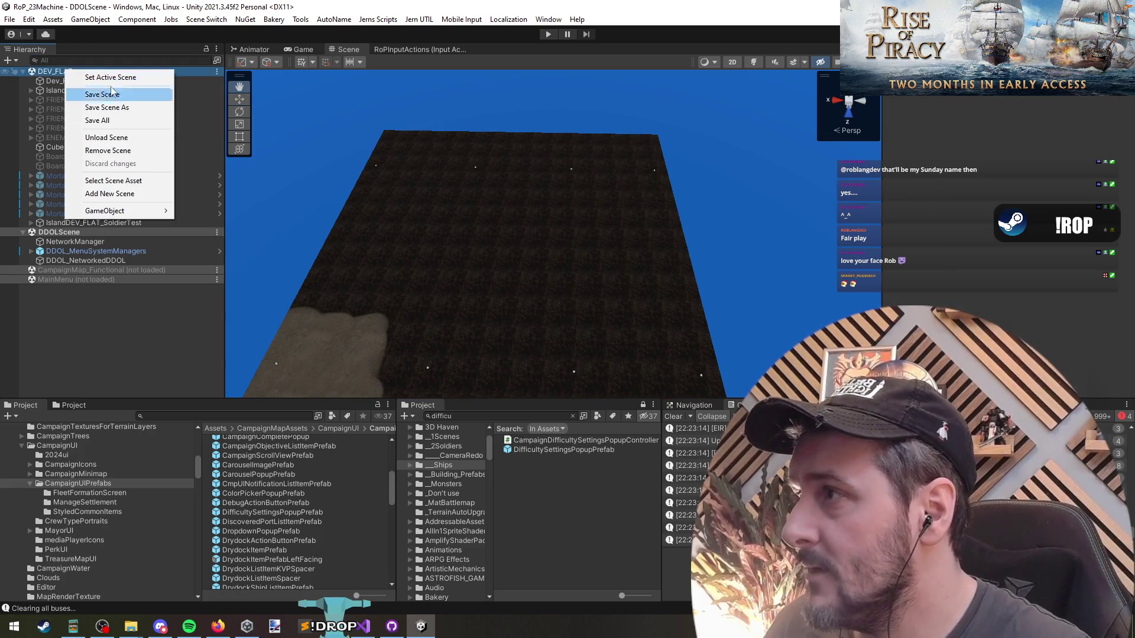
mouse_move(109, 211)
mouse_move(225, 329)
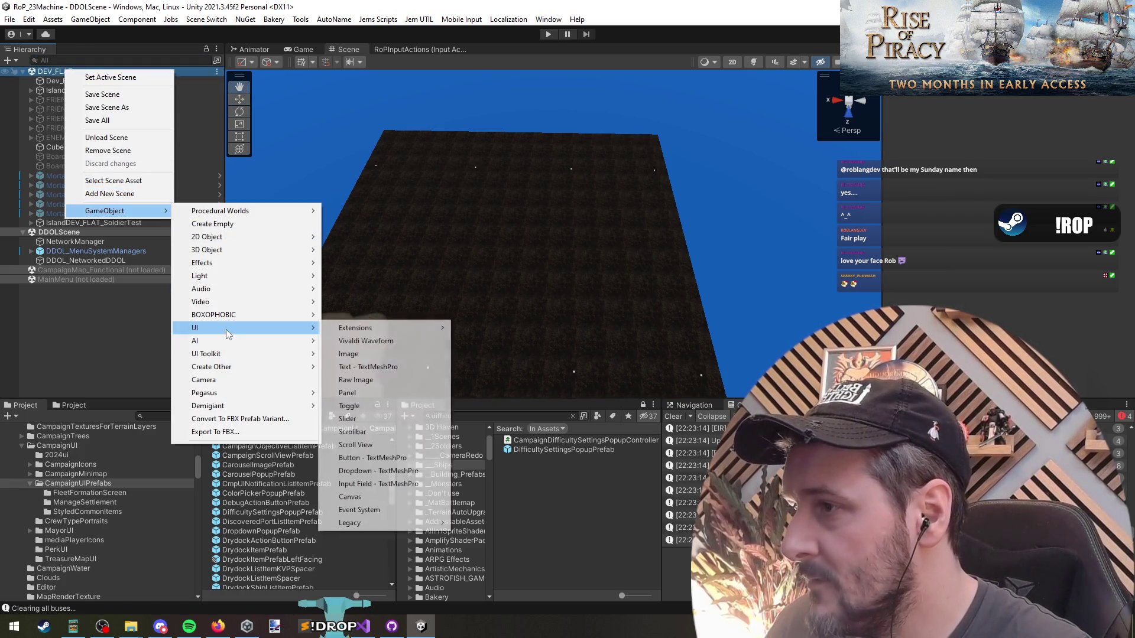
left_click(2, 346)
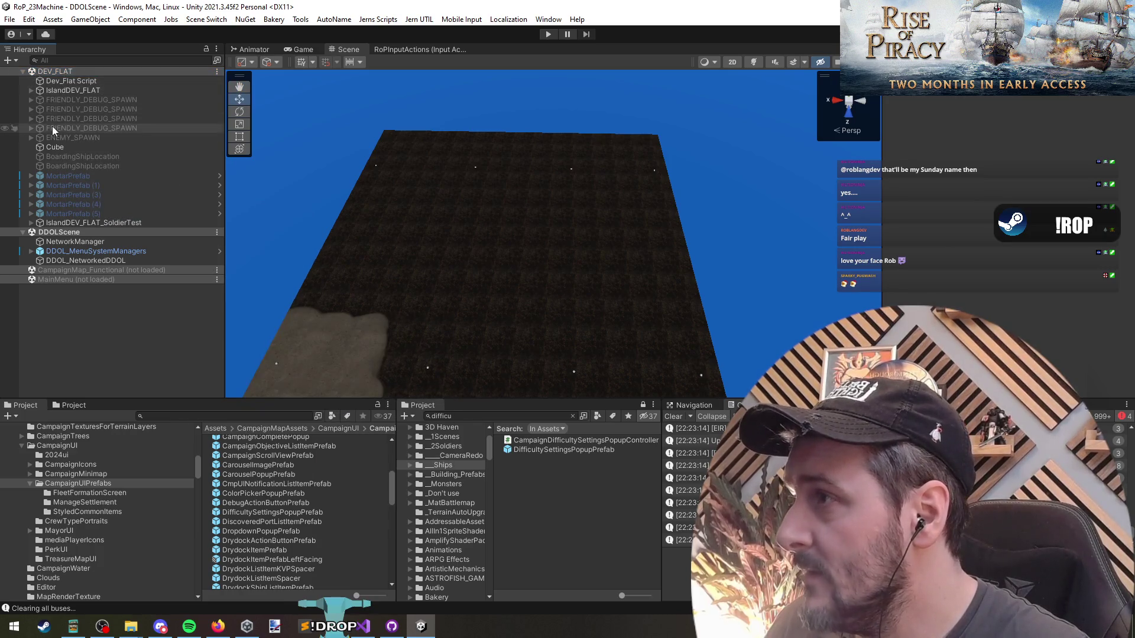
right_click(72, 72)
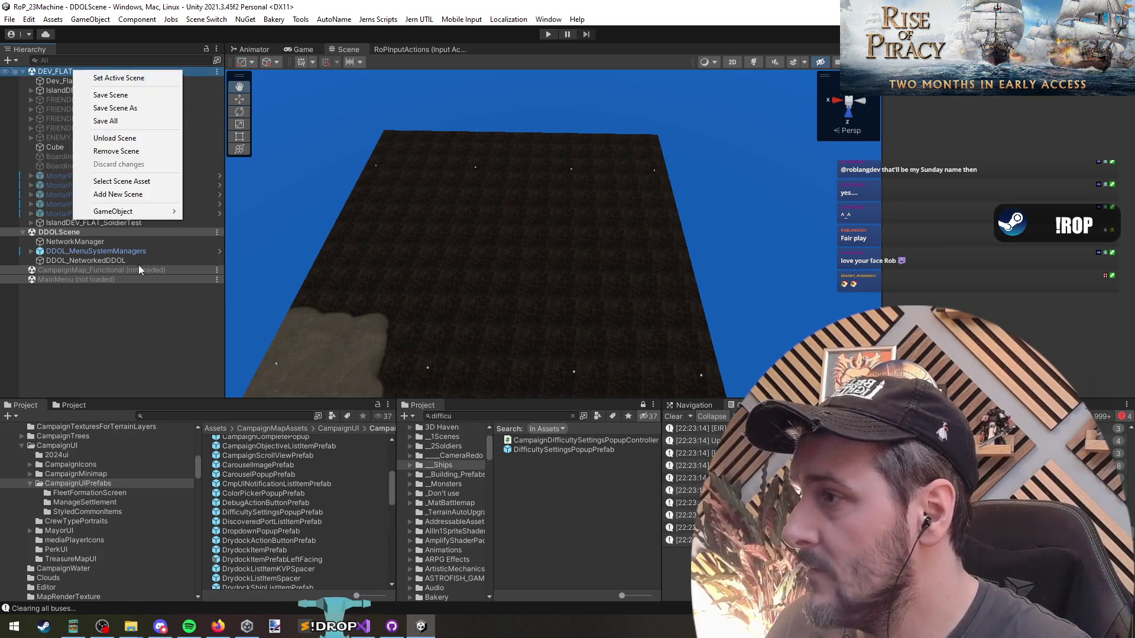
mouse_move(155, 213)
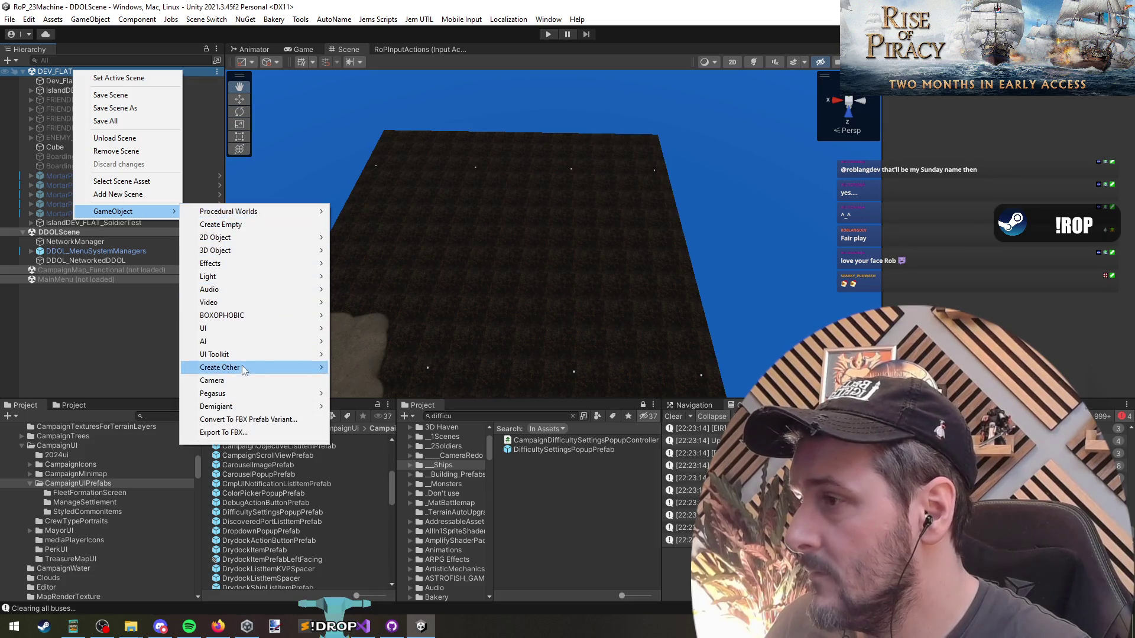
mouse_move(242, 329)
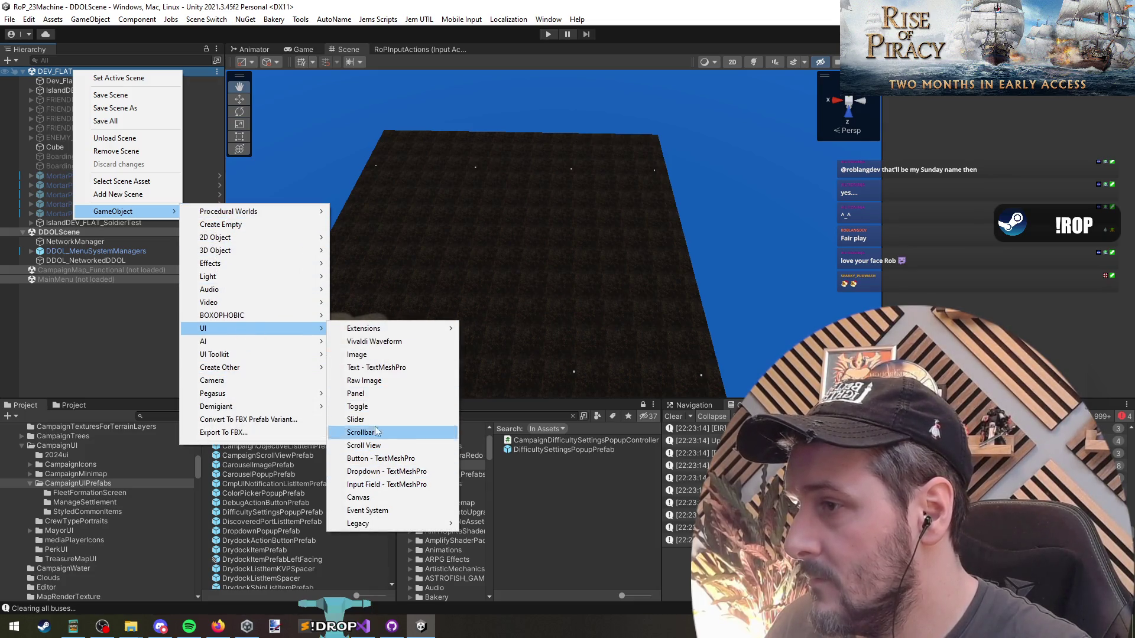
left_click(387, 498)
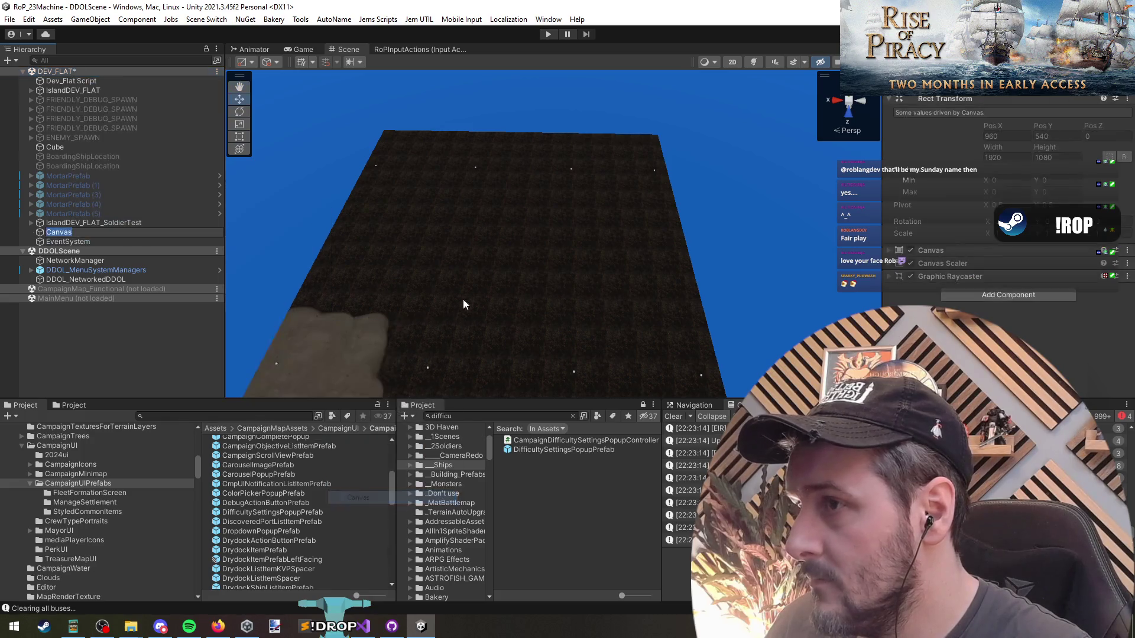
Add a UI Image as a child of the Canvas.
right_click(62, 232)
mouse_move(118, 434)
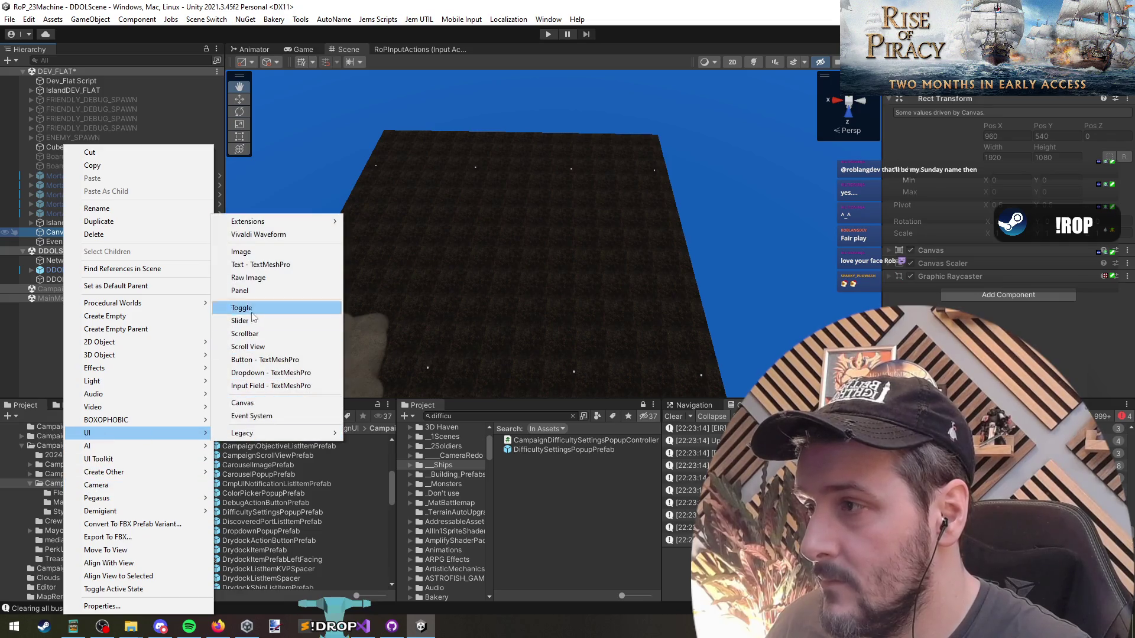
left_click(247, 252)
Anchor the Image to the top-right corner and size it about 474 wide by 420 tall.
left_click(303, 49)
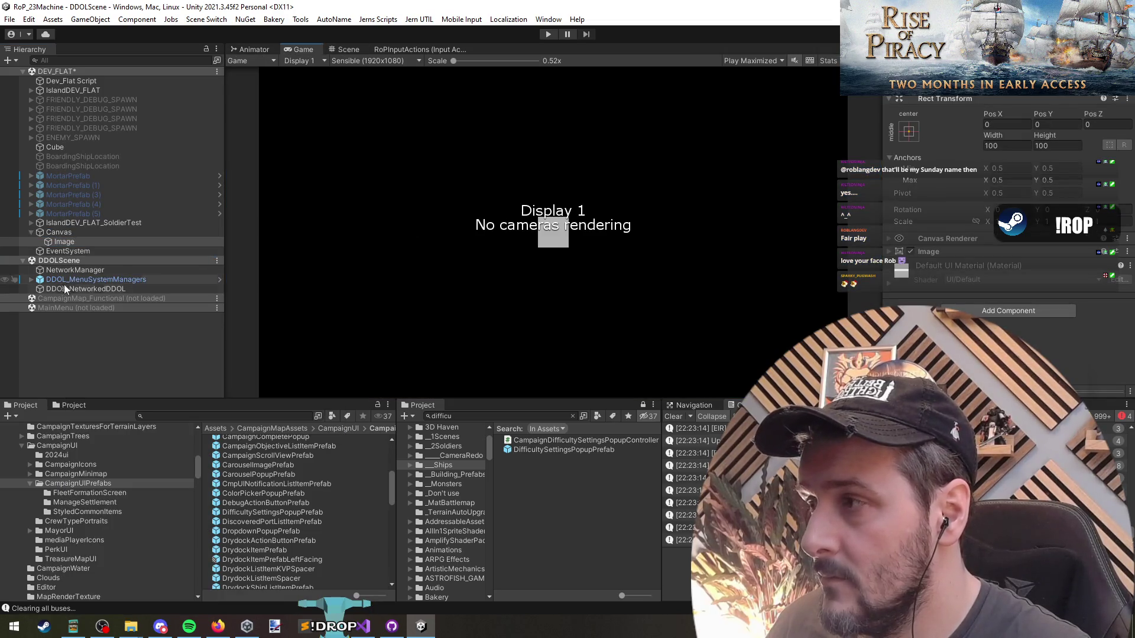
left_click(908, 132)
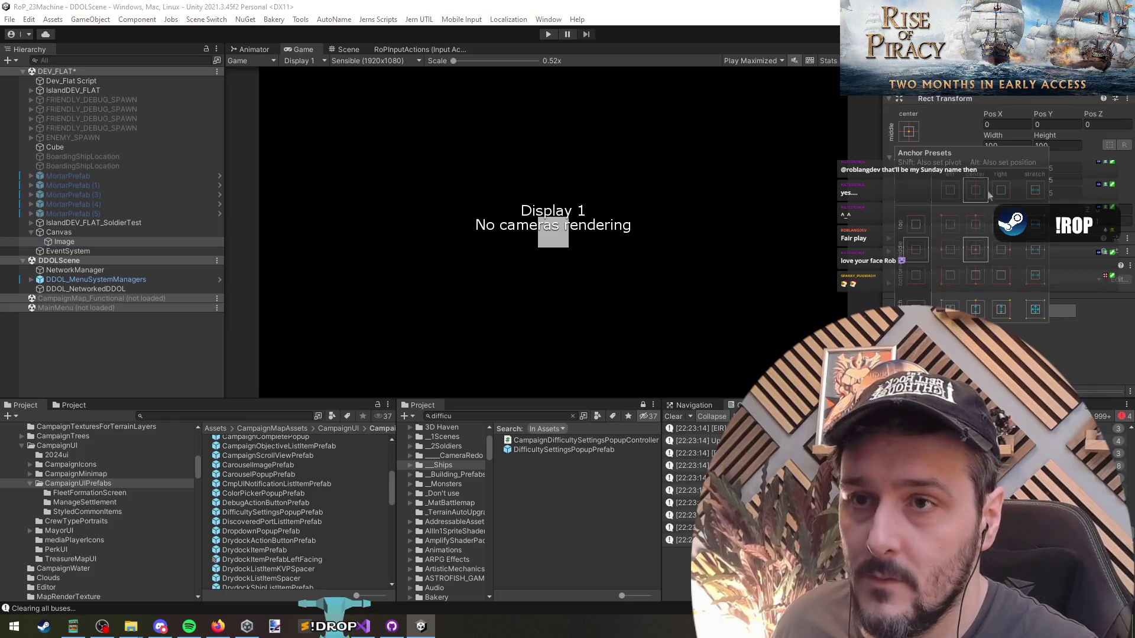
left_click(993, 195, "alt+shift")
mouse_move(993, 139)
left_mouse_down()
mouse_move(1123, 139)
mouse_move(435, 89)
mouse_move(585, 137)
left_mouse_up()
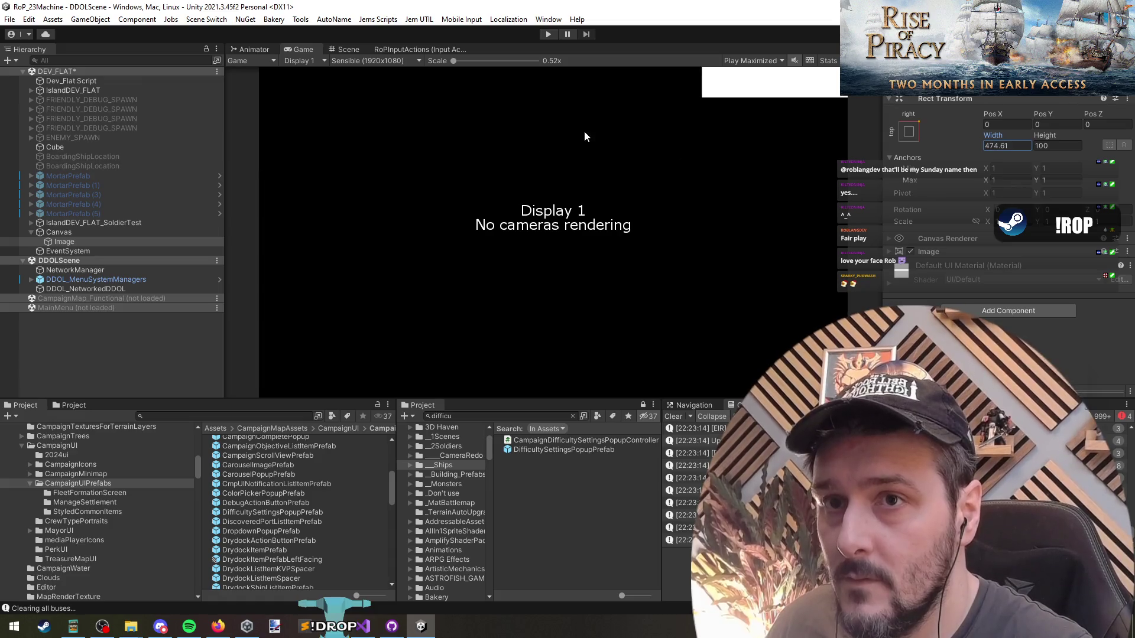
mouse_move(1043, 135)
left_mouse_down()
mouse_move(266, 122)
mouse_move(577, 88)
mouse_move(5, 281)
left_mouse_up()
Rename the Image to SpawnOptions and set its Image colour to dark grey.
left_click(93, 242)
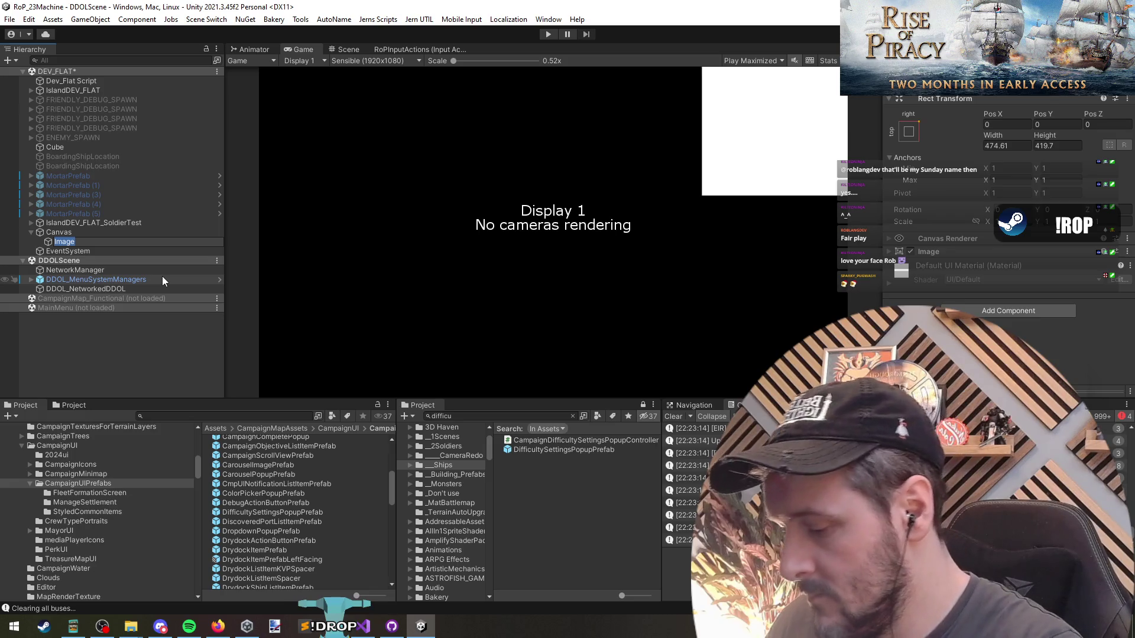
type("SpawnOptions")
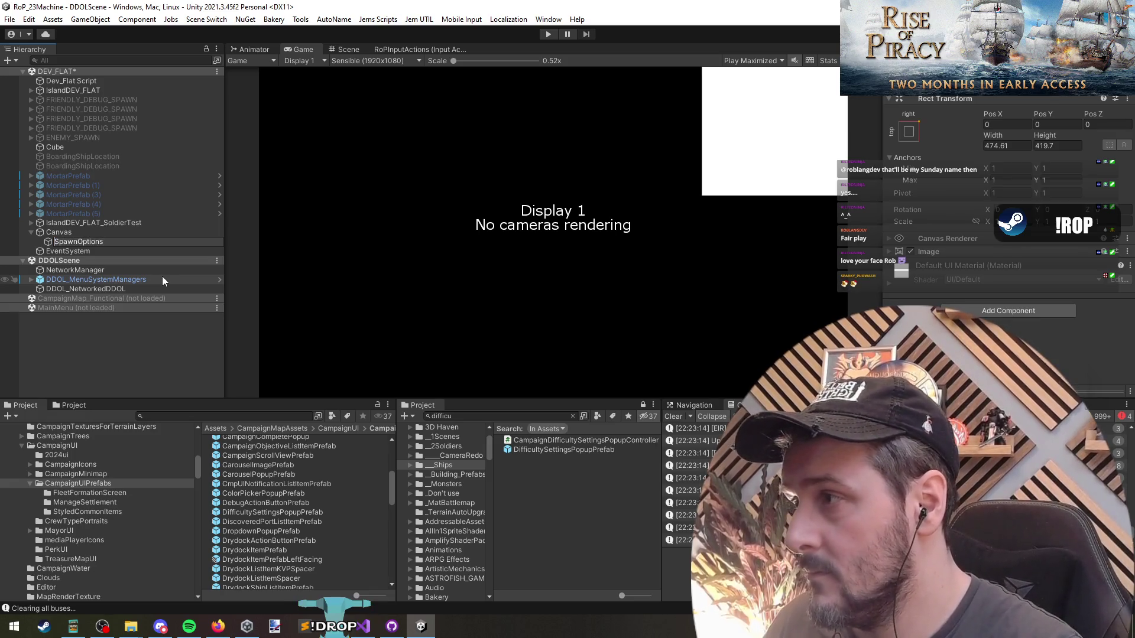
key("Return")
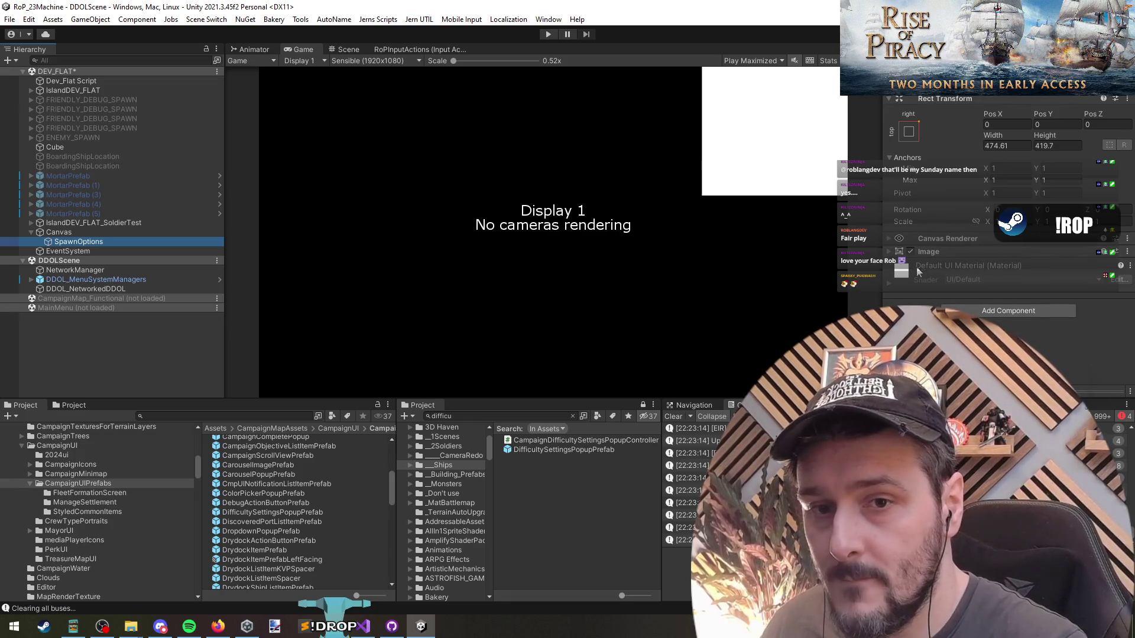
left_click(940, 249)
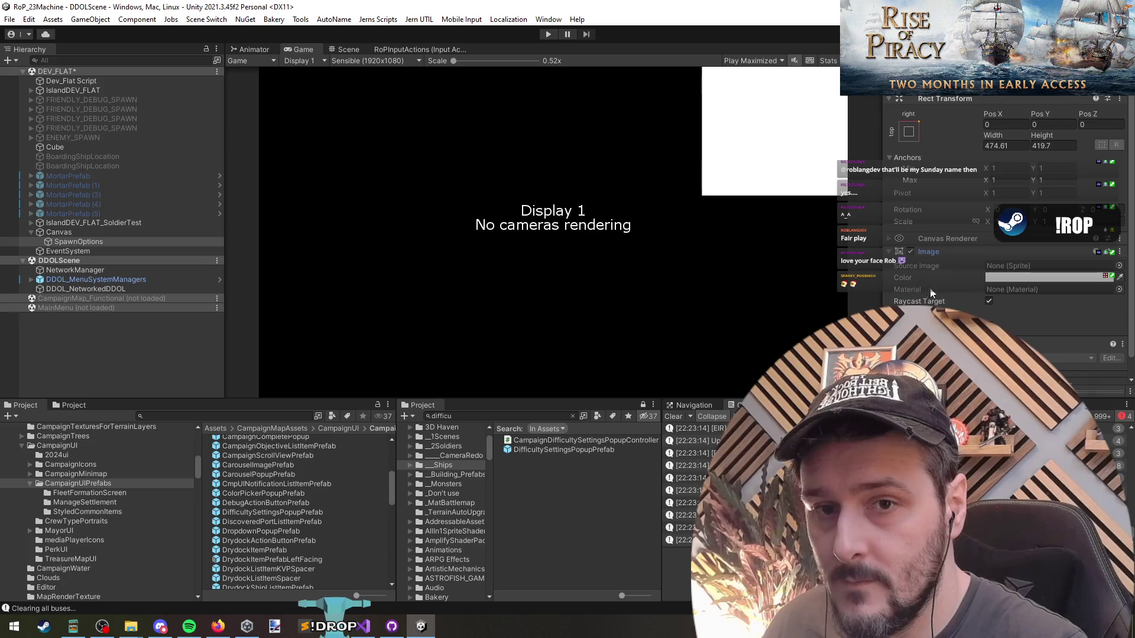
left_click(1119, 277)
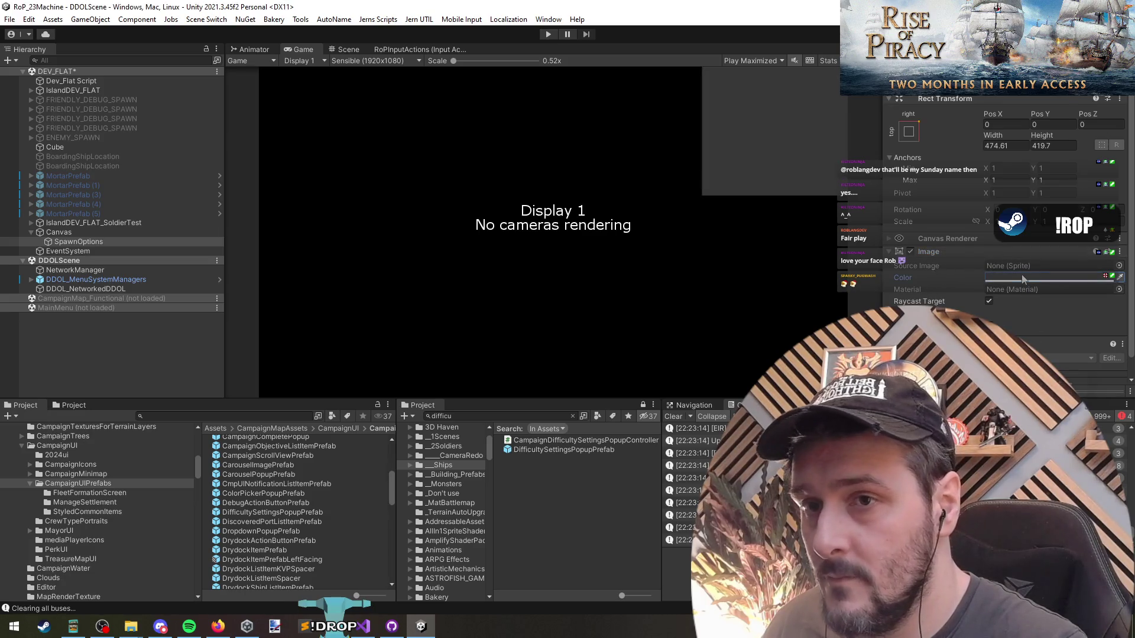
left_click(83, 242)
Search the Project for 'input styl' and drop the InputFieldStyled prefab under SpawnOptions.
right_click(86, 243)
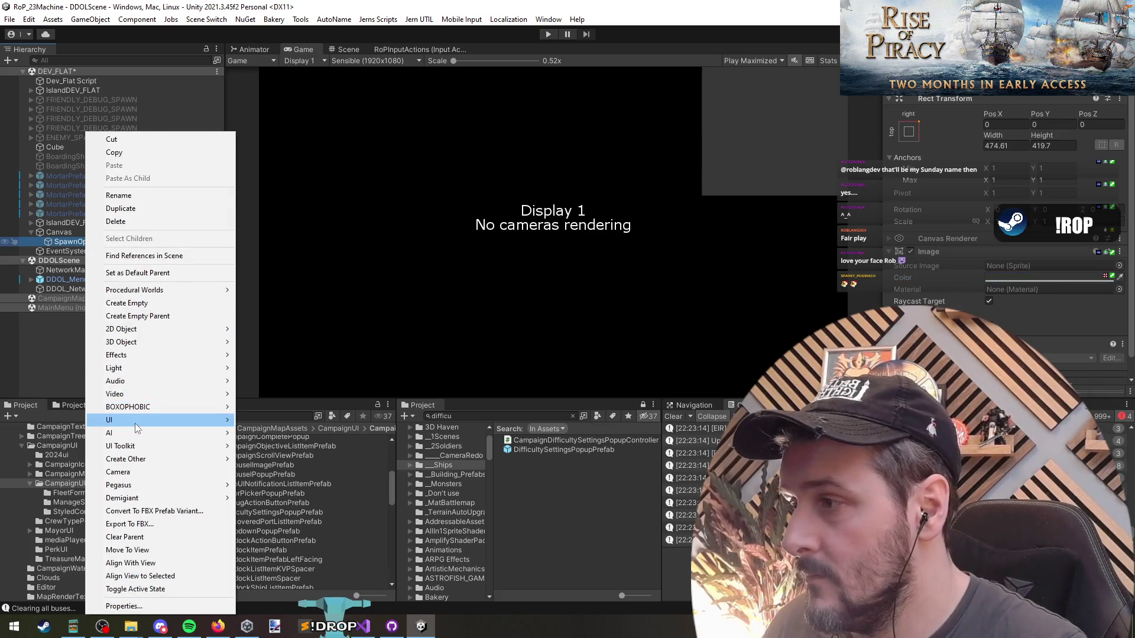
mouse_move(214, 423)
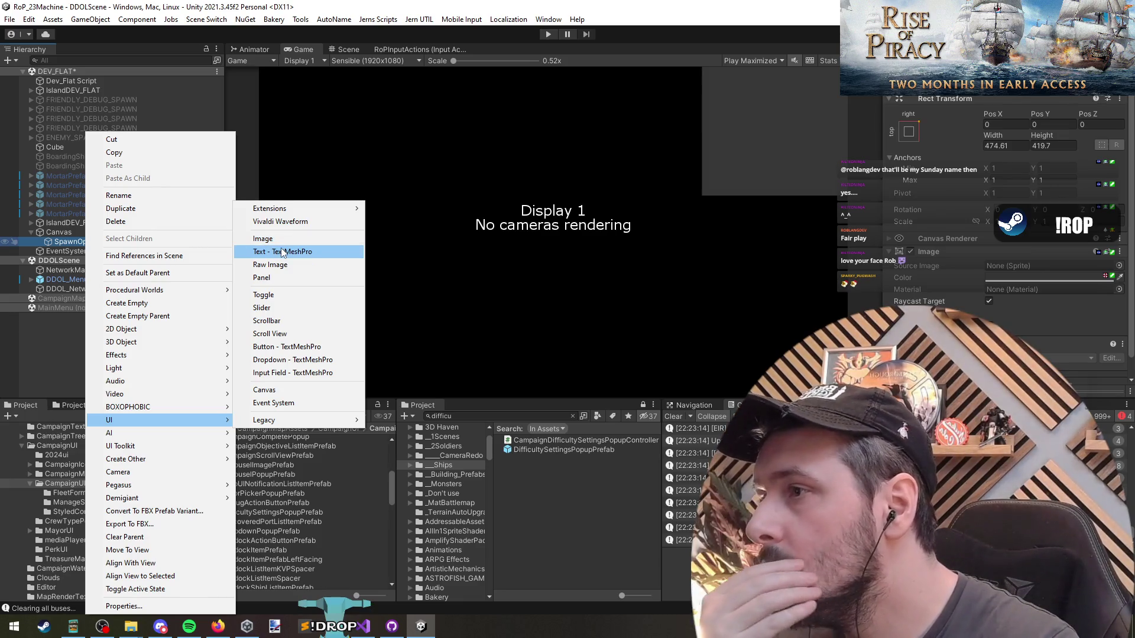
left_click(530, 377)
left_click(527, 415)
type("input styl")
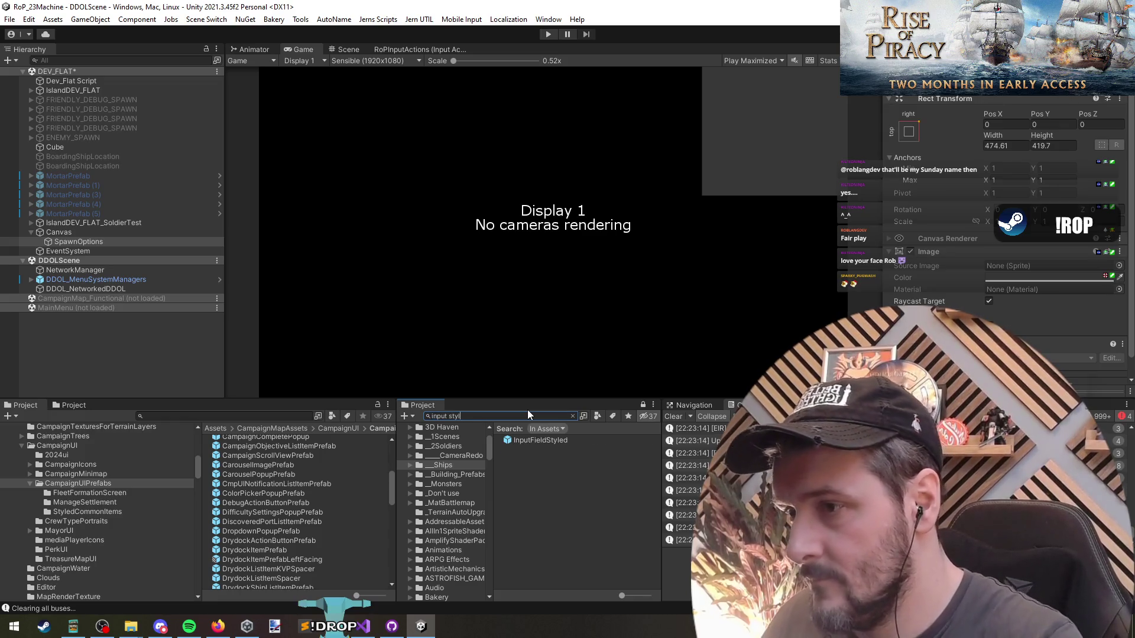
mouse_move(540, 440)
left_mouse_down()
mouse_move(65, 232)
mouse_move(79, 242)
left_mouse_up()
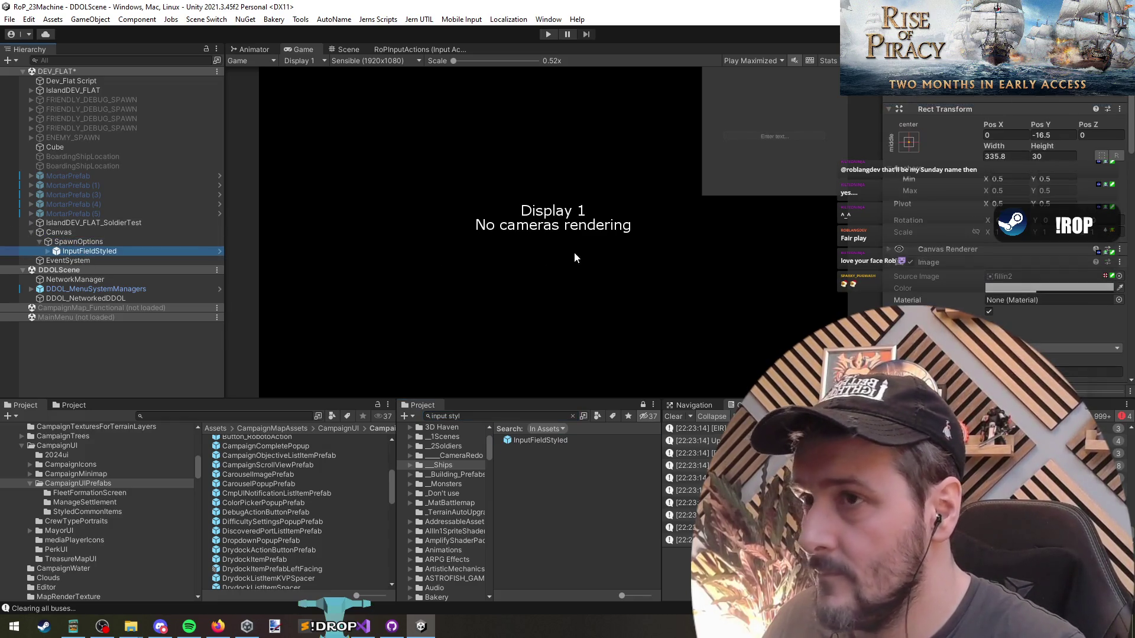
Expand IslandDEV_FLAT_SoldierTest and select the Colonials spawner to view its settings.
scroll(640, 192, "up", 2)
scroll(605, 245, "down", 2)
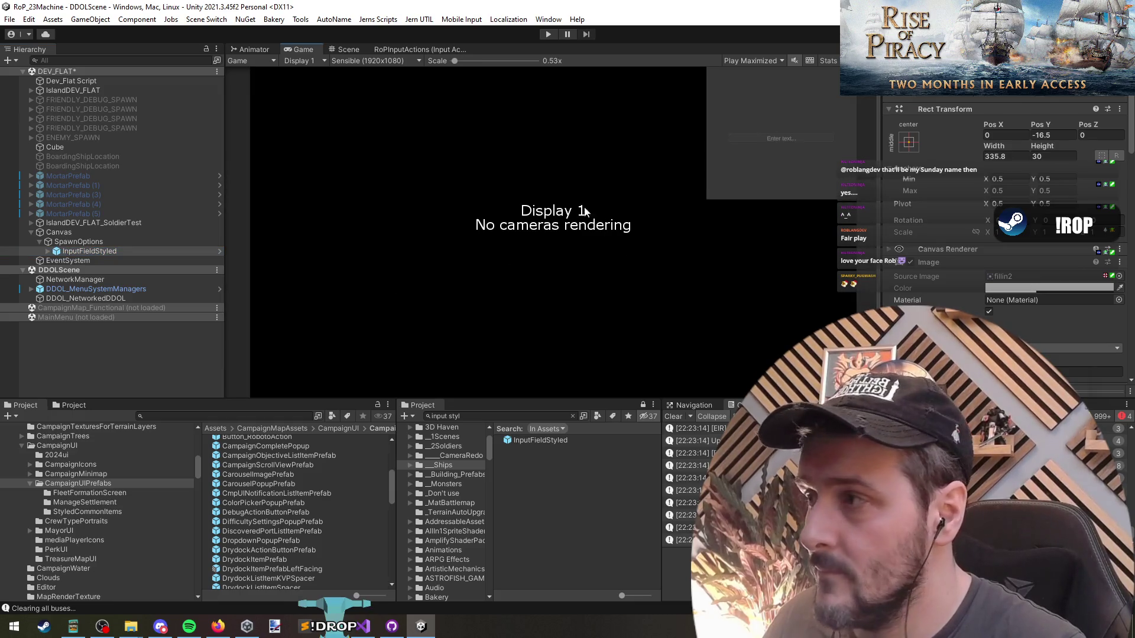
left_click(59, 261)
left_click(61, 231)
left_click(63, 225)
key("Right")
key("Down")
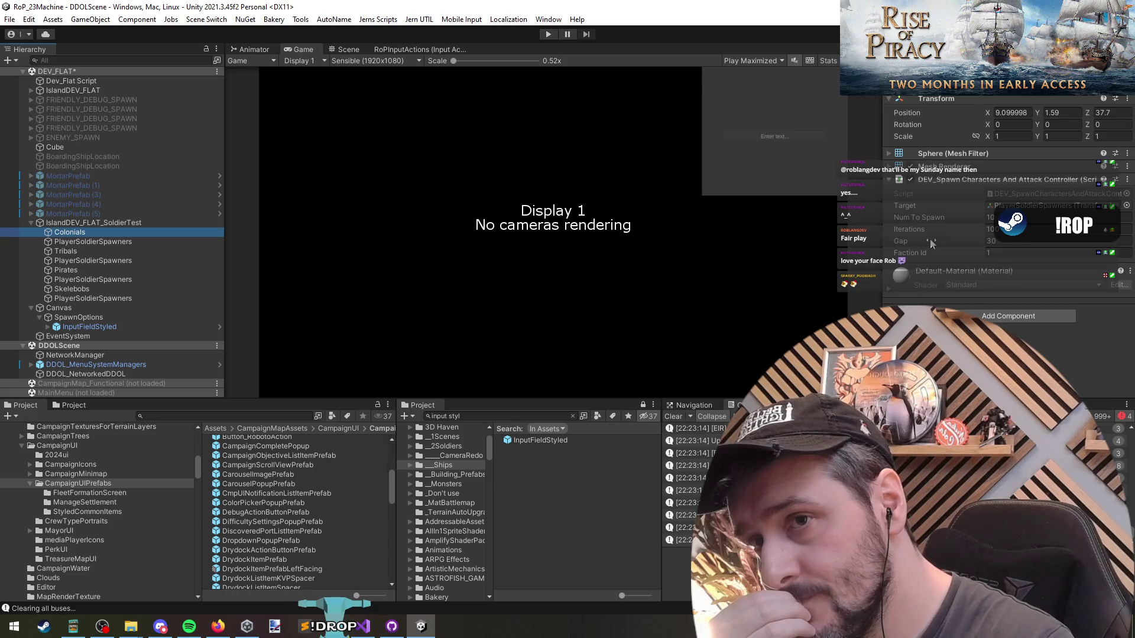
Review Colonials' Num To Spawn, Gap, Target and Faction Id, then delete InputFieldStyled.
left_click(925, 220)
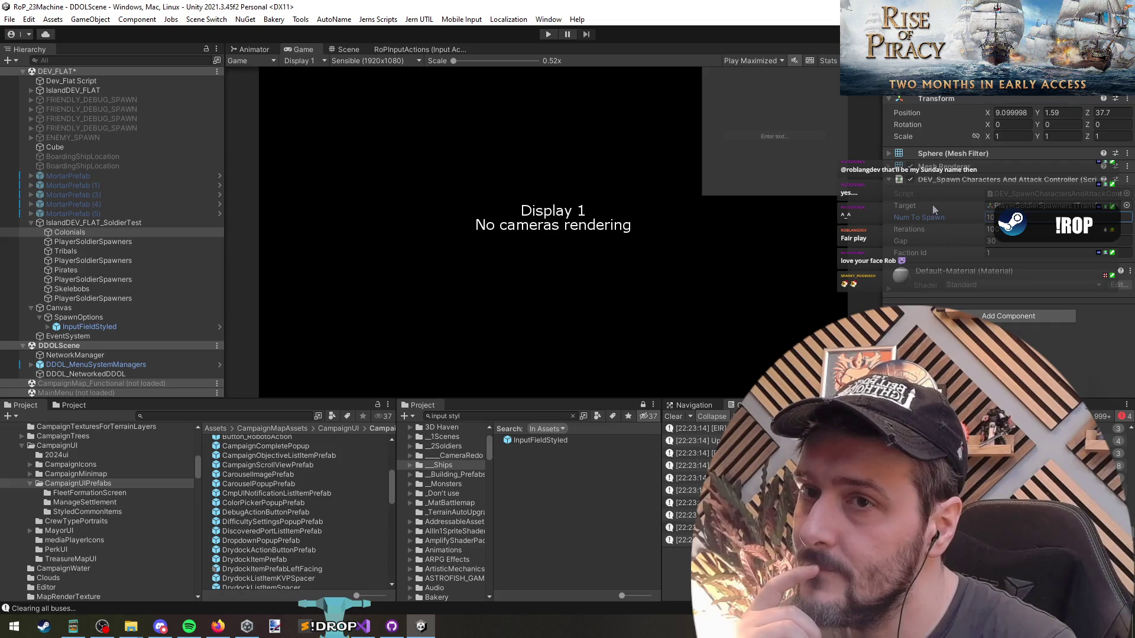
left_click(928, 241)
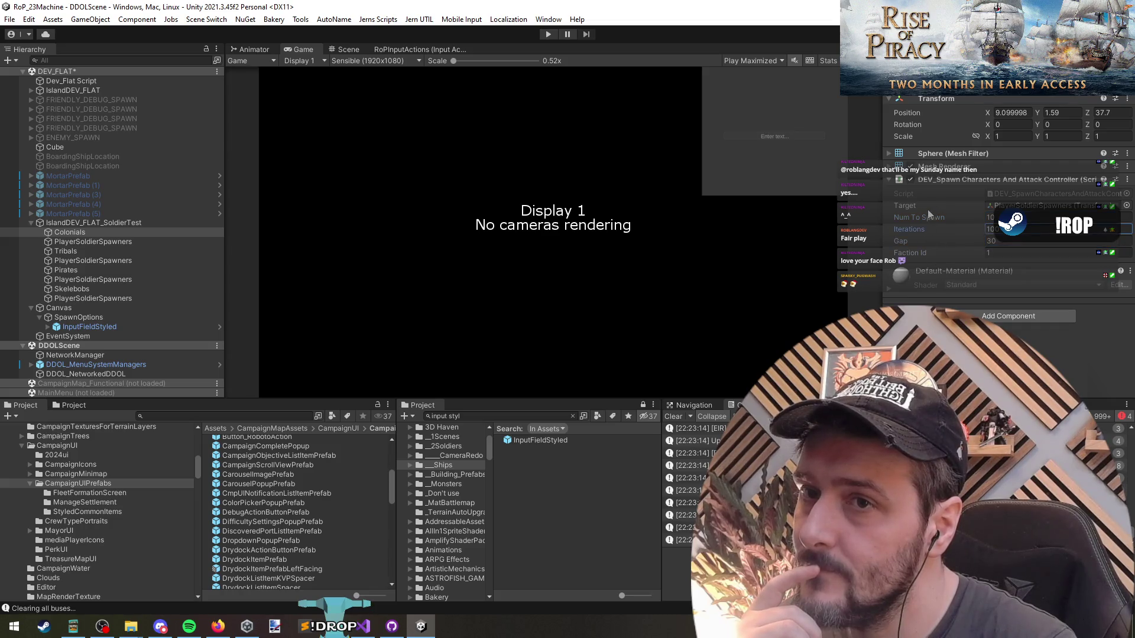
left_click(999, 207)
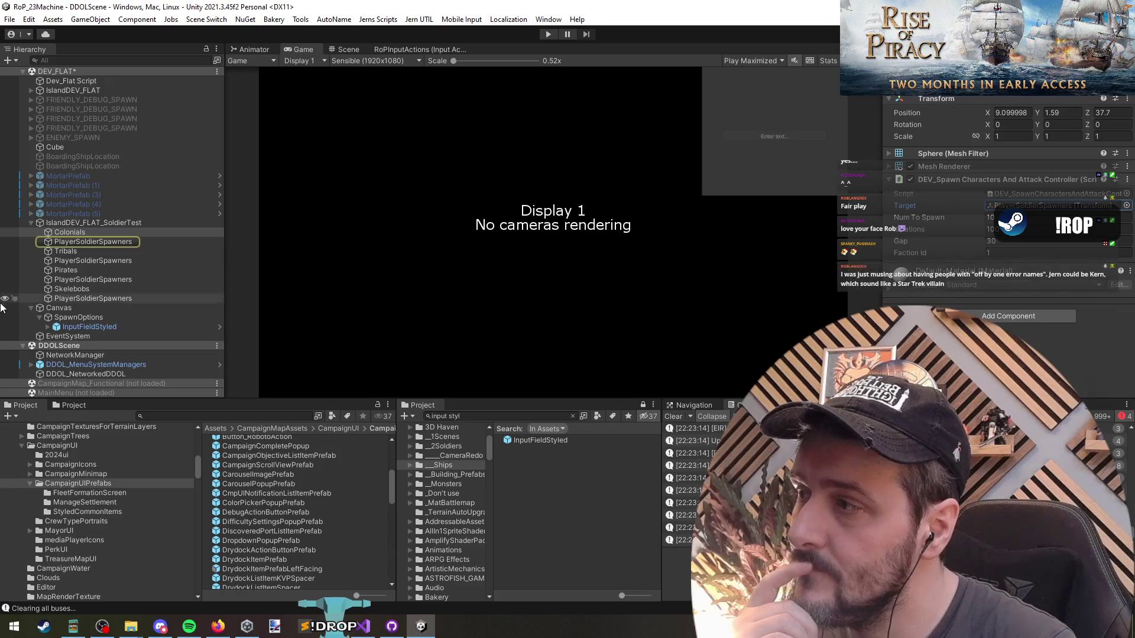
left_click(920, 254)
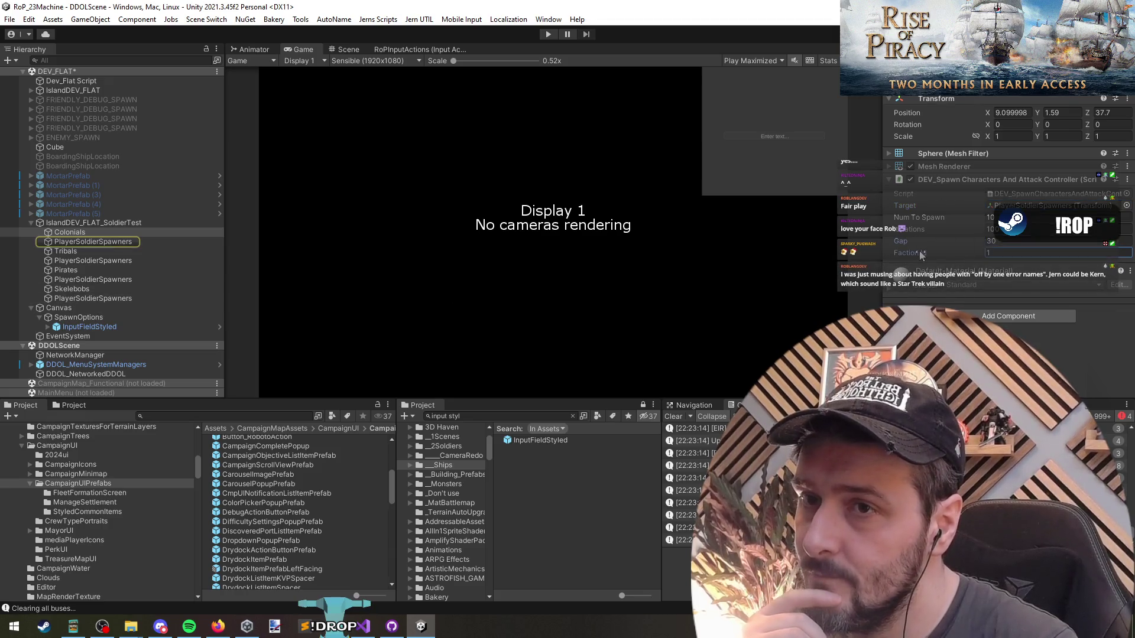
left_click(88, 327)
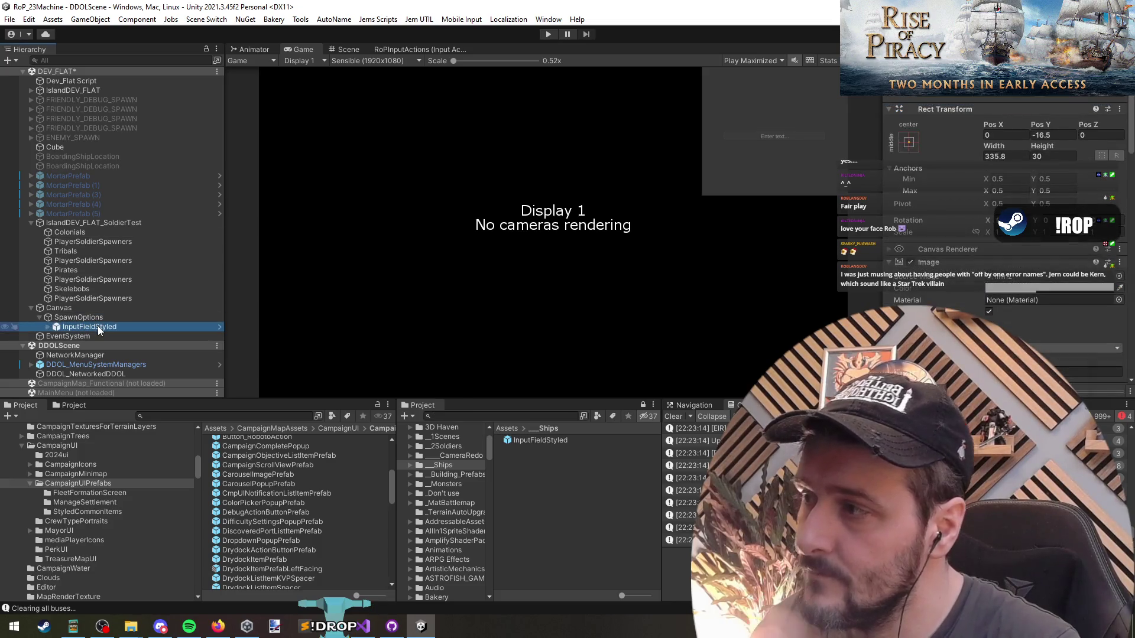
key("Delete")
Add a Button - TextMeshPro inside SpawnOptions and duplicate it.
right_click(87, 319)
mouse_move(165, 421)
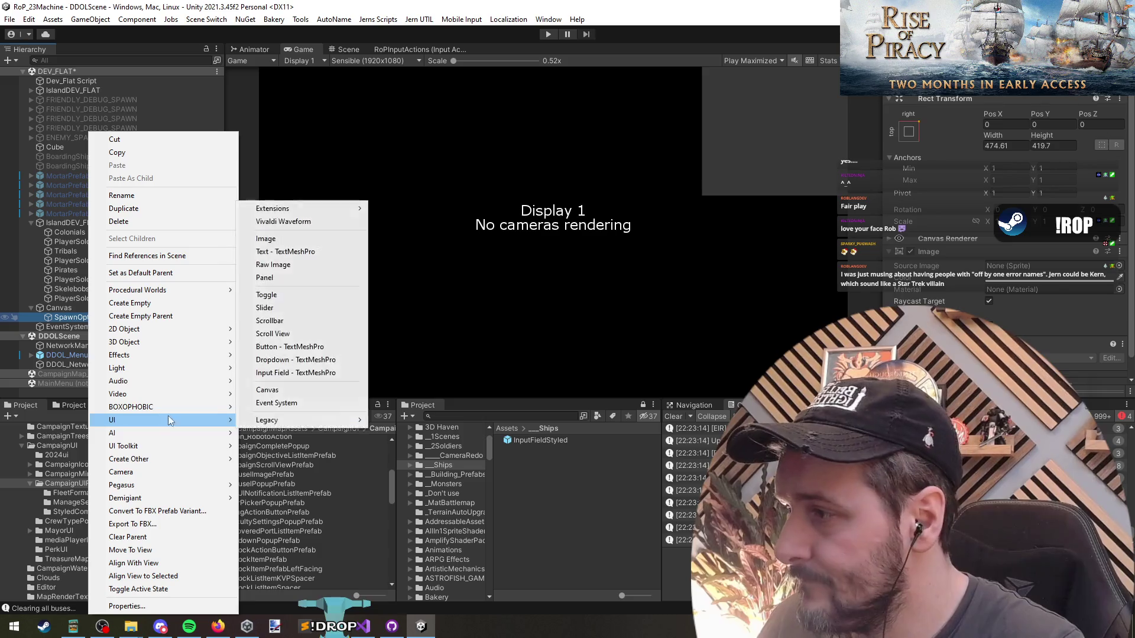
left_click(296, 347)
key("Return")
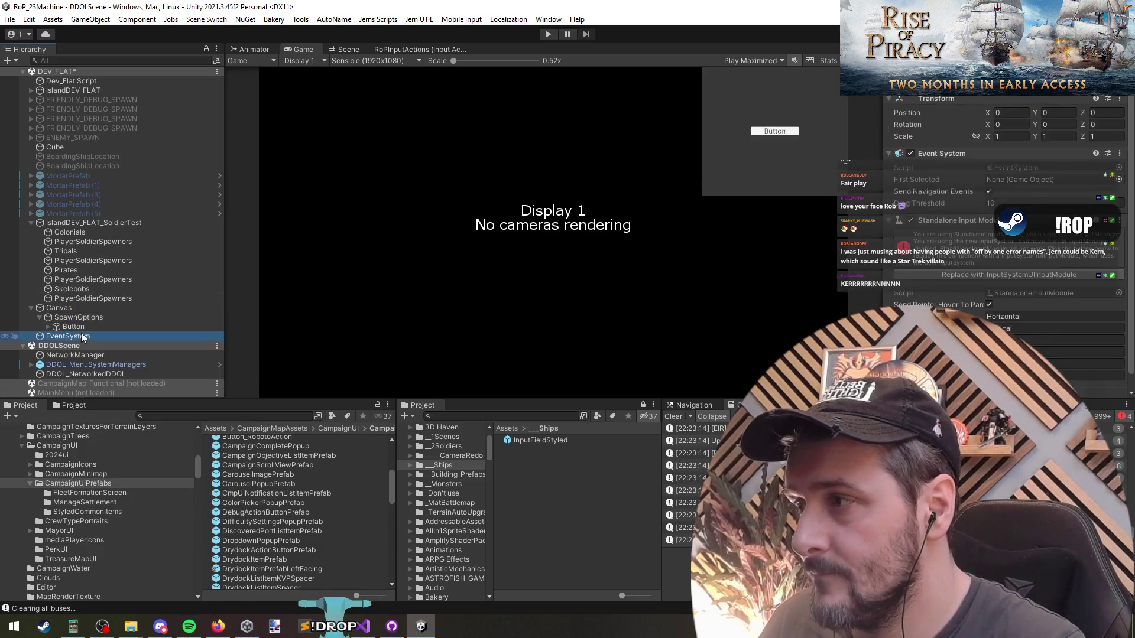
key("ctrl+d")
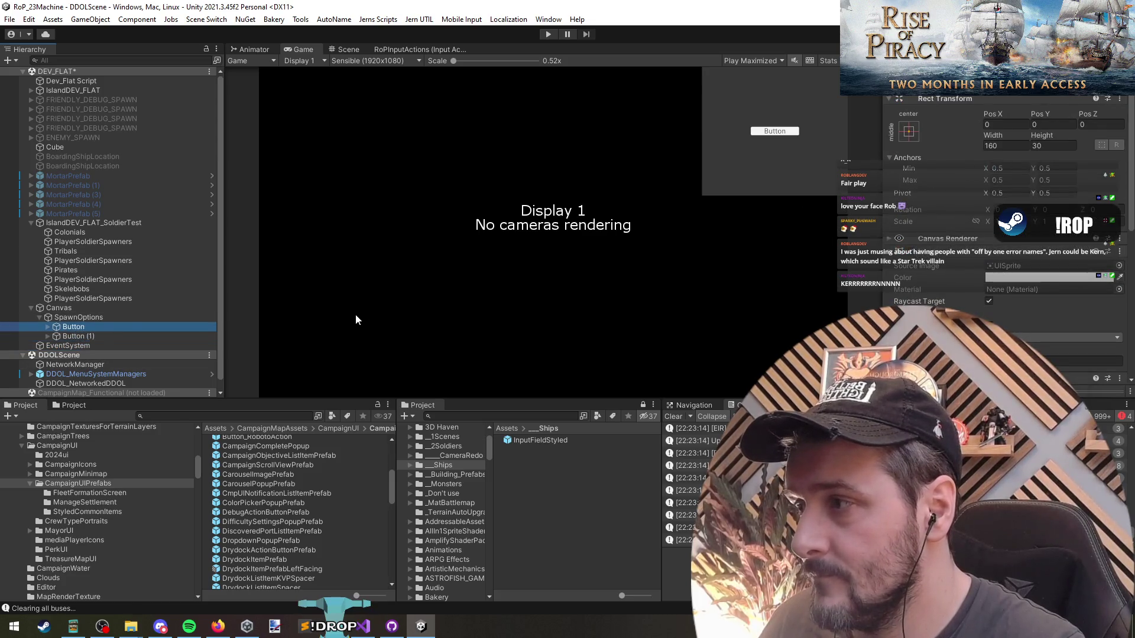
Label the two buttons SpawnNum++ and SpawnNum--, and locate SpawnOptions' DEV_SpawnCharactersDebugUI script.
key("Right")
key("Down")
key("Down")
key("Right")
key("Down")
left_click(95, 335)
double_click(905, 295)
type("SpawnNum++")
left_click(89, 355)
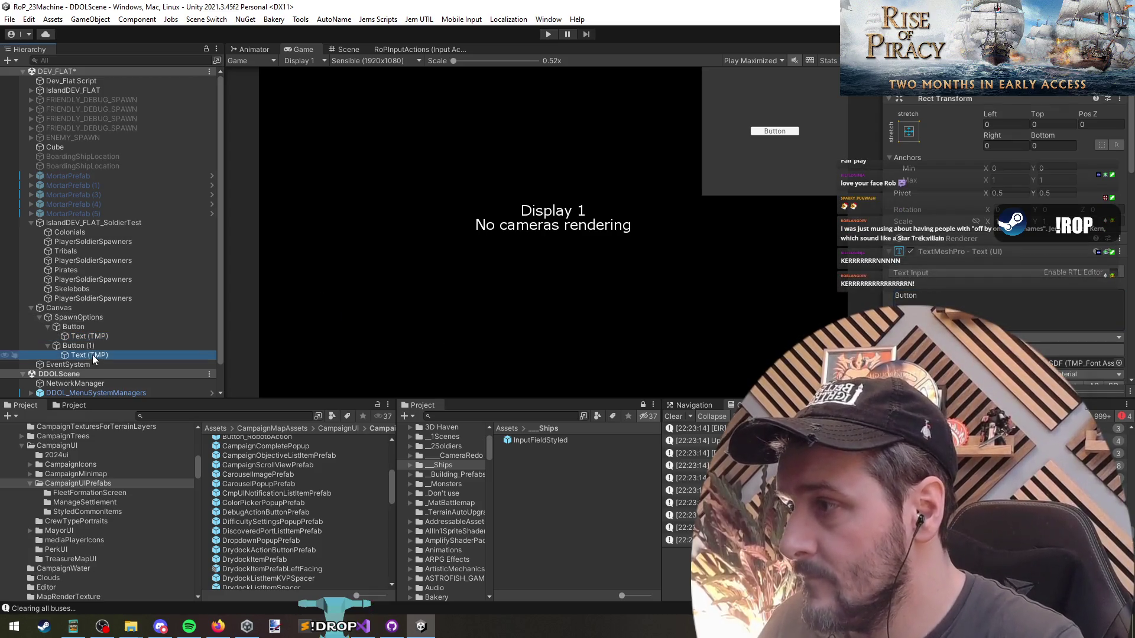
double_click(1010, 305)
type("SpawnNum--")
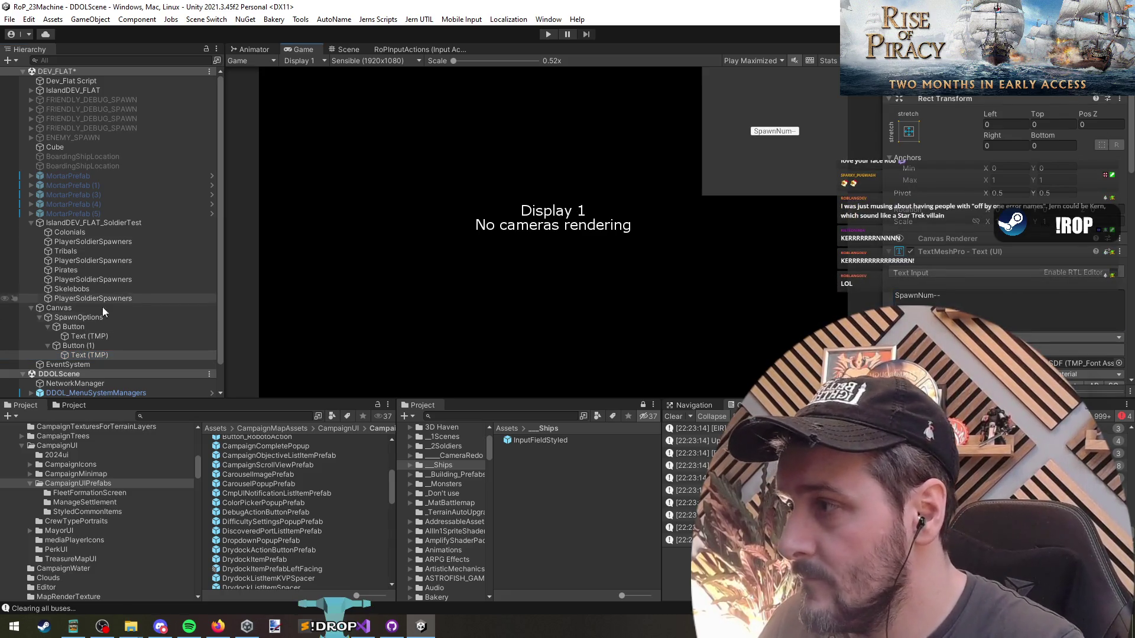
left_click(97, 316)
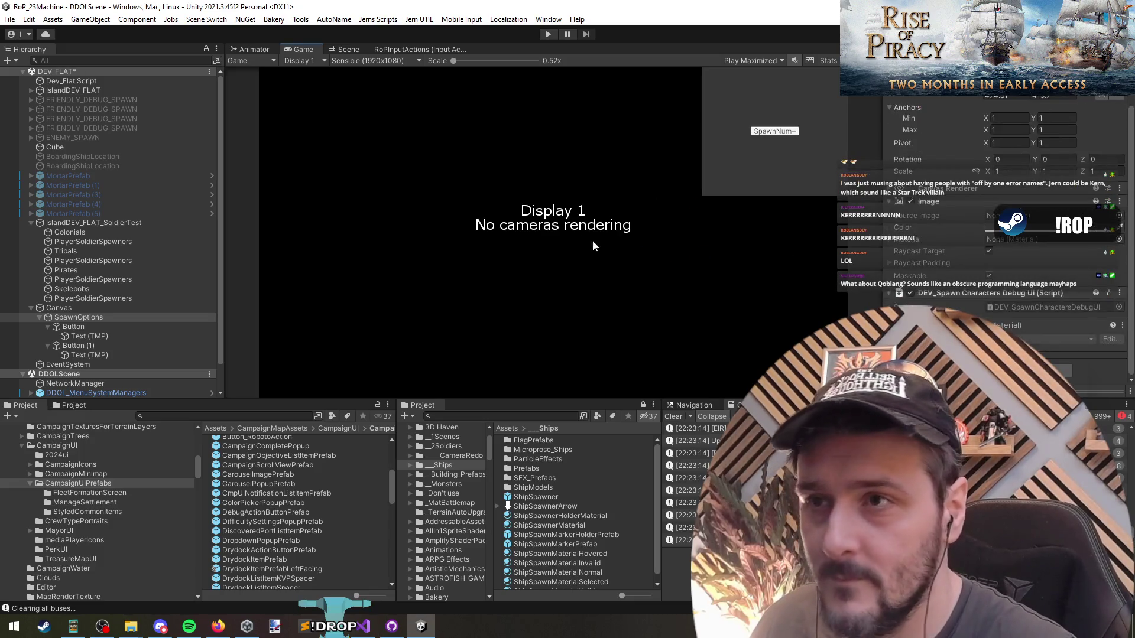
left_click(1042, 308)
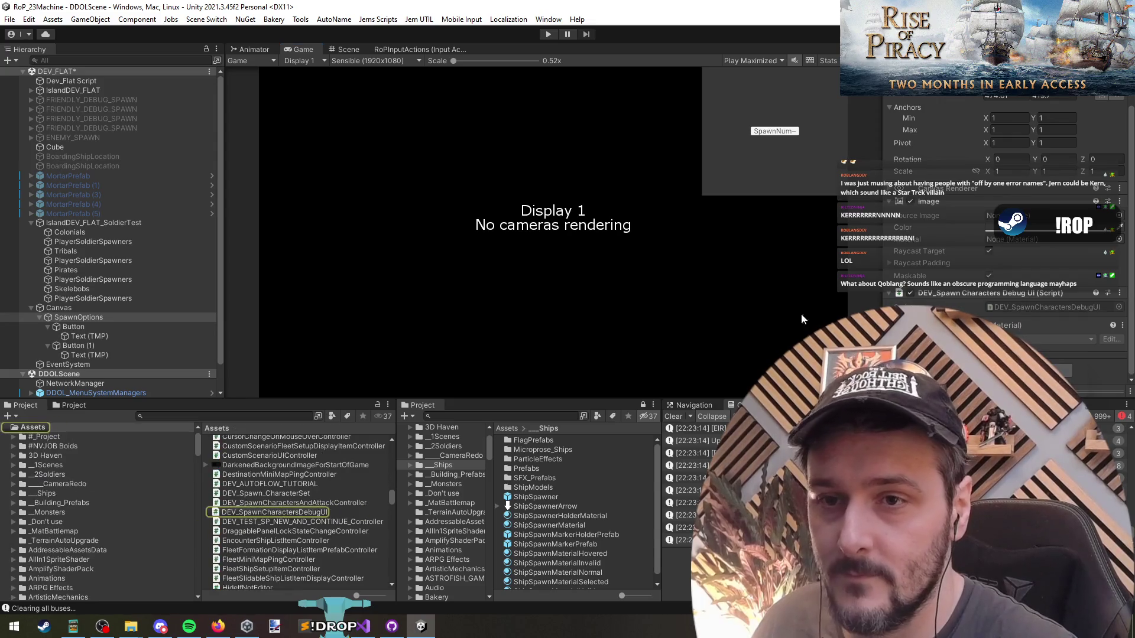
Open DEV_SpawnCharactersDebugUI in Visual Studio, delete the default Start and Update methods, and save.
double_click(1009, 305)
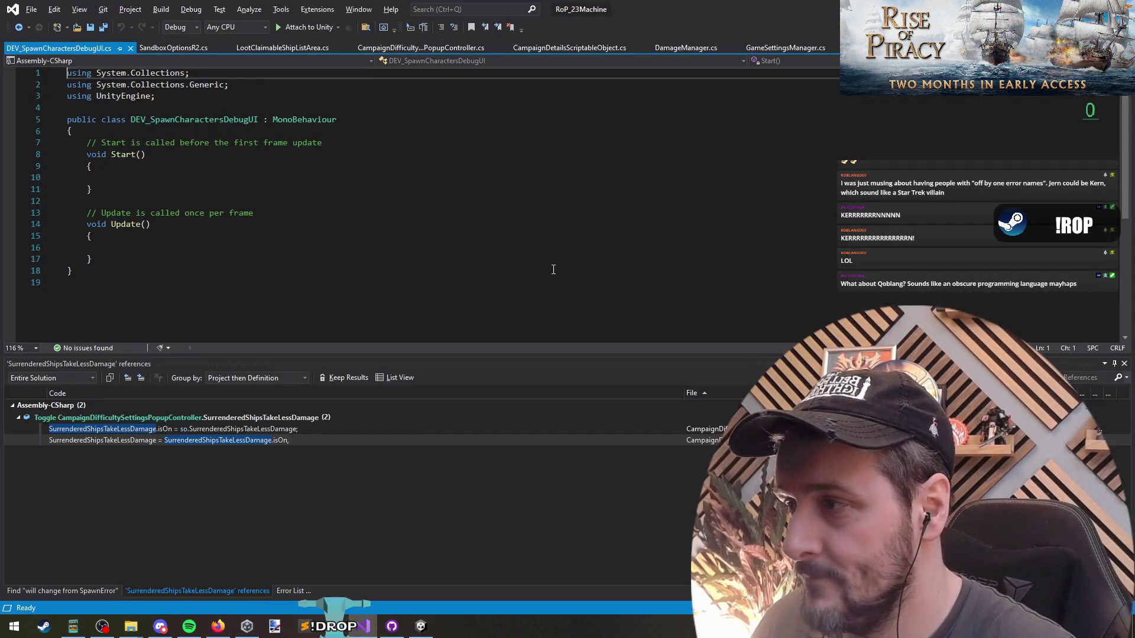
left_click_drag(67, 142, 184, 255)
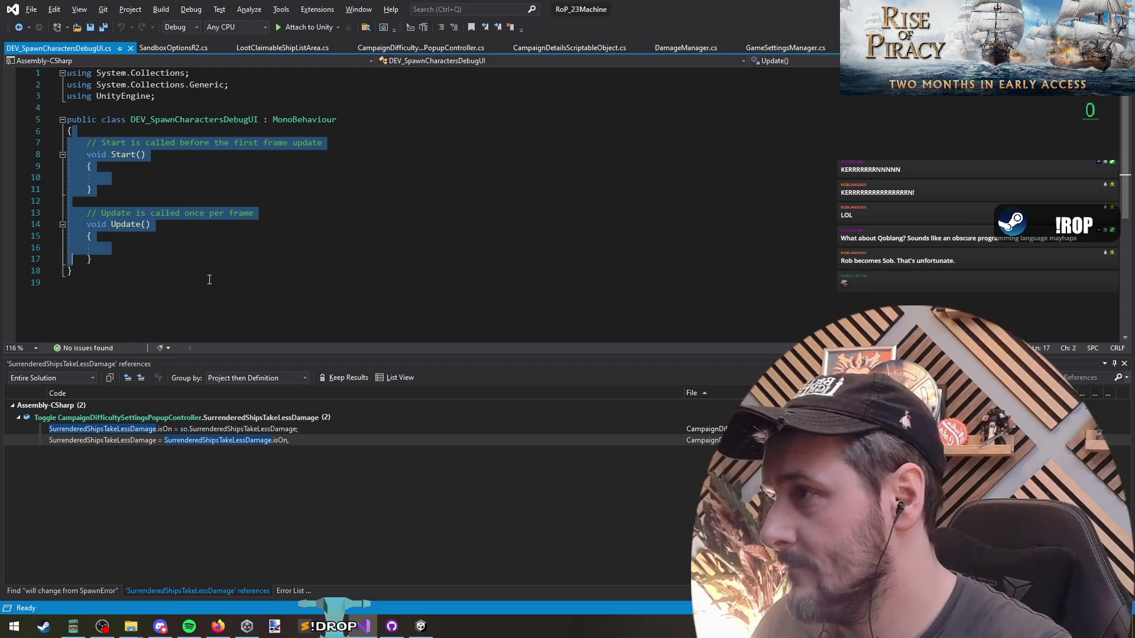
key("Delete")
key("ctrl+s")
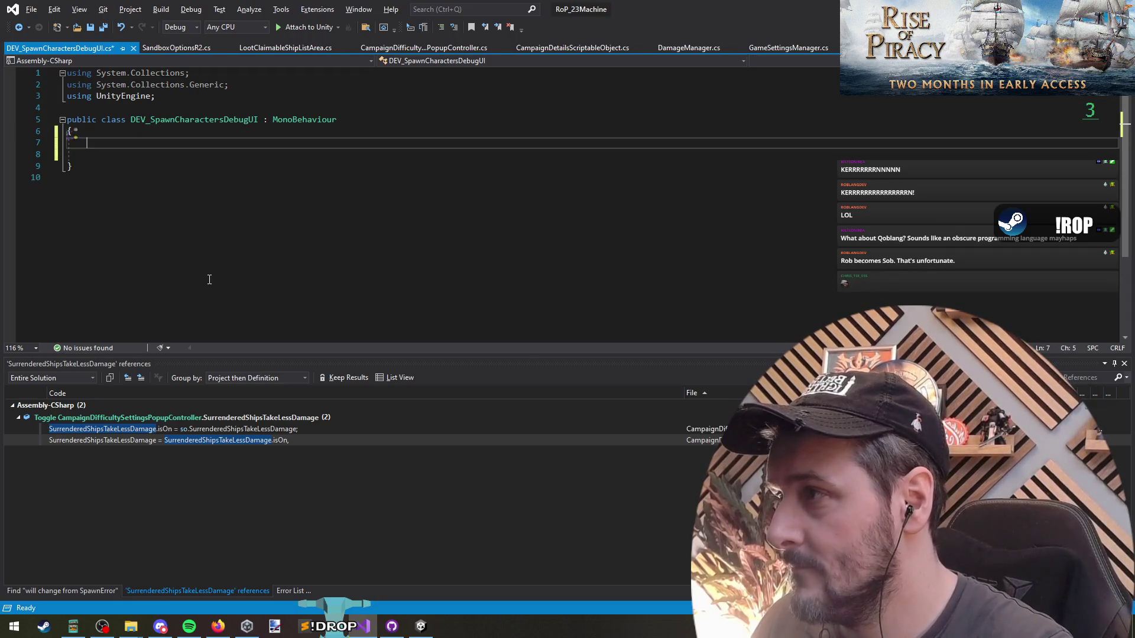
key("alt+Tab")
key("alt+Tab")
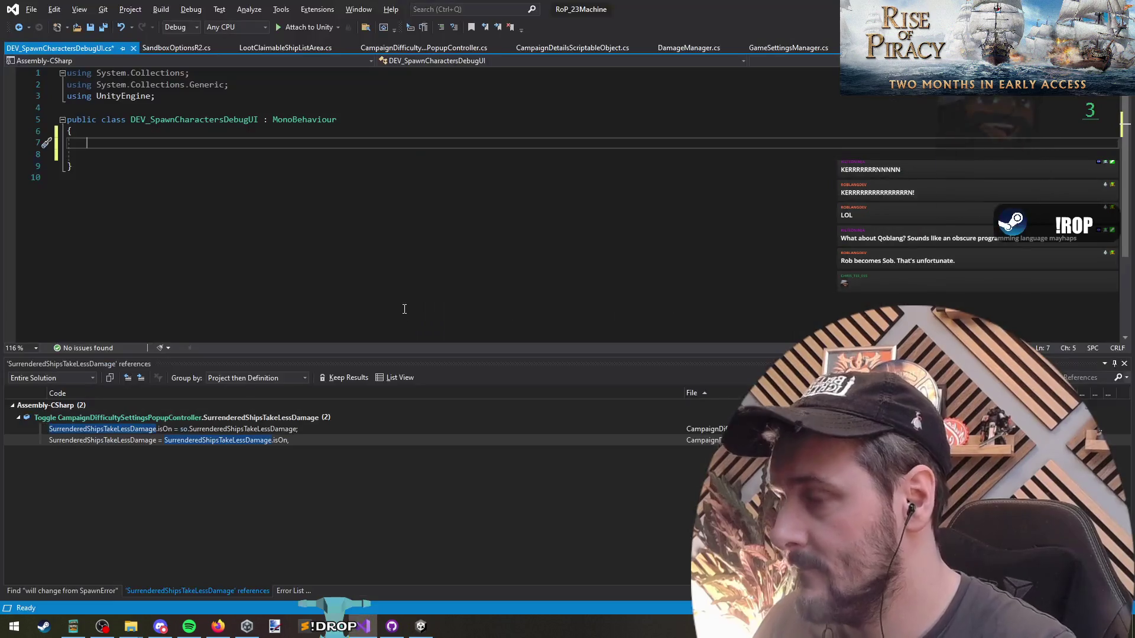
Write an empty public void OnClick_ChangeSpawnAmount(int amt) method and save the script.
type("voOnClick")
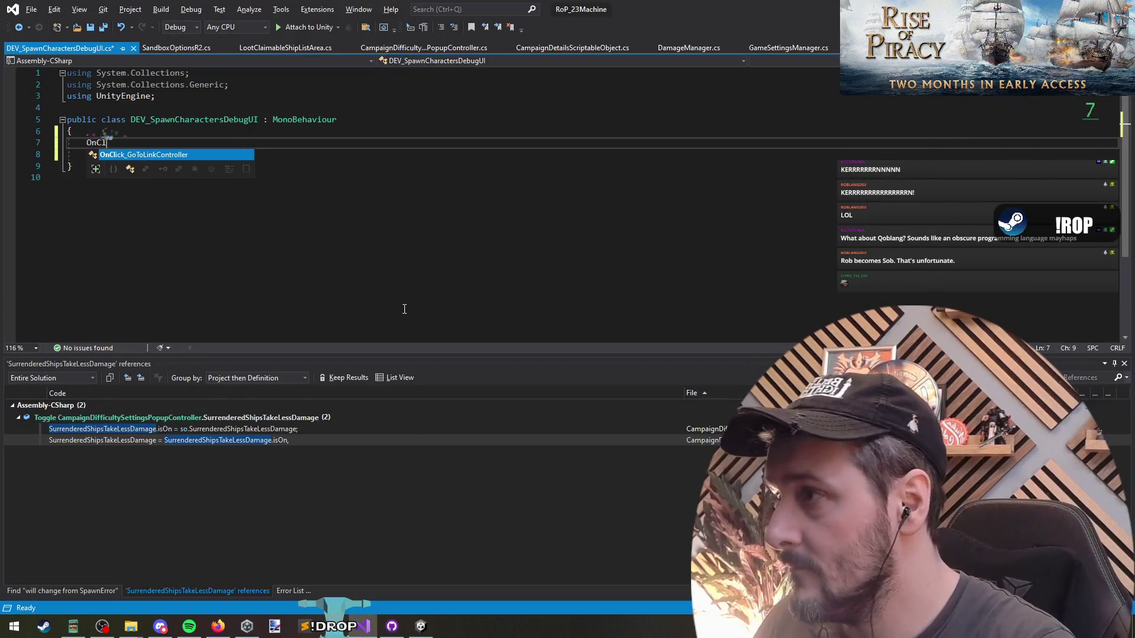
key("Home")
type("public void")
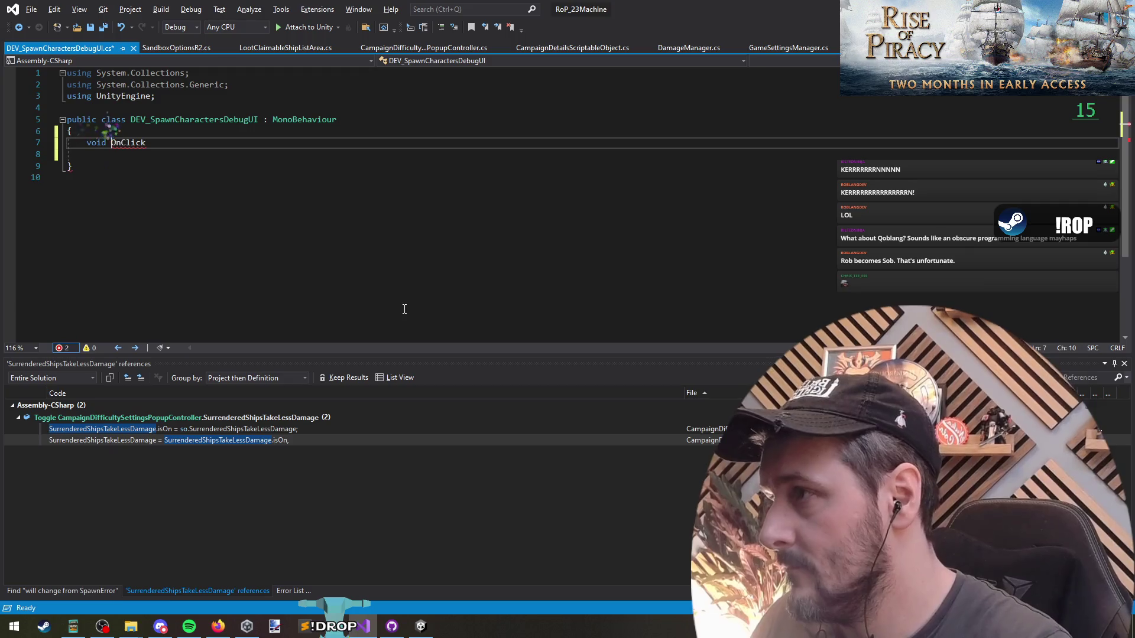
key("End")
type("_")
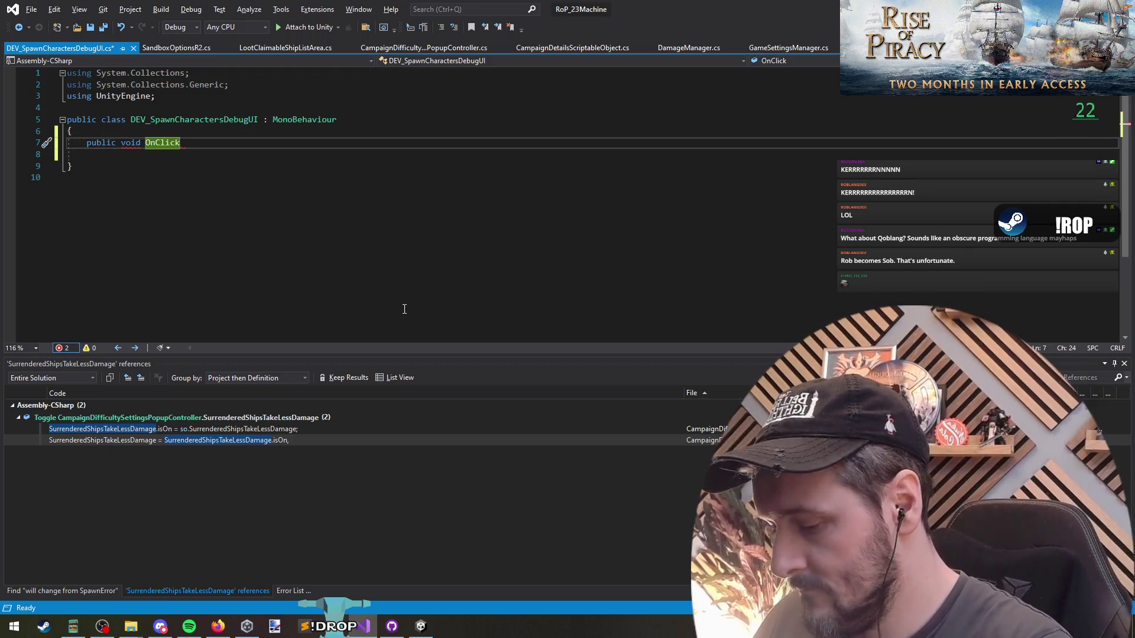
type("Change")
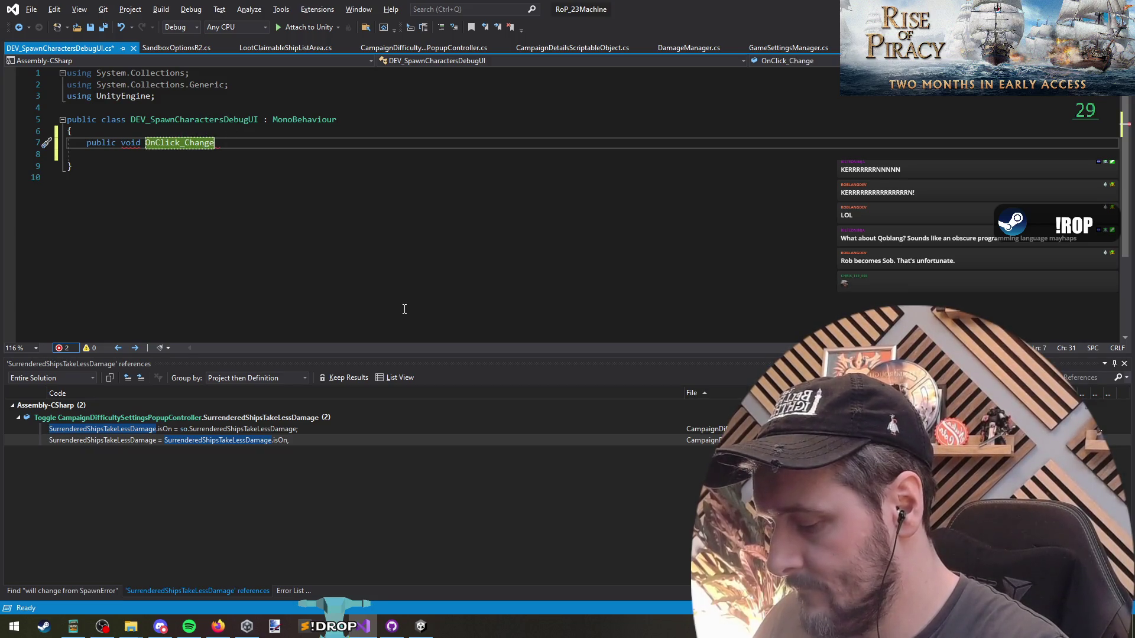
type("Spa")
type("wnAmount(int amt0")
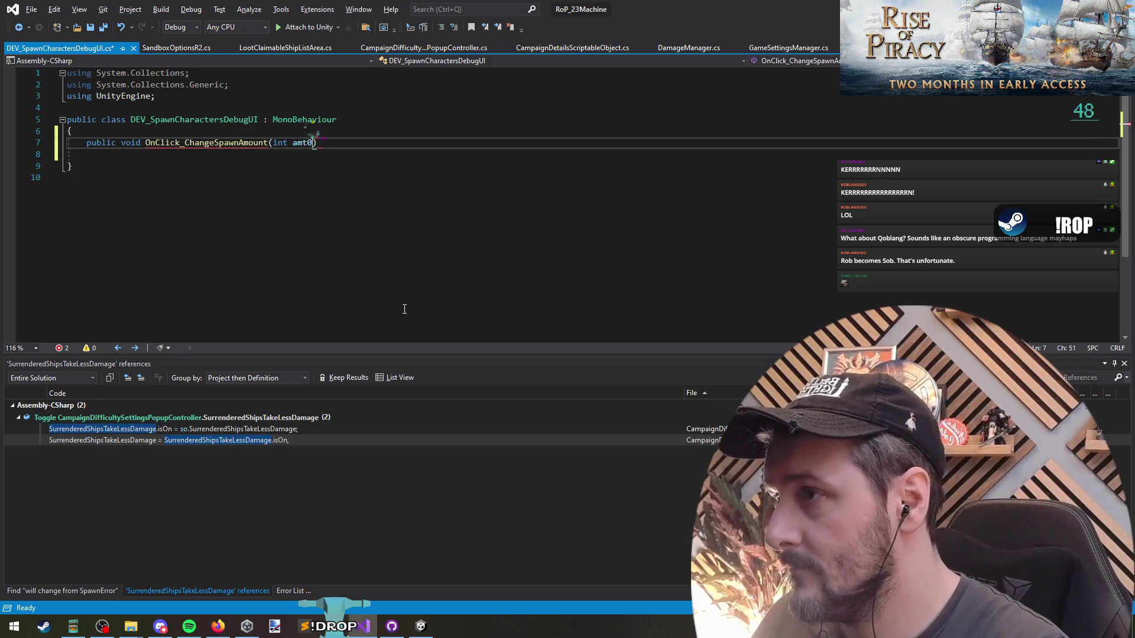
type(" {")
key("Return")
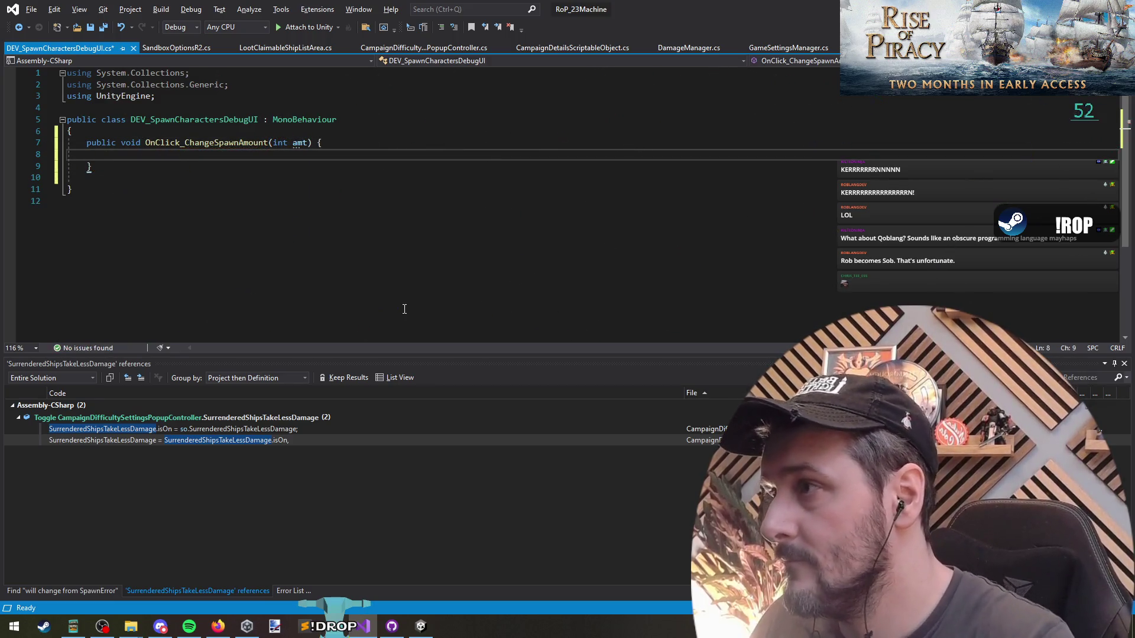
key("ctrl+s")
key("ctrl+Tab")
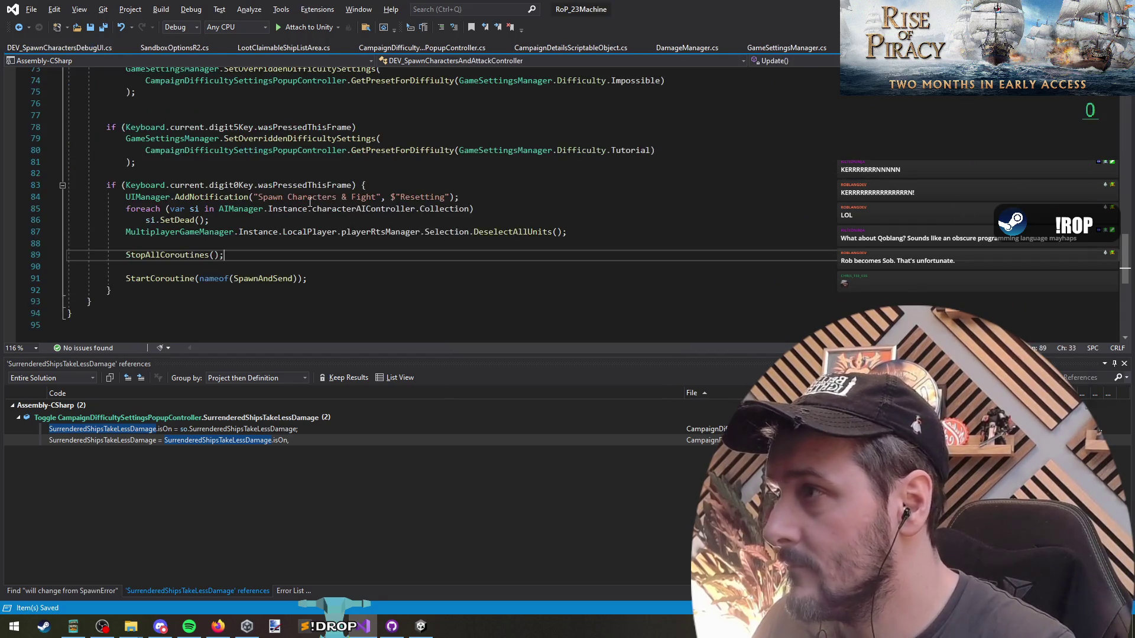
In OnClick_ChangeSpawnAmount, start a foreach loop over the spawn controller's all list.
scroll(457, 301, "up", 20)
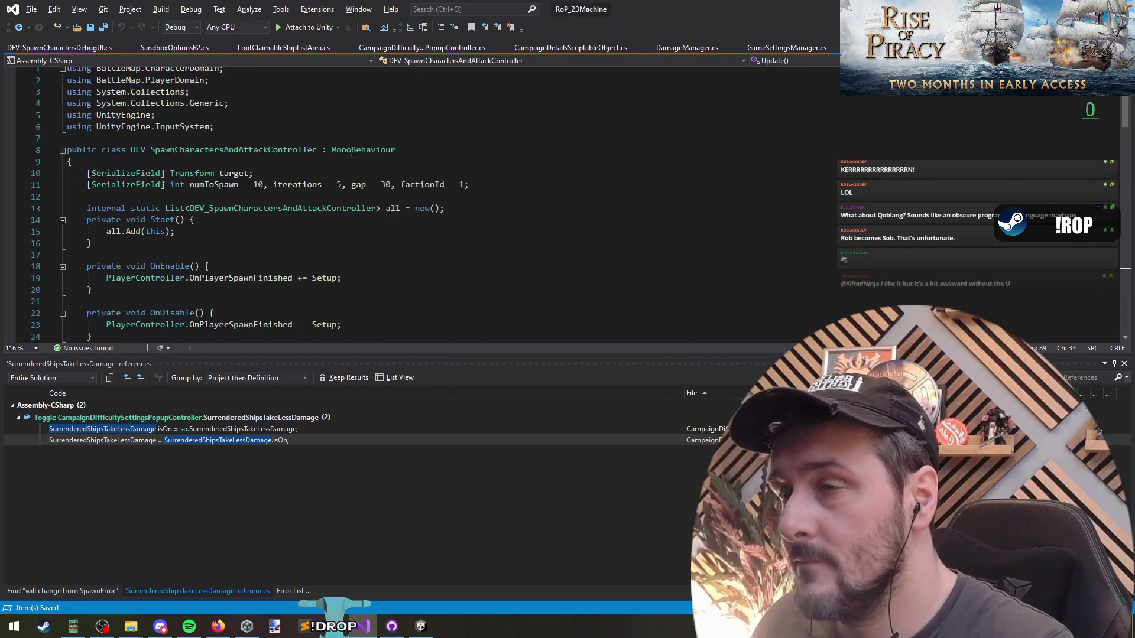
left_click(377, 220, "ctrl")
key("ctrl+c")
key("ctrl+Tab")
key("ctrl+v")
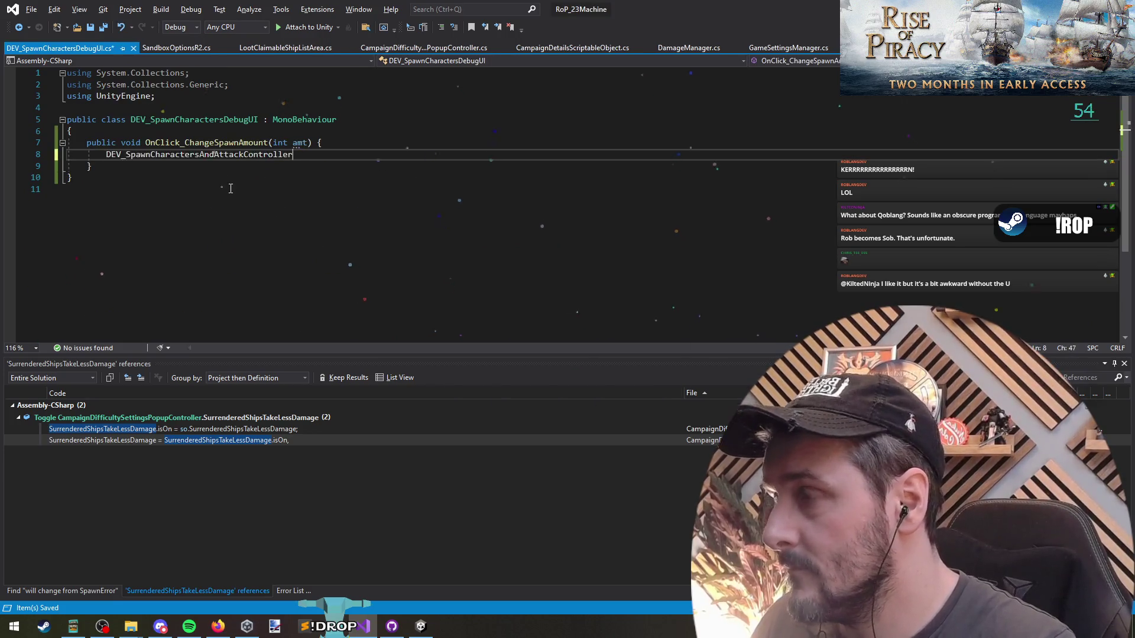
key("Home")
type("foreach(var s in")
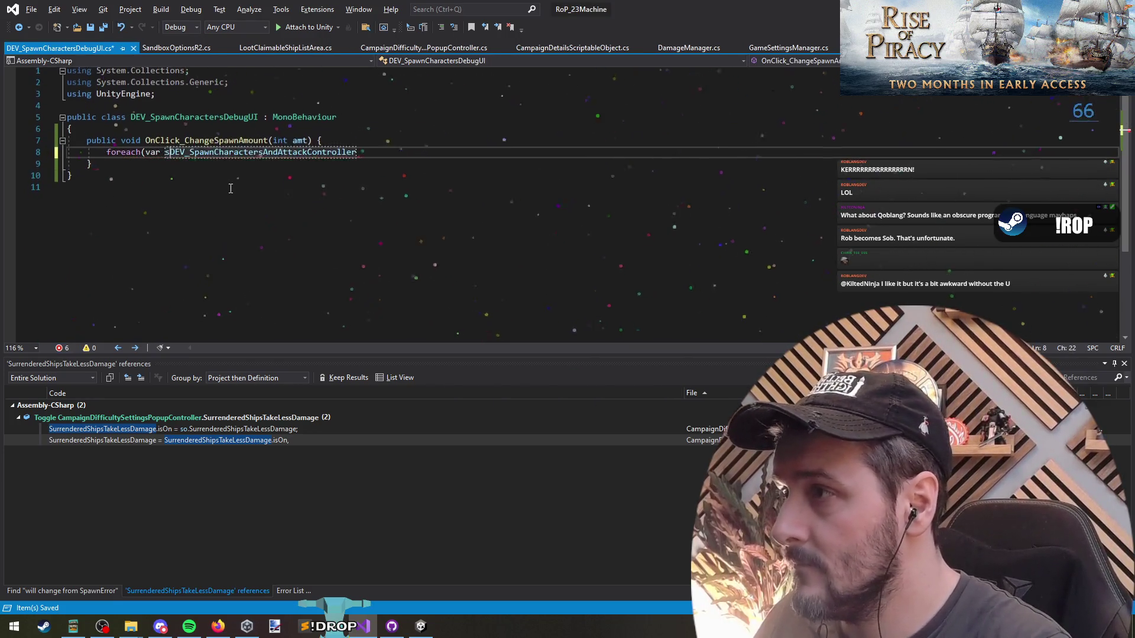
key("End")
type(") {")
key("Return")
key("Up")
key("ctrl+Right")
key("ctrl+Right")
key("ctrl+Tab")
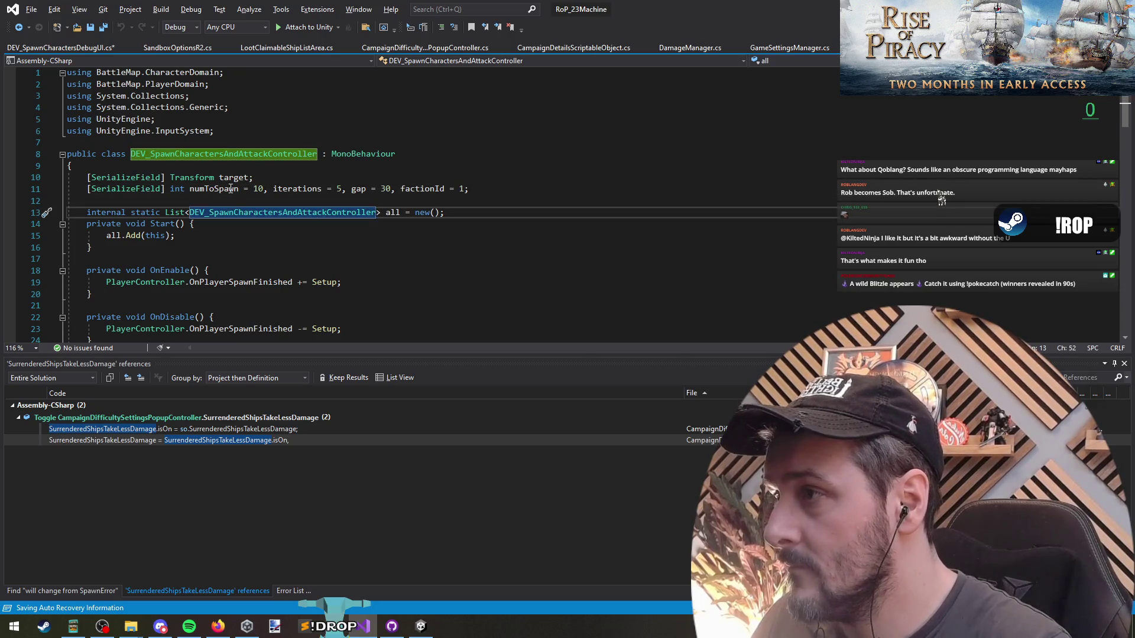
key("ctrl+Tab")
type(".all")
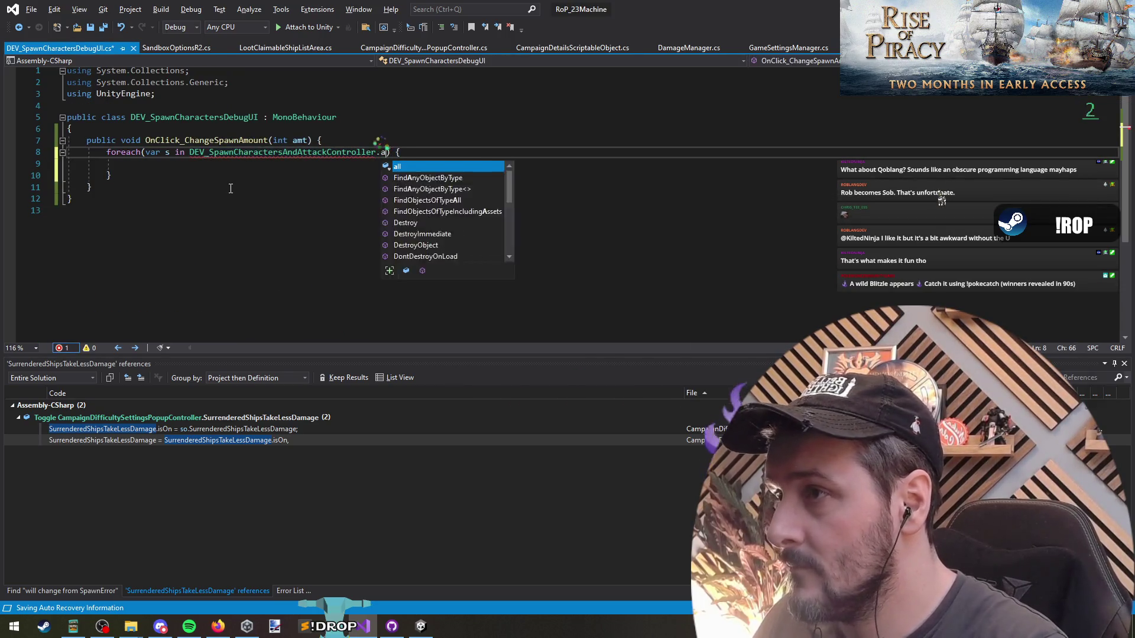
key("Down")
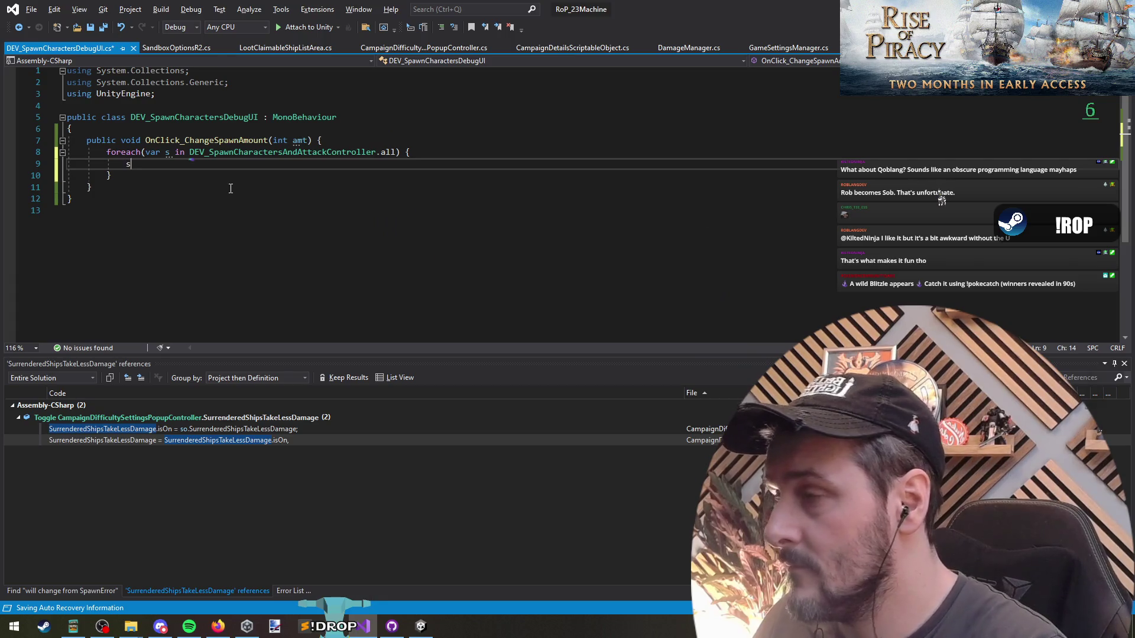
Inside the loop, add amt to each spawner with s.numToSpawn += amt.
key("ctrl+Tab")
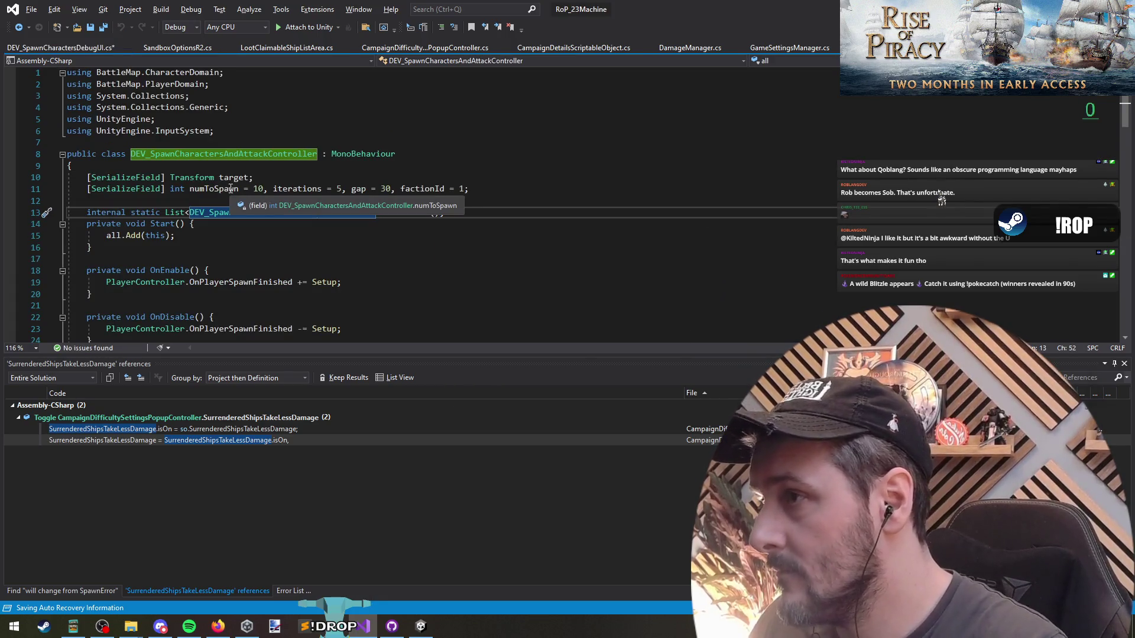
left_click(230, 189)
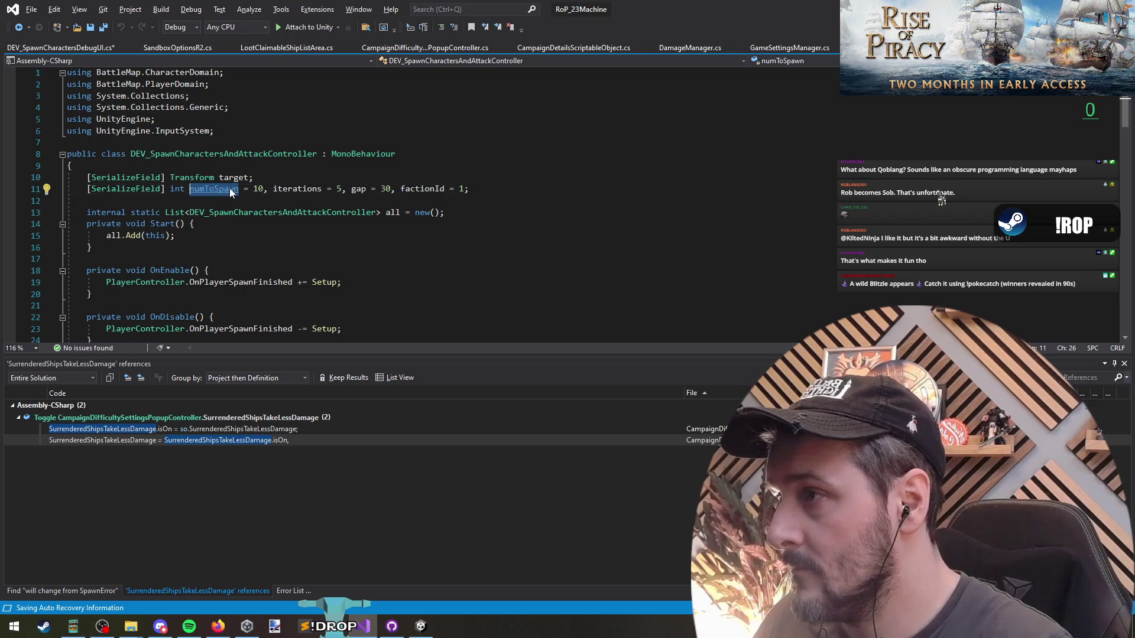
key("ctrl+Tab")
type("s.numToSpawn = 10")
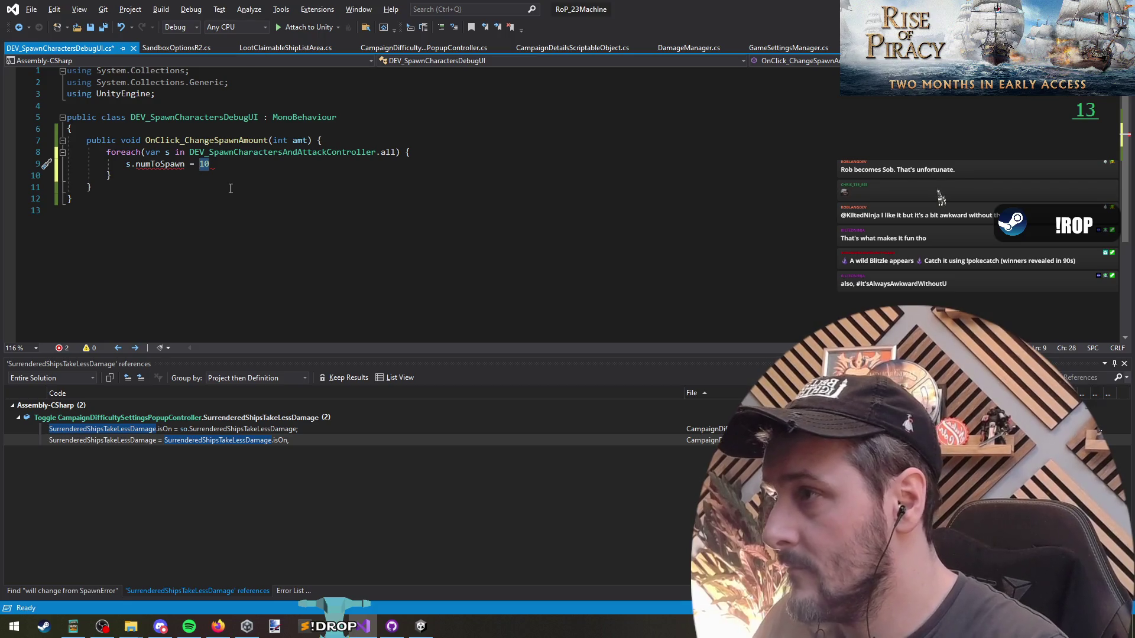
key("BackSpace")
type("amt;")
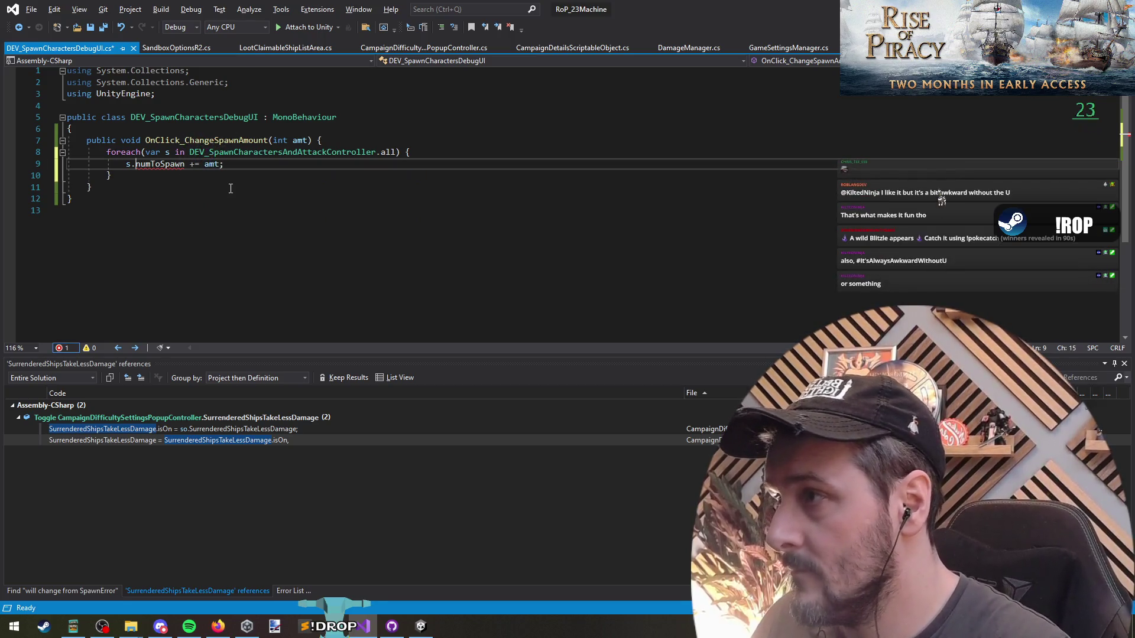
key("End")
key("Return")
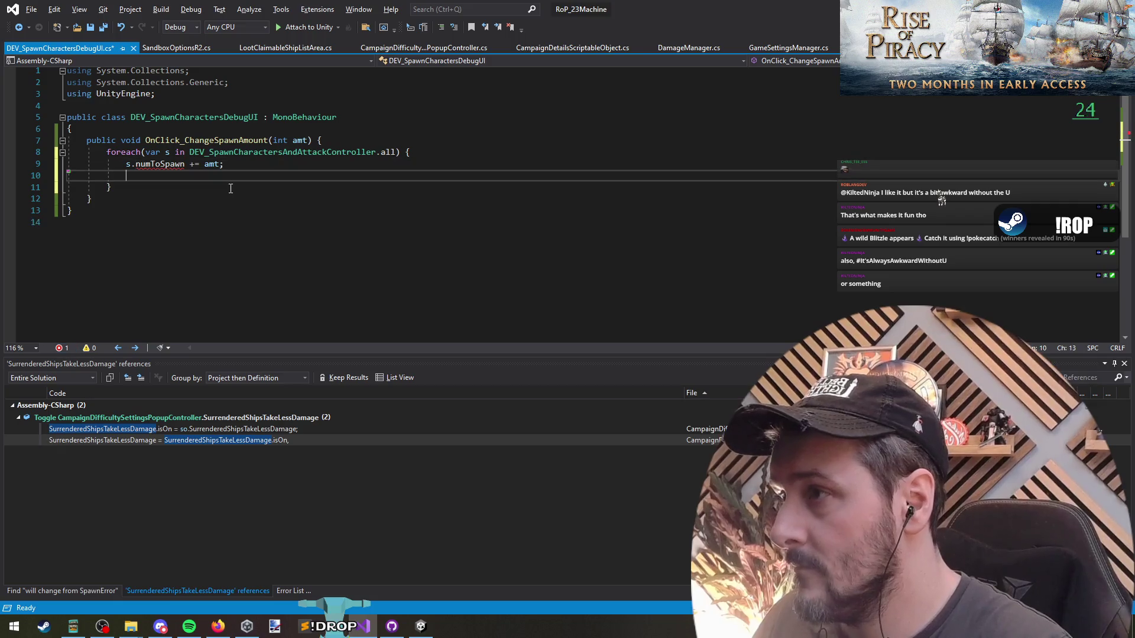
type("ebug.")
key("BackSpace")
key("BackSpace")
key("BackSpace")
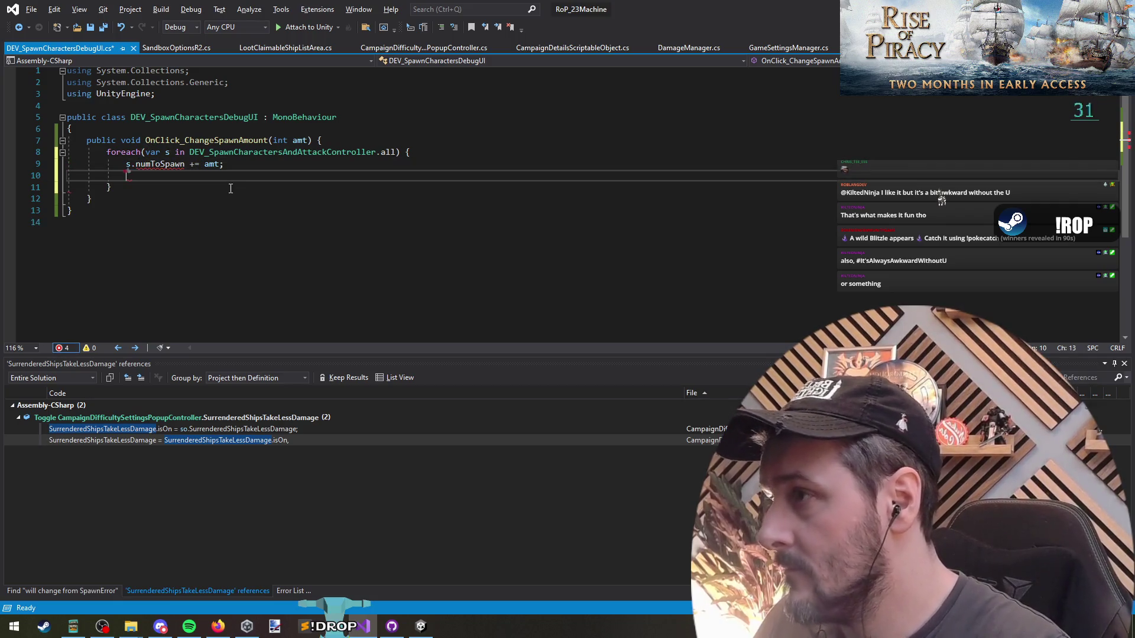
key("BackSpace")
Below the loop, add a line reading the controller's all[0].numToSpawn.
key("Up")
key("Up")
key("End")
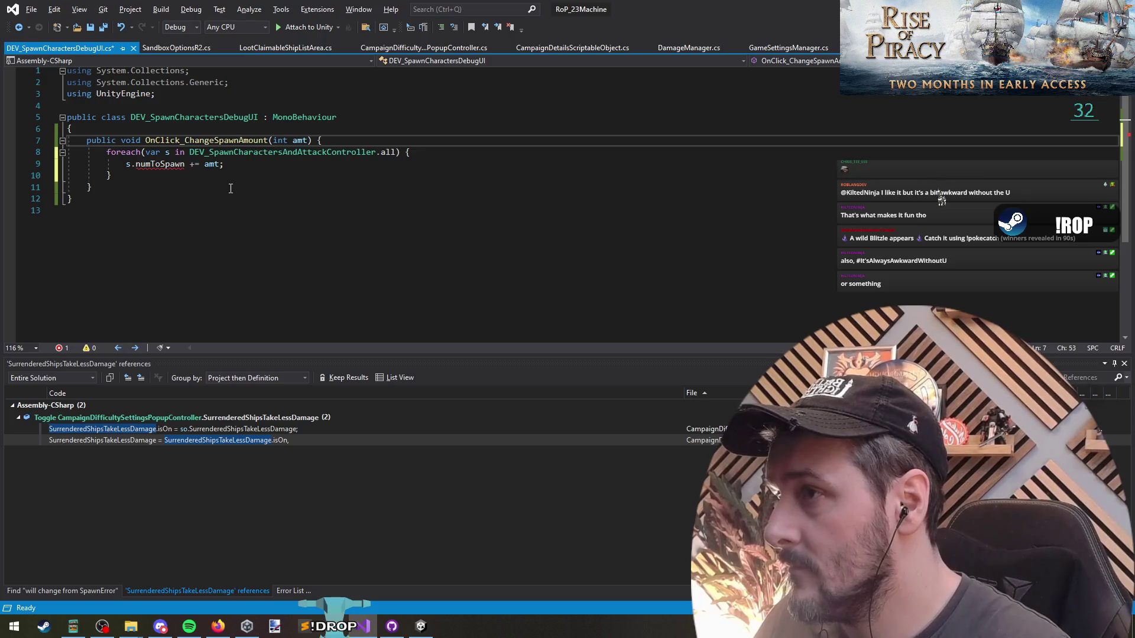
key("Return")
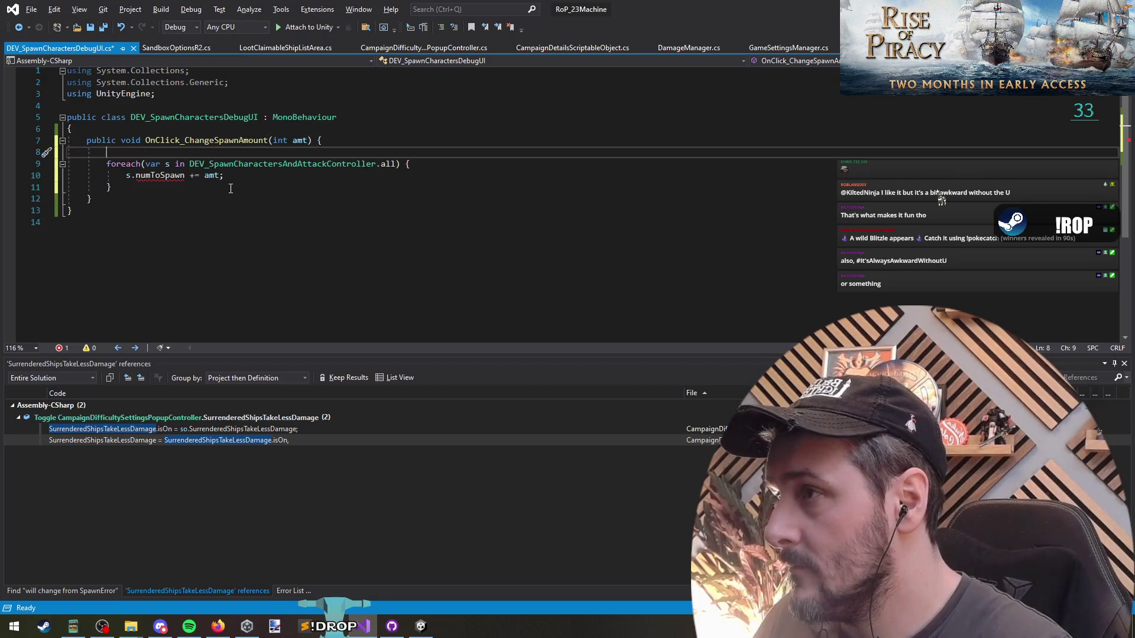
key("Delete")
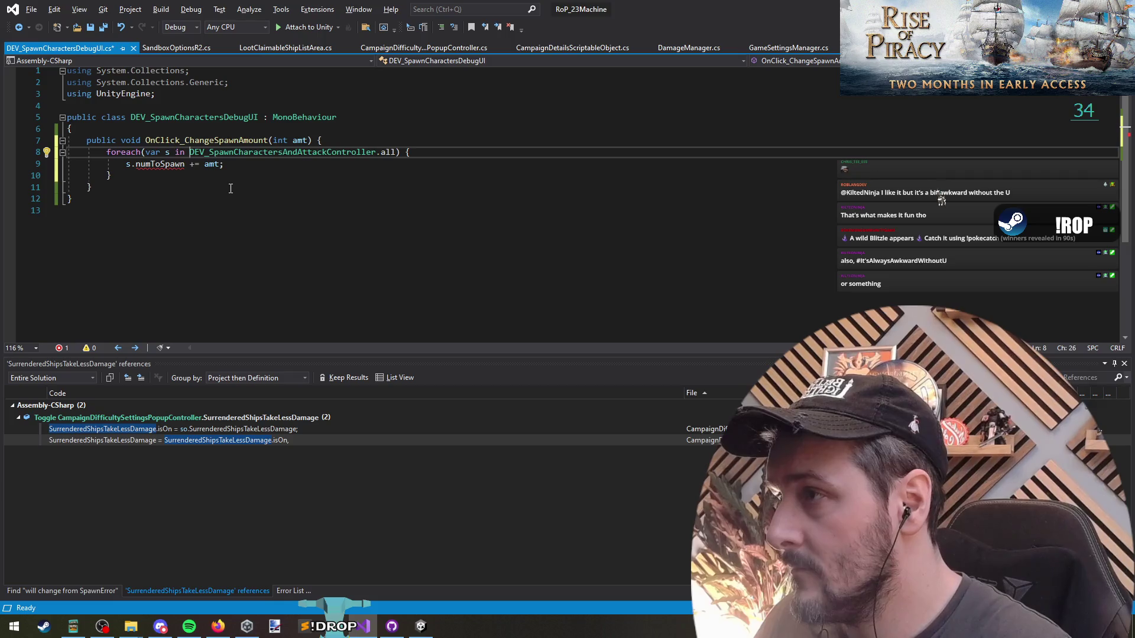
key("ctrl+shift+Right")
key("ctrl+shift+Right")
key("ctrl+shift+Right")
key("ctrl+c")
key("Down")
key("Down")
key("End")
key("Return")
key("Return")
key("ctrl+v")
type("[0].")
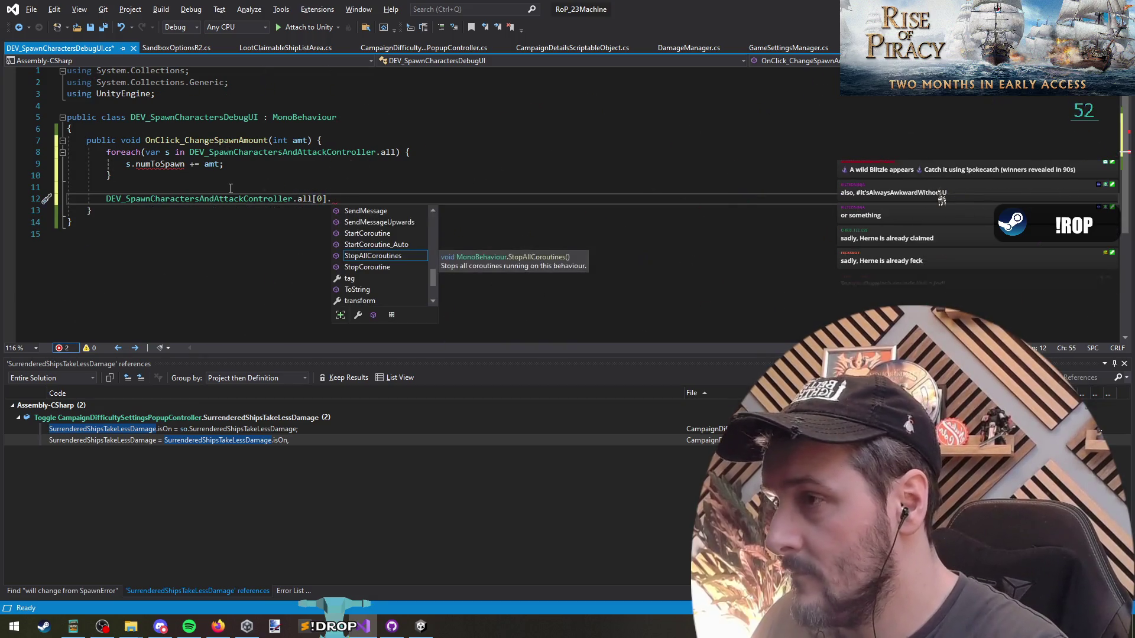
type("num")
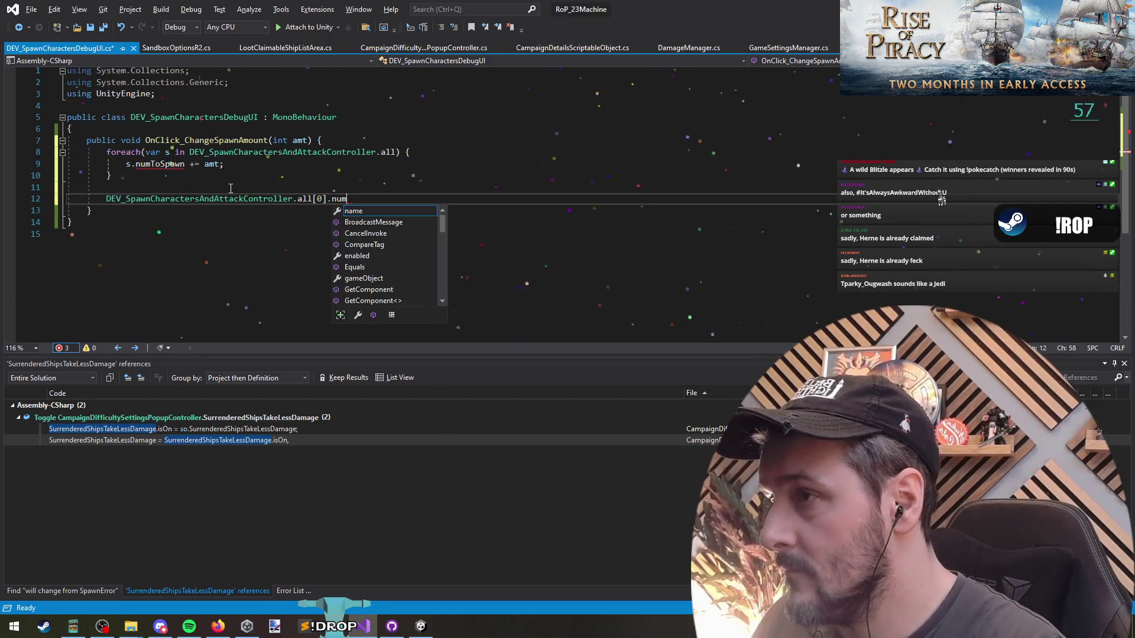
type("ToSpawn")
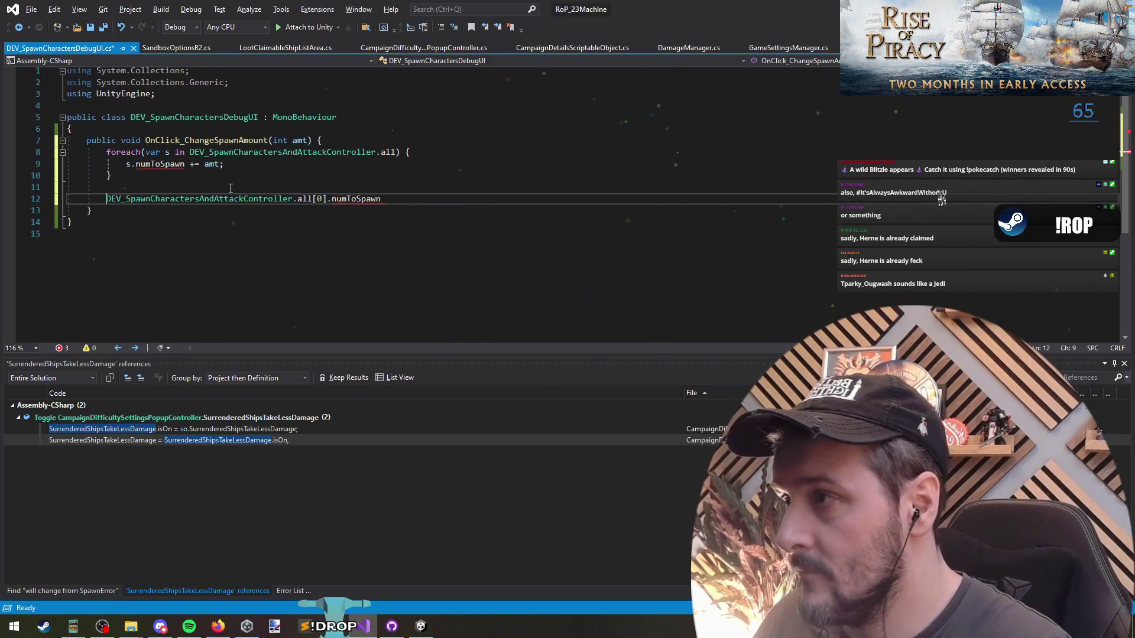
key("Return")
Reuse the controller's notification line to show 'SpawnAmt: {all[0].numToSpawn}', then save the script.
key("ctrl+Tab")
key("Up")
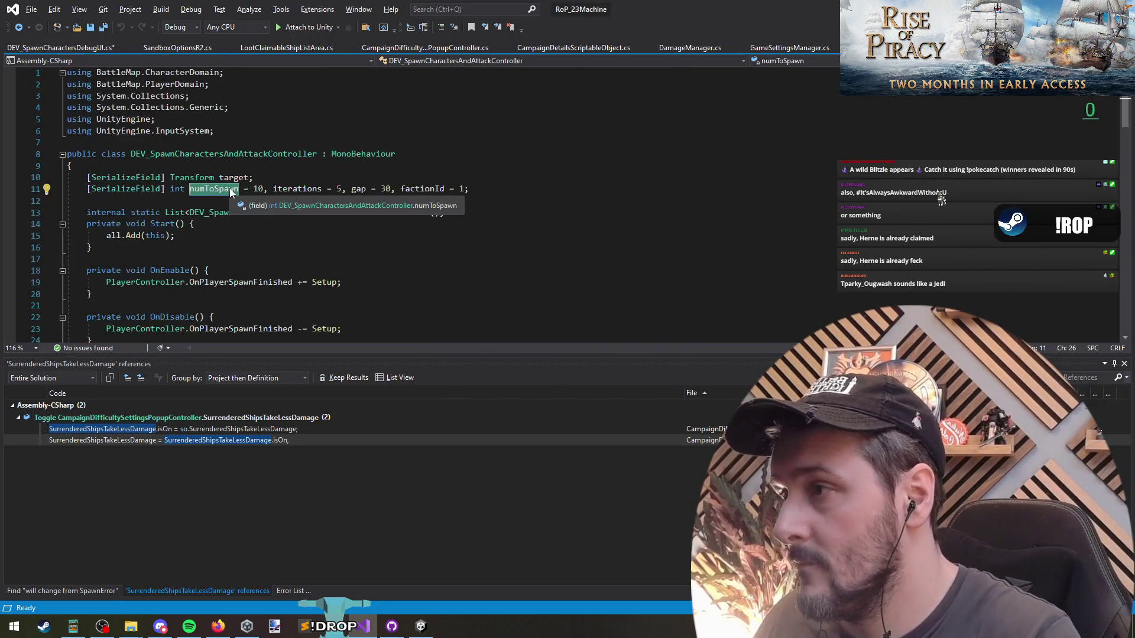
key("ctrl+End")
triple_click(198, 208)
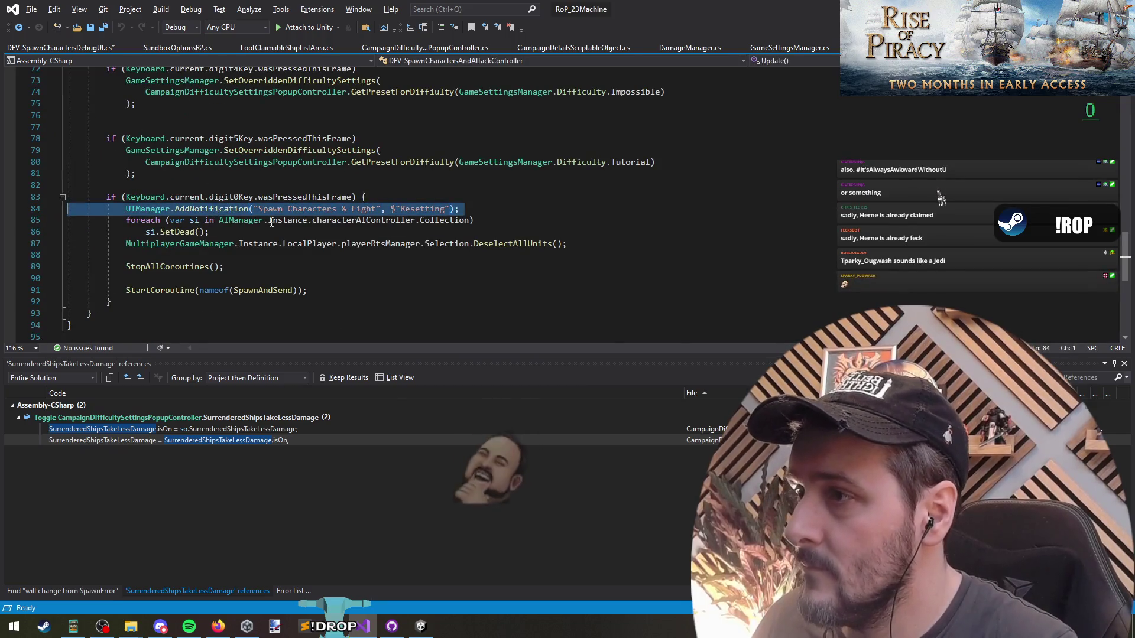
key("ctrl+c")
key("ctrl+Tab")
key("ctrl+v")
key("BackSpace")
key("Left")
key("Left")
key("Left")
key("ctrl+shift+Left")
type("SpawnA")
type("mt: {")
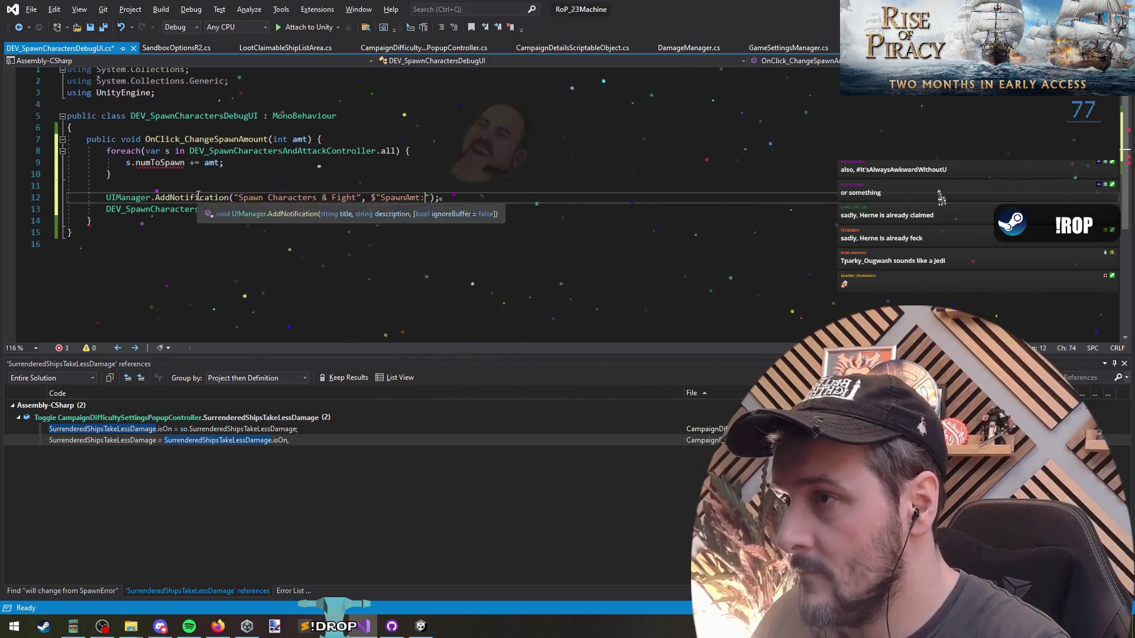
key("Down")
key("shift+Home")
key("ctrl+x")
key("Up")
key("End")
key("Left")
key("Left")
key("Left")
key("ctrl+v")
key("Down")
key("BackSpace")
key("ctrl+s")
Make the controller's numToSpawn field public, then switch back to Unity to recompile.
left_click(155, 176)
double_click(154, 164)
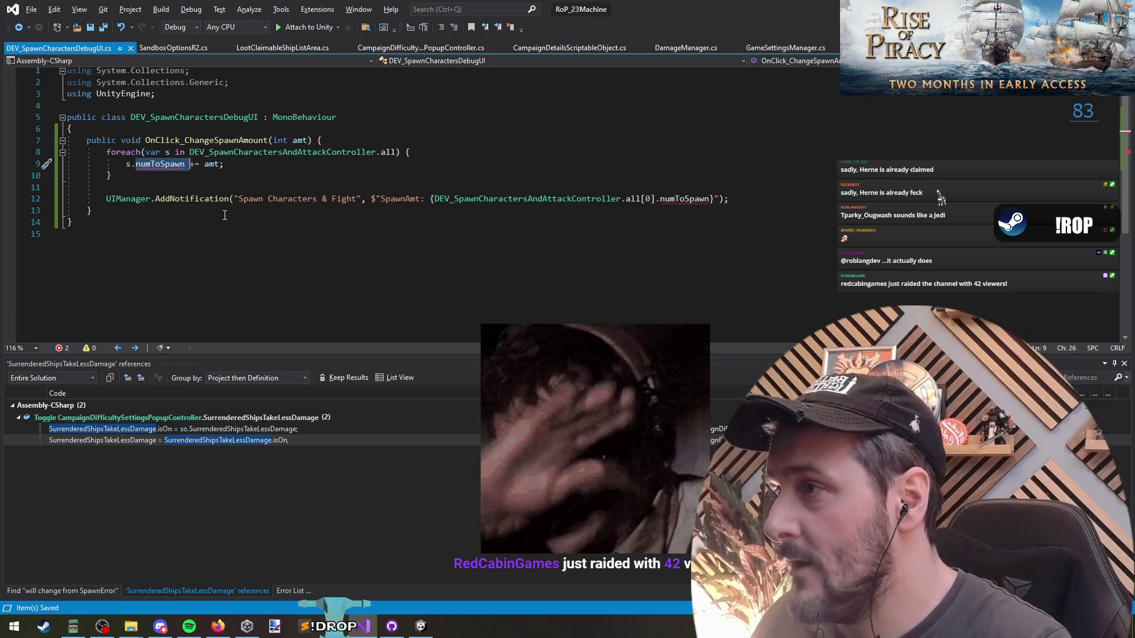
key("F12")
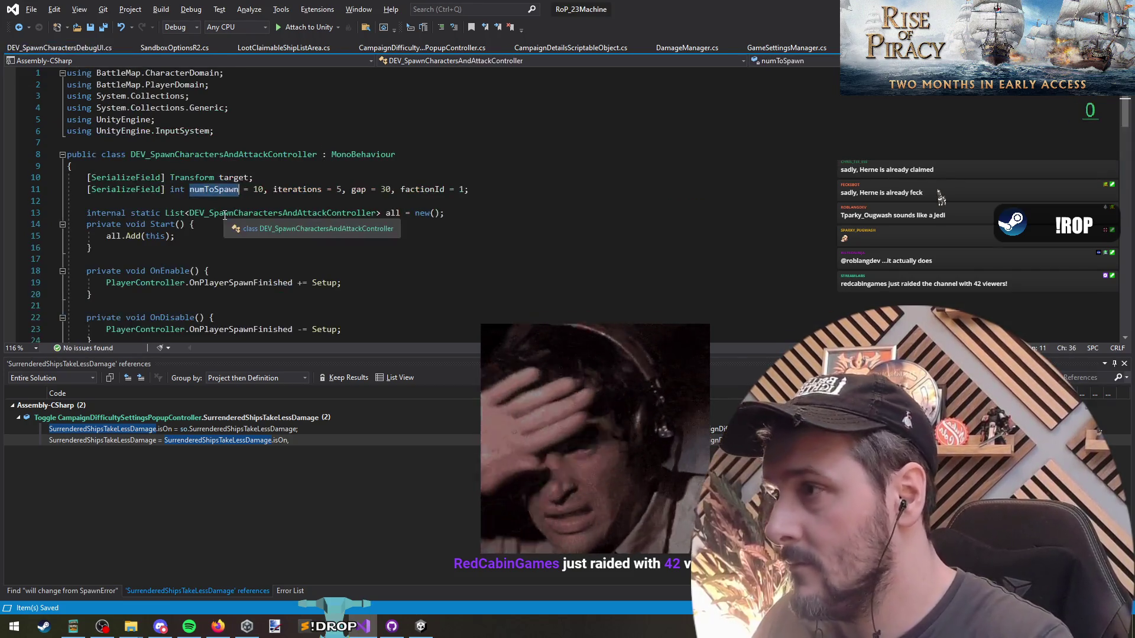
key("ctrl+Left")
key("ctrl+Left")
type("publi")
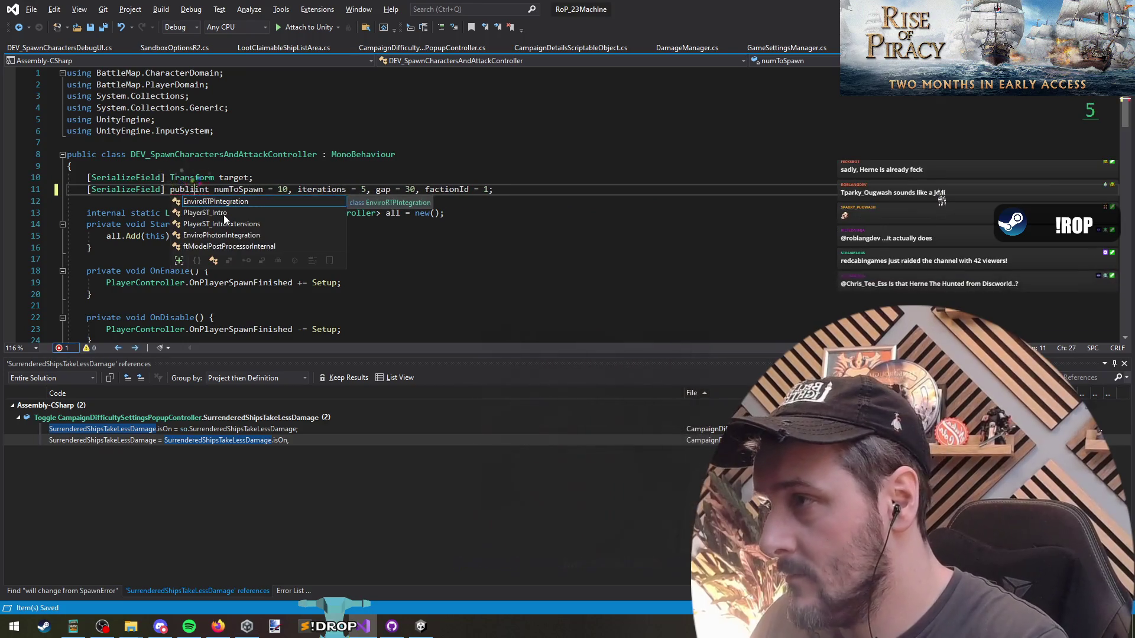
type("c")
key("Down")
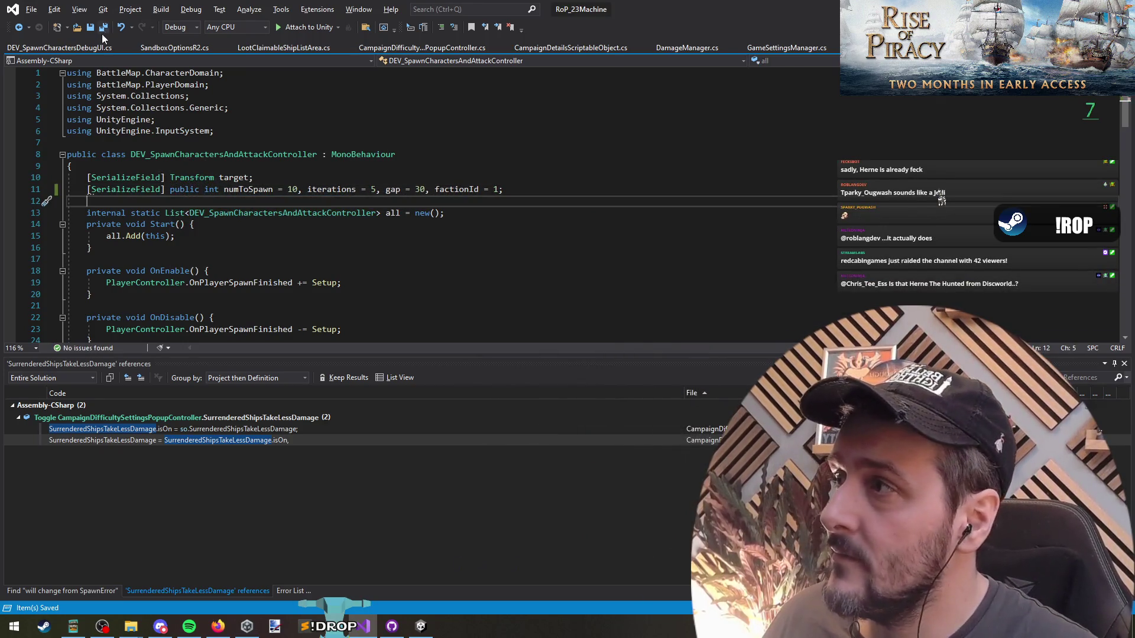
key("ctrl+minus")
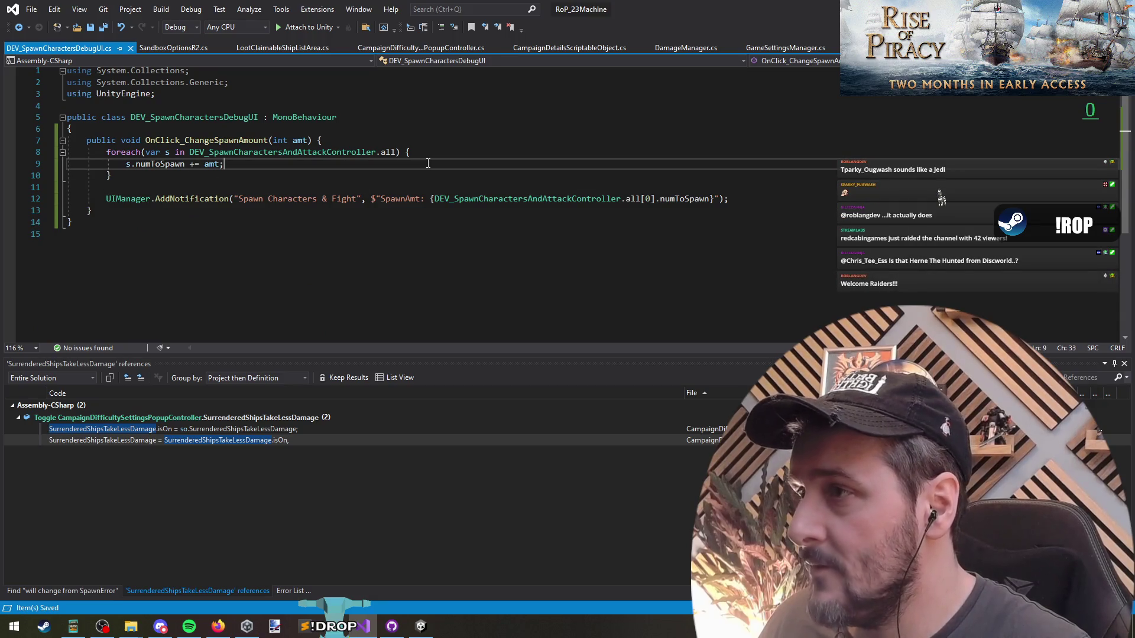
key("Down")
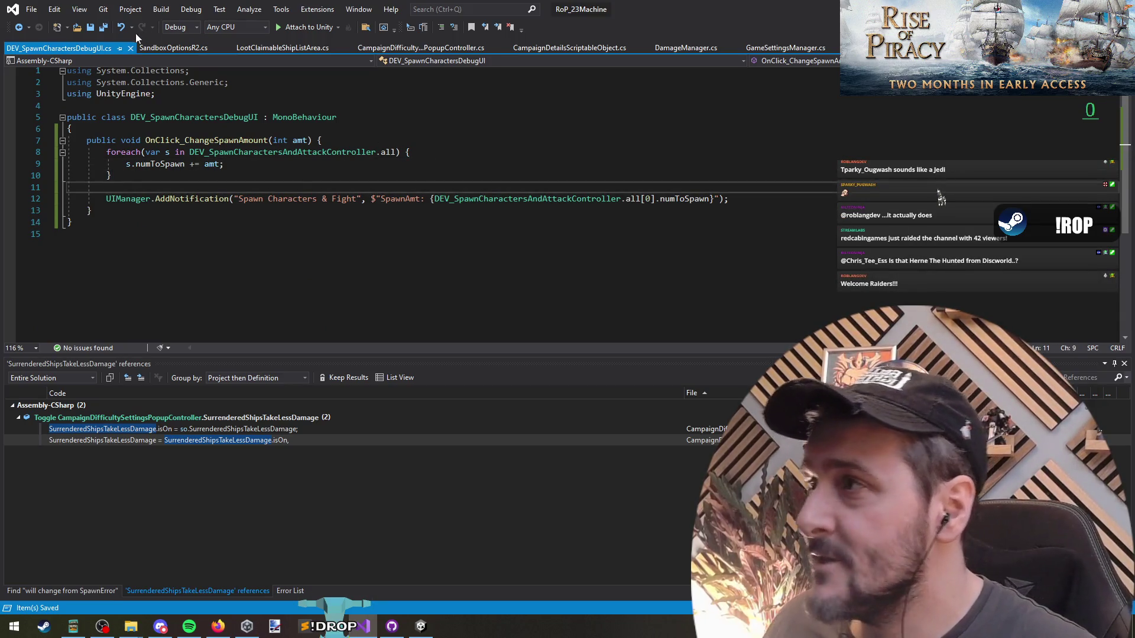
key("alt+Tab")
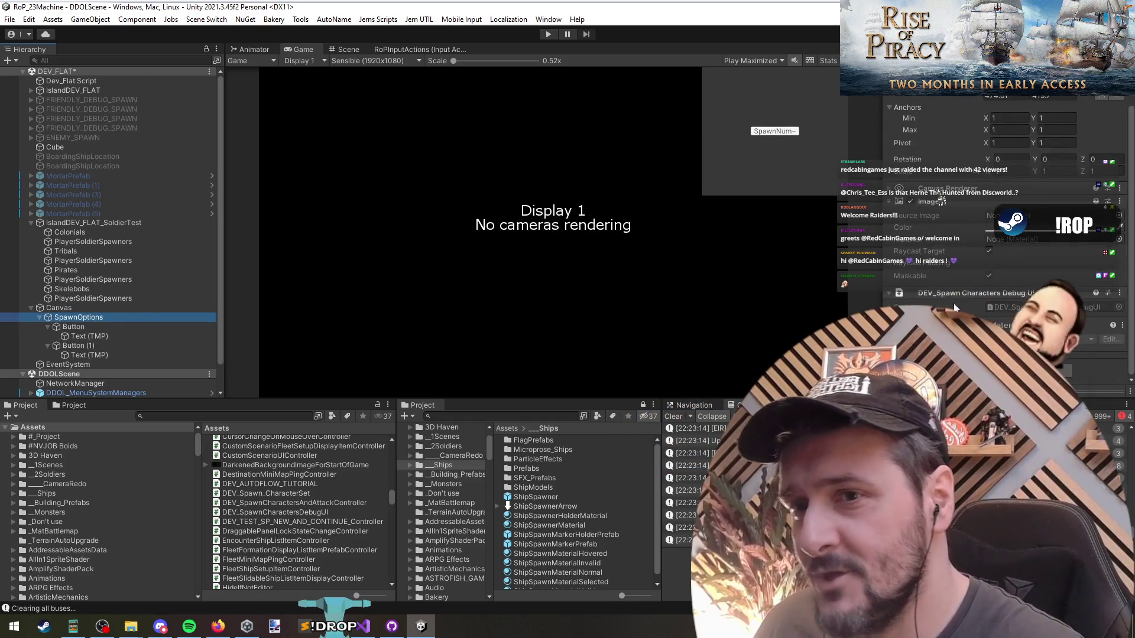
Select Button and Button (1), then rename them with AutoName > Auto to BTN_SpawnNum++ and BTN_SpawnNum--.
left_click(94, 329)
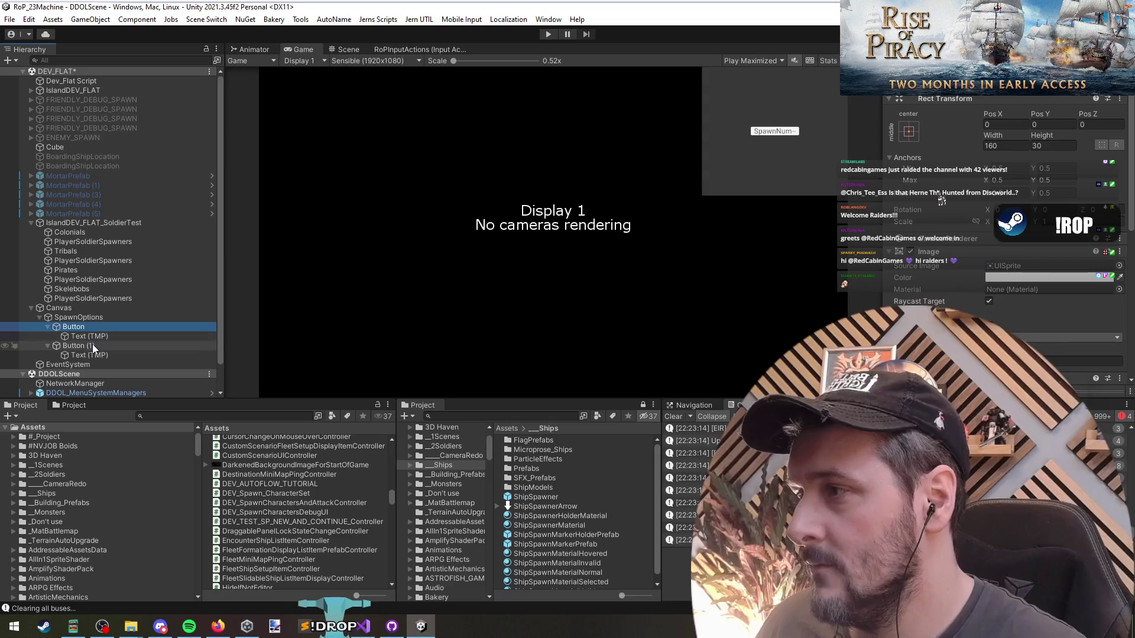
left_click(99, 345, "ctrl")
left_click(242, 23)
mouse_move(207, 20)
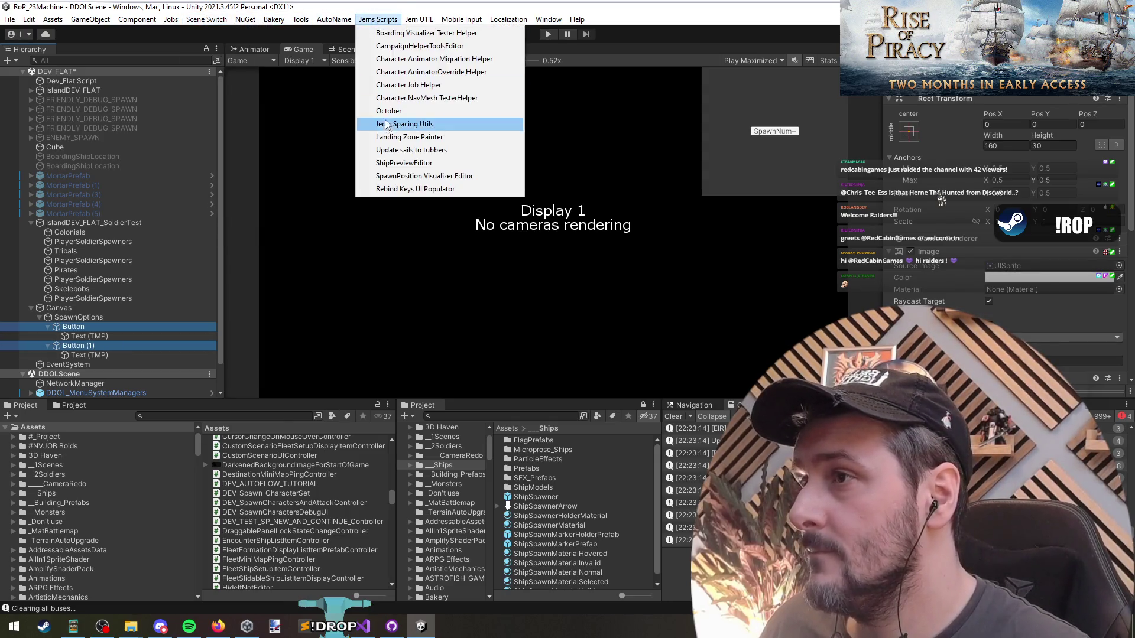
mouse_move(273, 24)
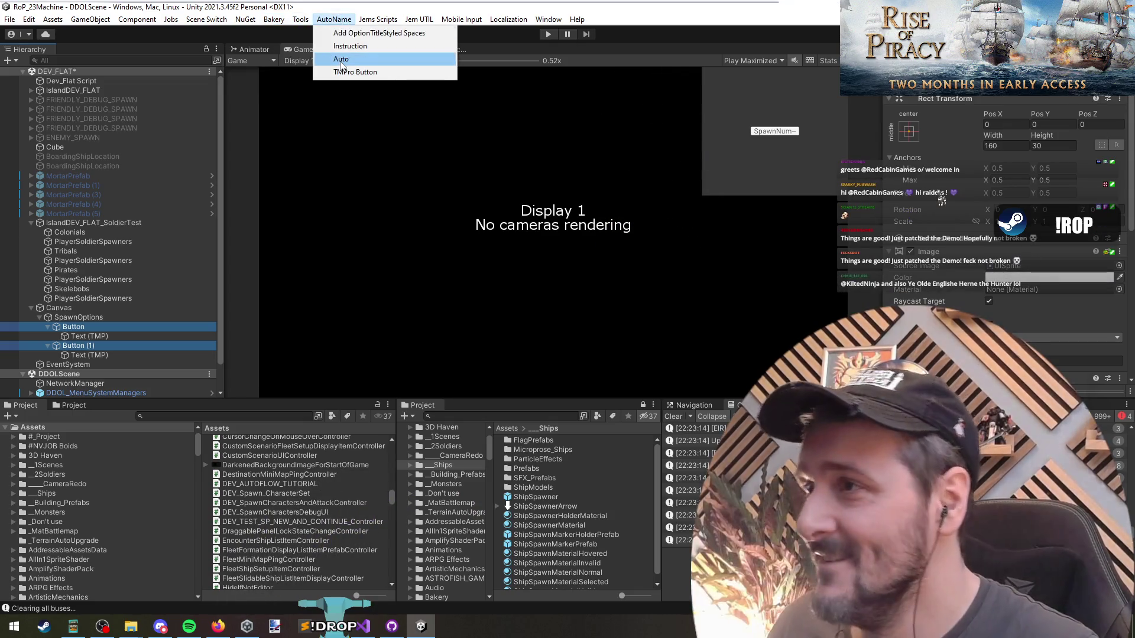
left_click(348, 59)
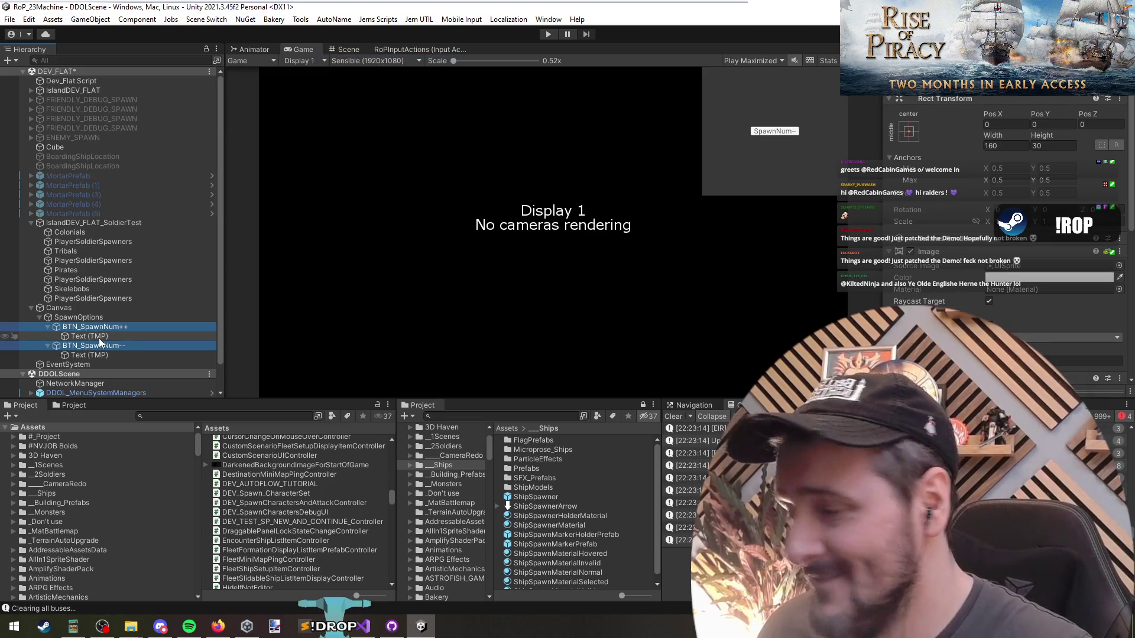
key("Left")
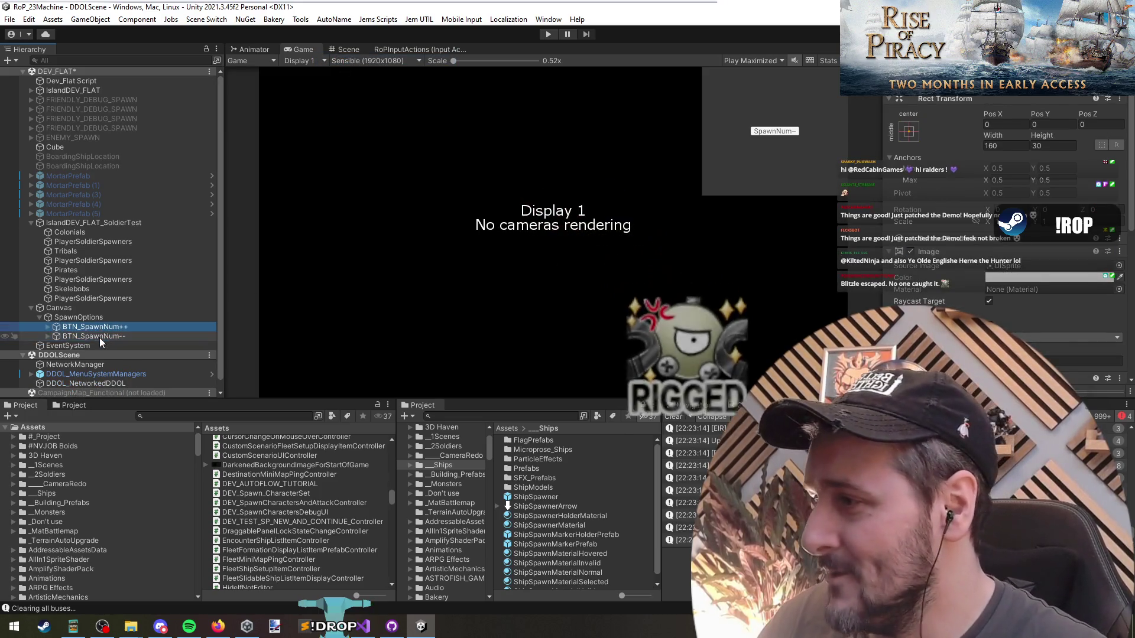
Give both buttons an On Click event calling DEV_SpawnCharactersDebugUI.OnClick_ChangeSpawnAmount on SpawnOptions.
scroll(950, 266, "down", 5)
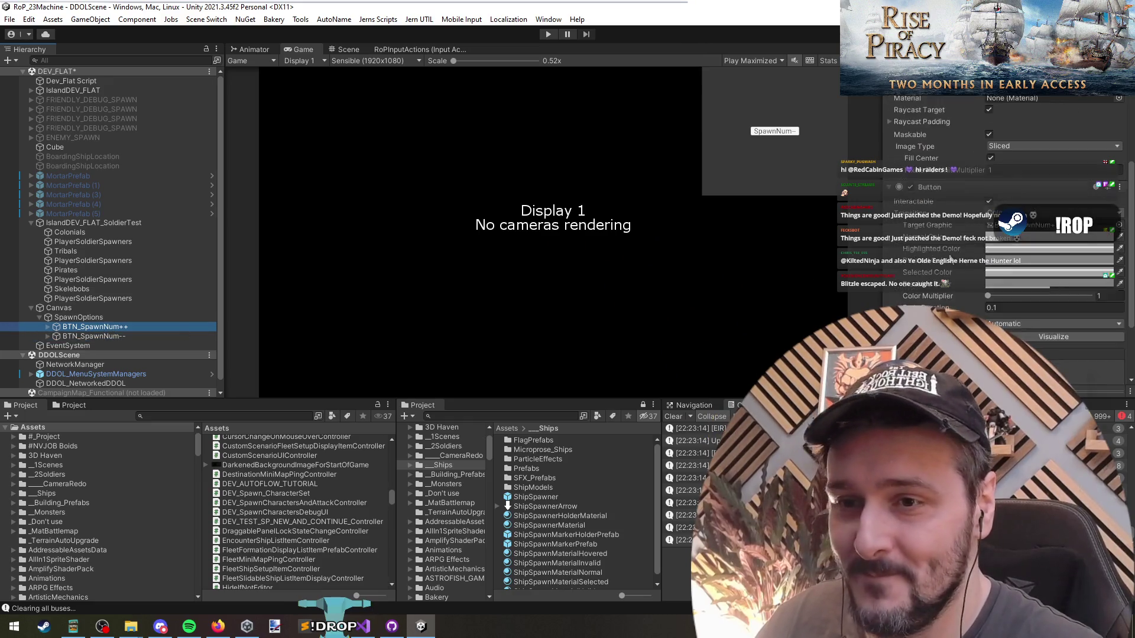
scroll(950, 267, "down", 3)
key("shift+Down")
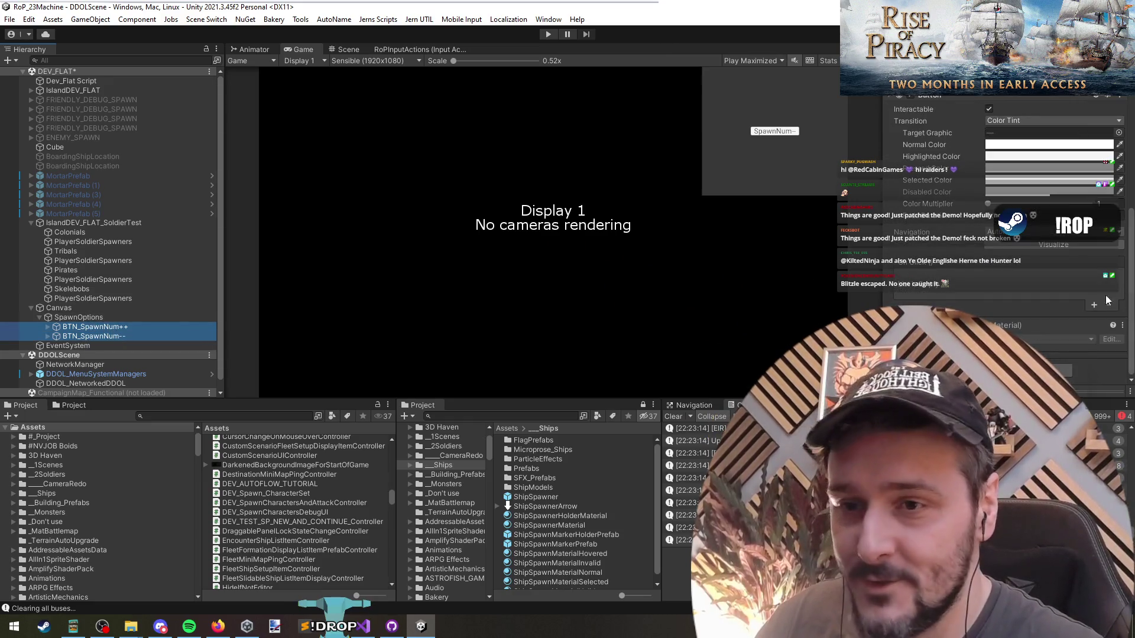
left_click(1094, 305)
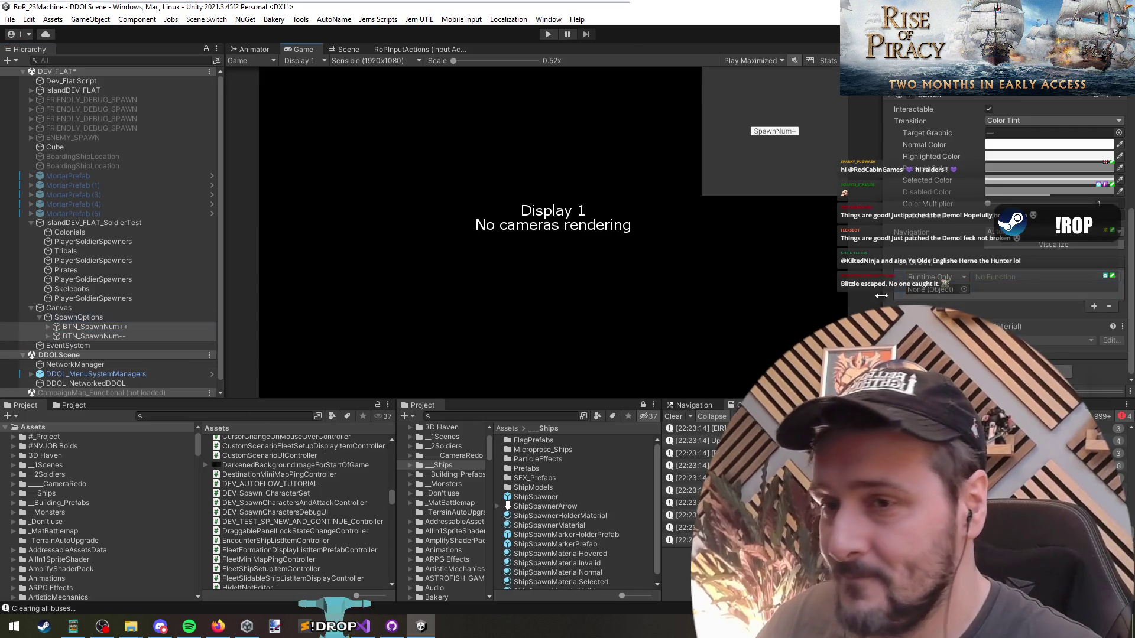
left_click_drag(866, 298, 933, 289)
left_click(1040, 278)
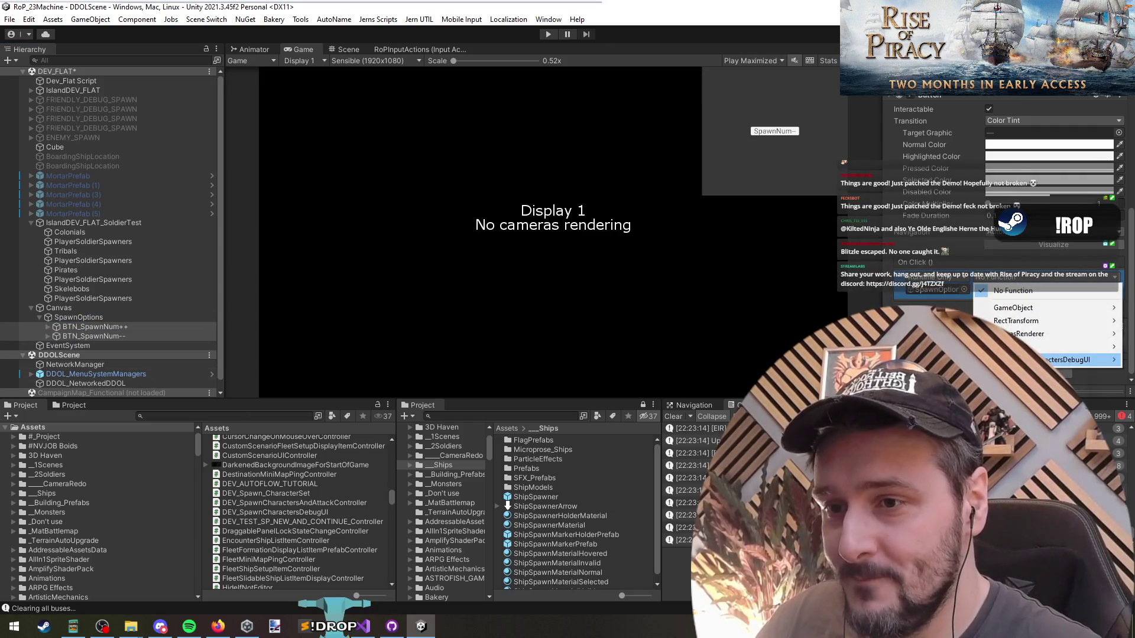
left_click(915, 367)
Set BTN_SpawnNum--'s On Click amount to -10.
left_click(119, 326)
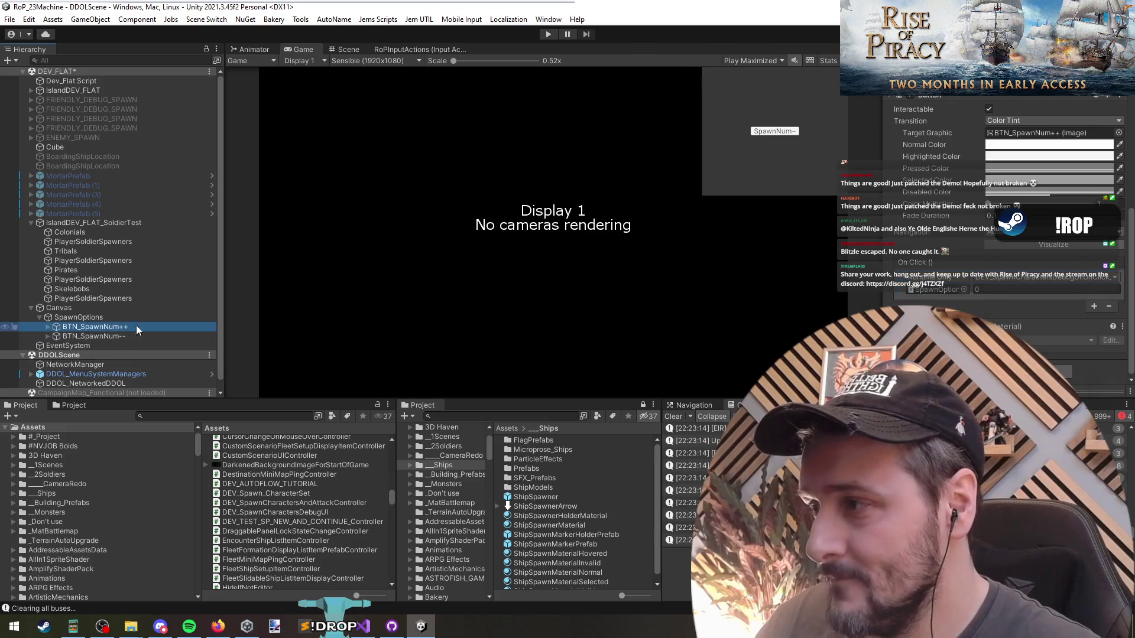
left_click(995, 288)
left_click(95, 335)
left_click(1002, 290)
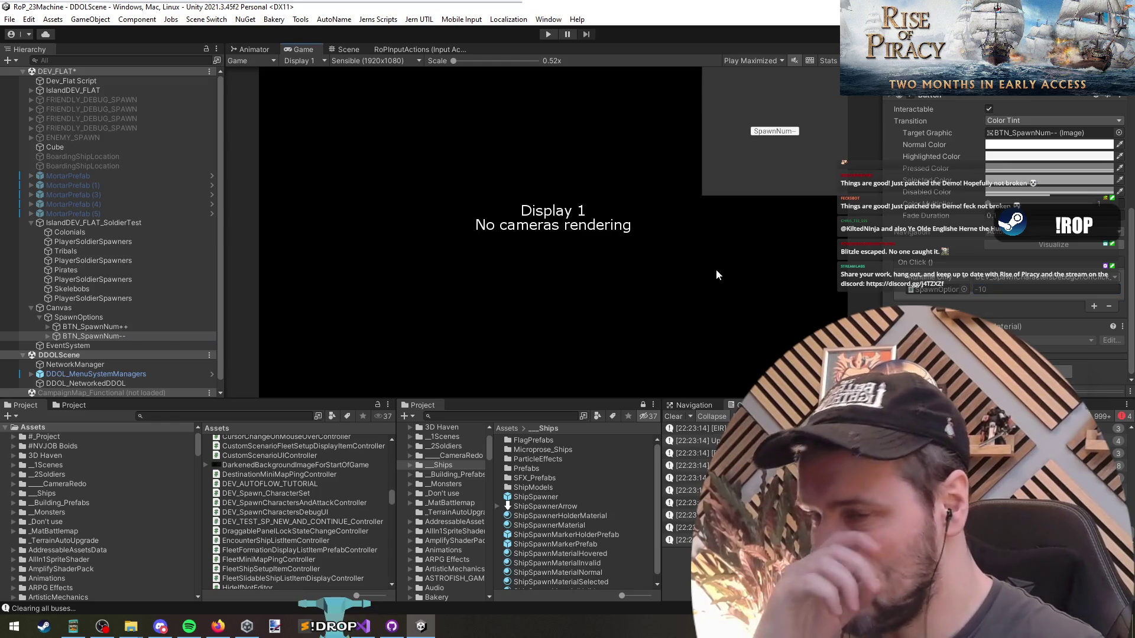
left_click(82, 317)
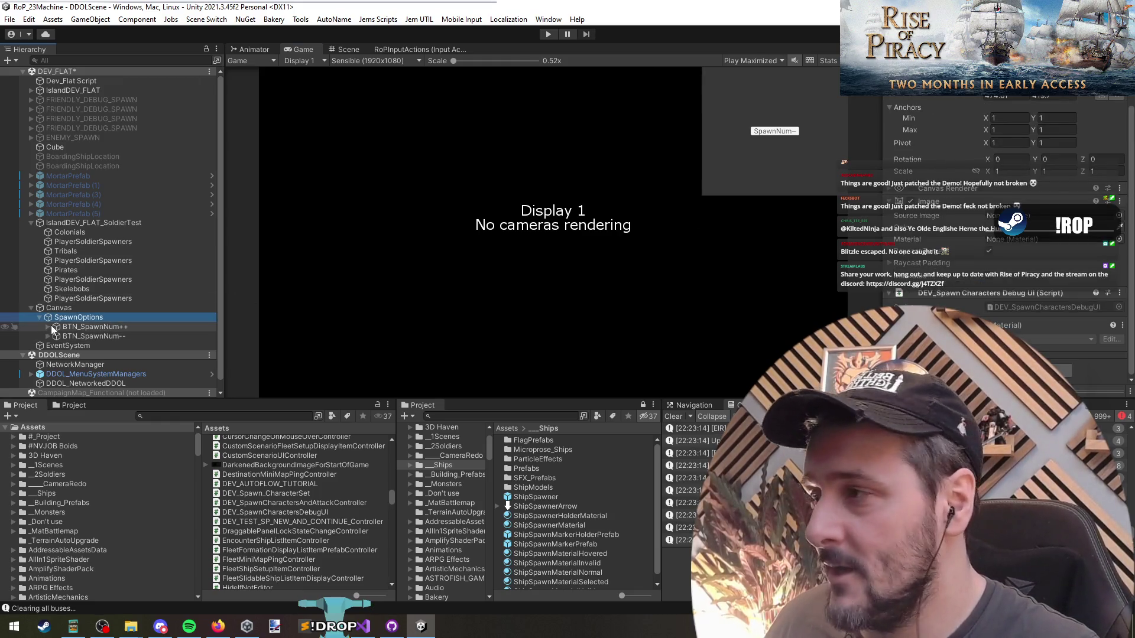
Create a UI Image under SpawnOptions and give it a horizontal stretch anchor.
right_click(87, 318)
mouse_move(137, 465)
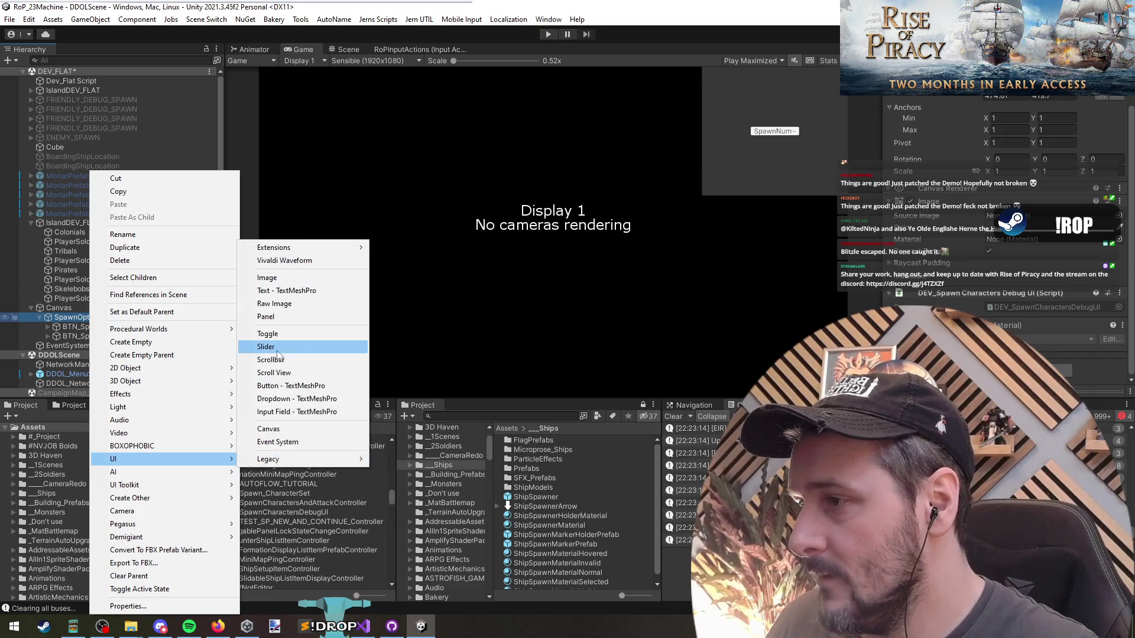
left_click(277, 281)
left_click(909, 112)
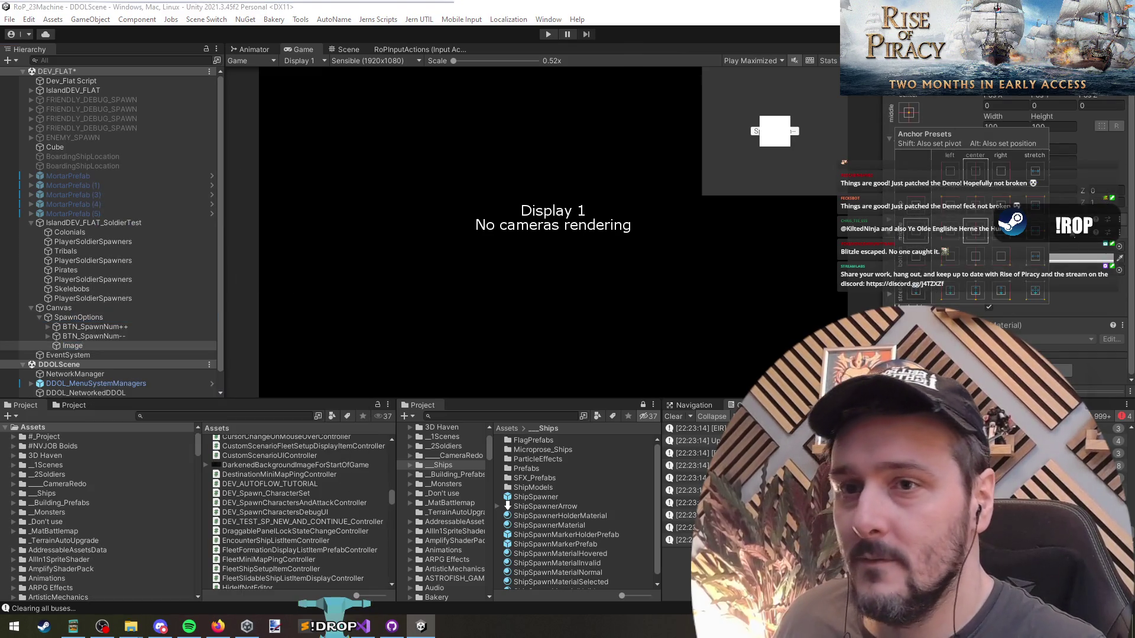
left_click(1034, 241)
Move both BTN_SpawnNum buttons into the Image and check its Horizontal Layout Group.
left_click(101, 316)
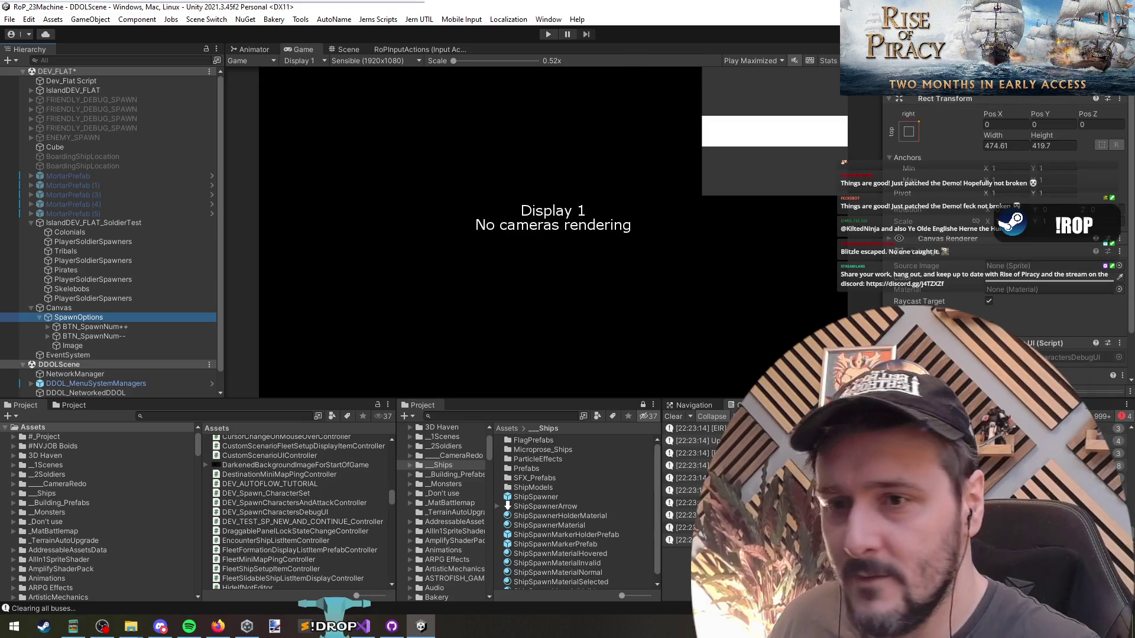
scroll(1005, 236, "down", 2)
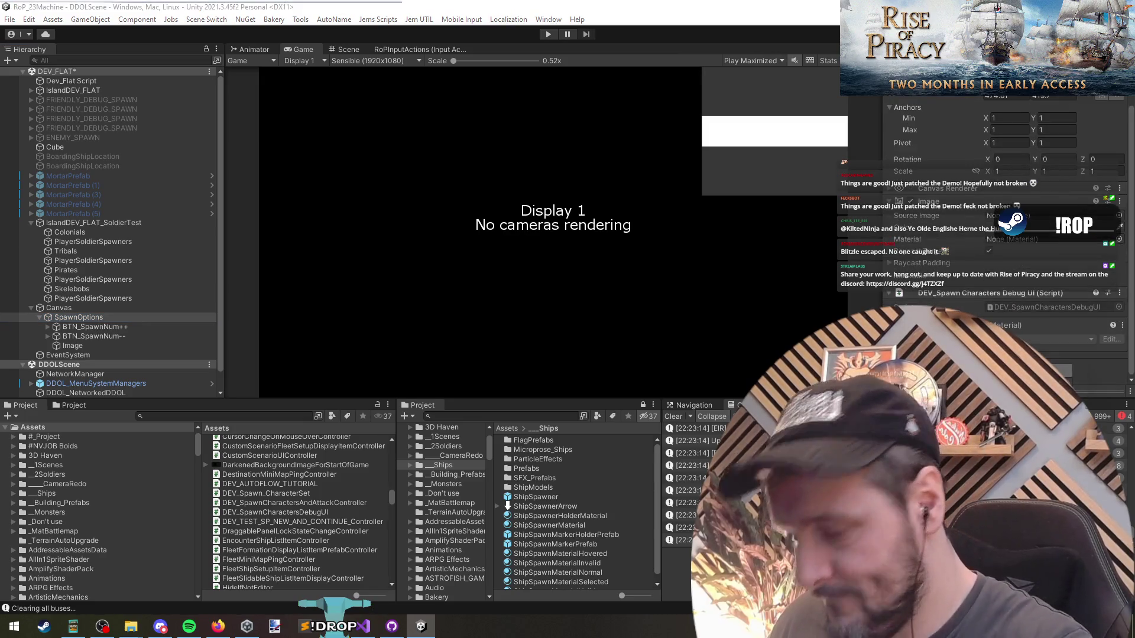
scroll(966, 255, "down", 6)
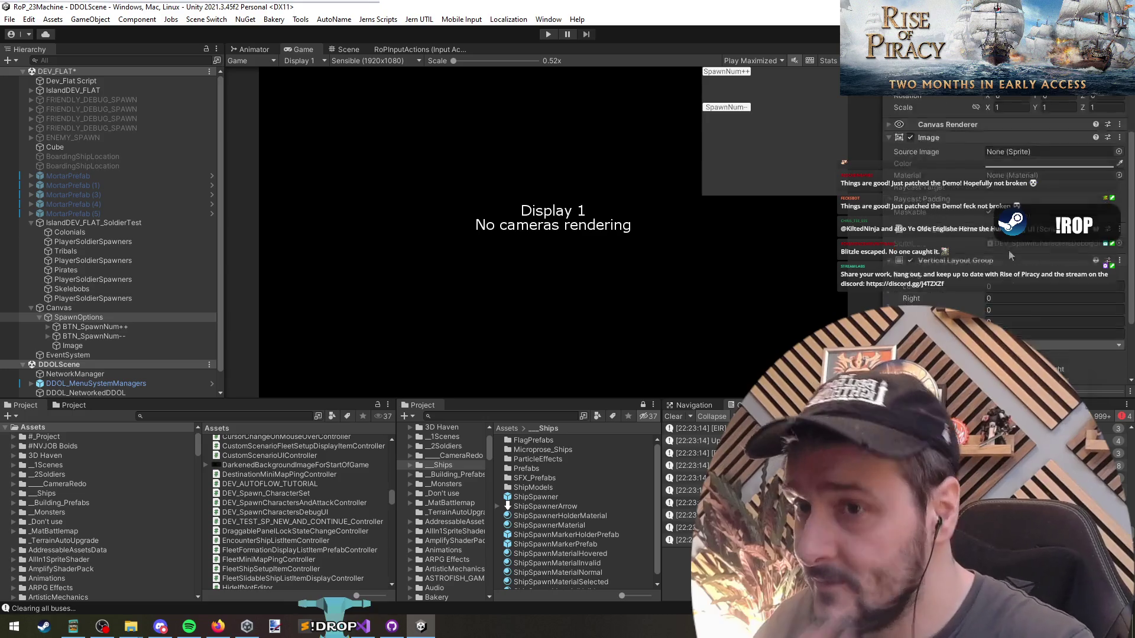
left_click(100, 335)
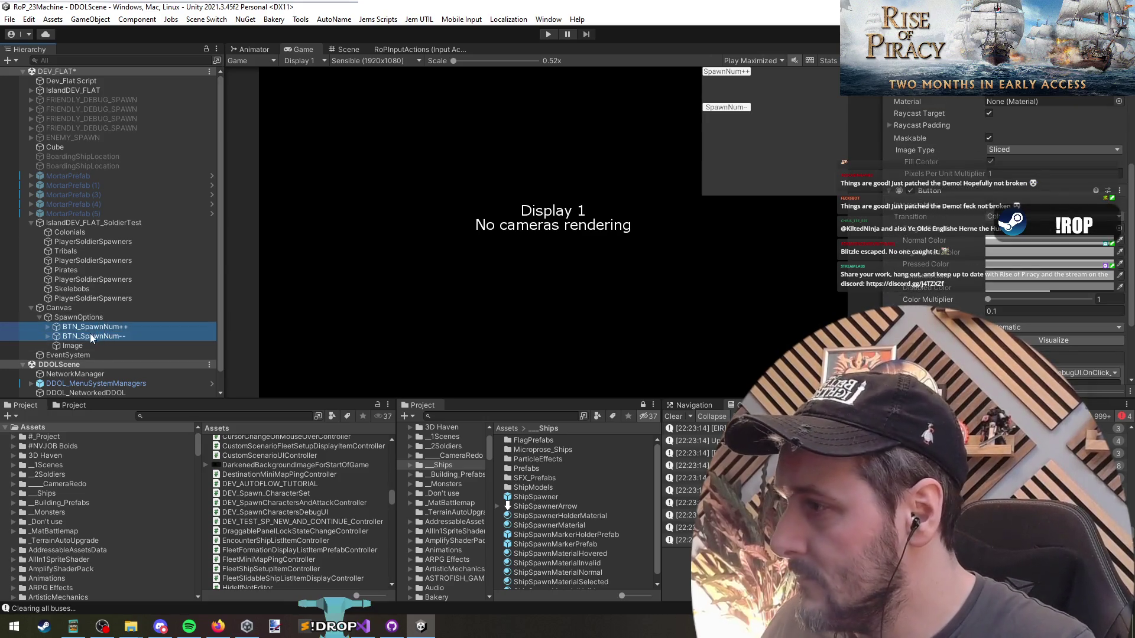
left_click_drag(91, 337, 74, 346)
left_click(89, 331)
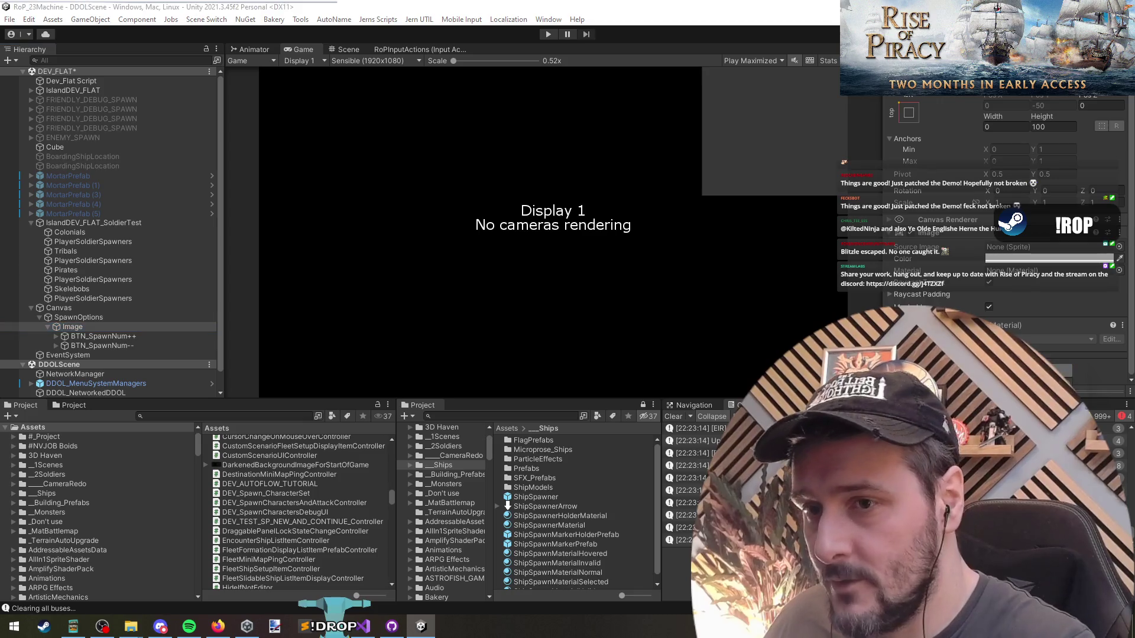
scroll(1040, 254, "up", 2)
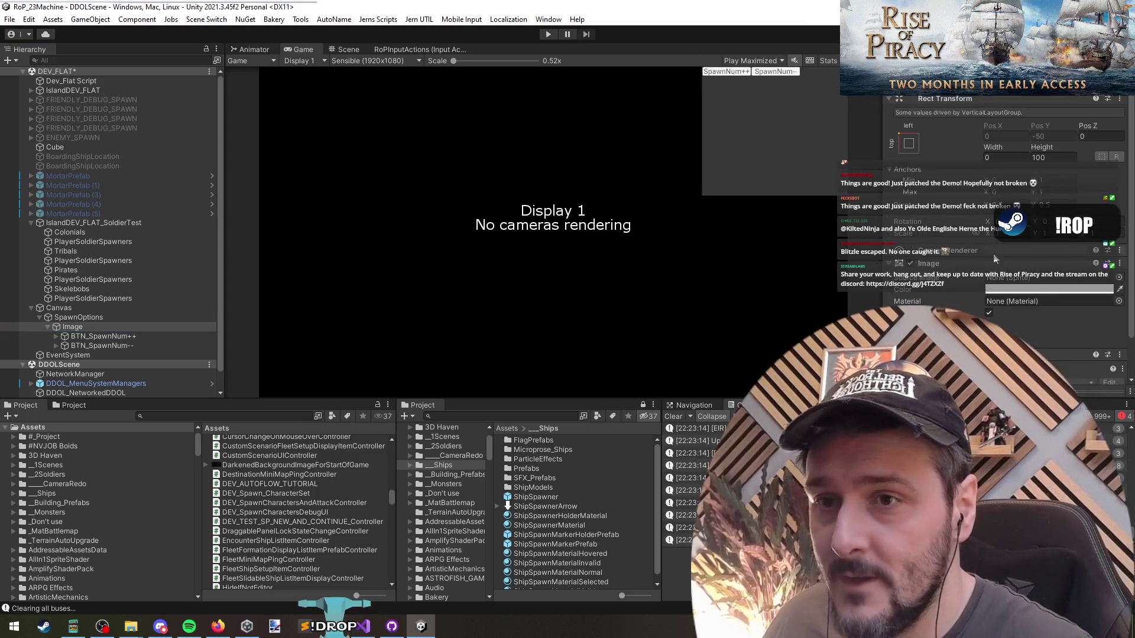
scroll(1005, 237, "down", 3)
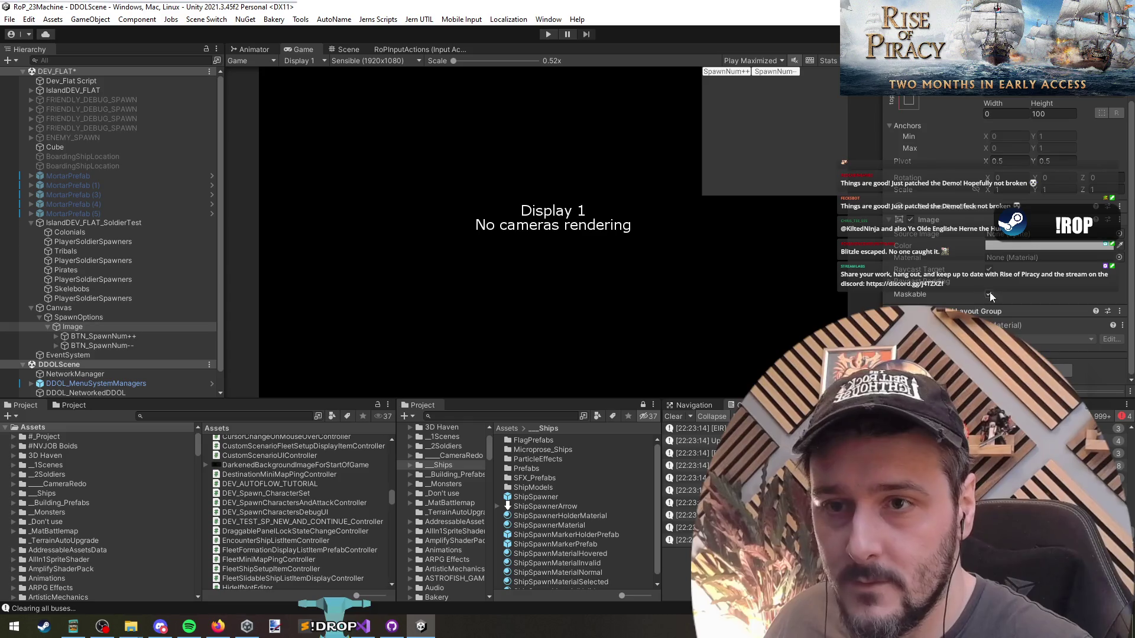
scroll(1030, 326, "down", 9)
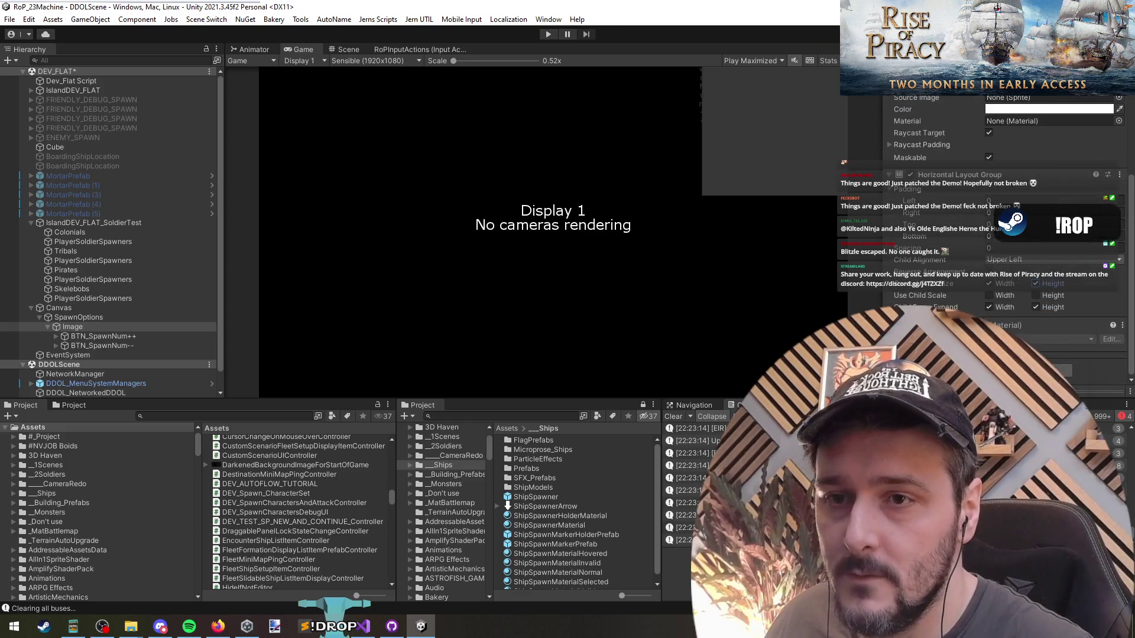
left_click(96, 326)
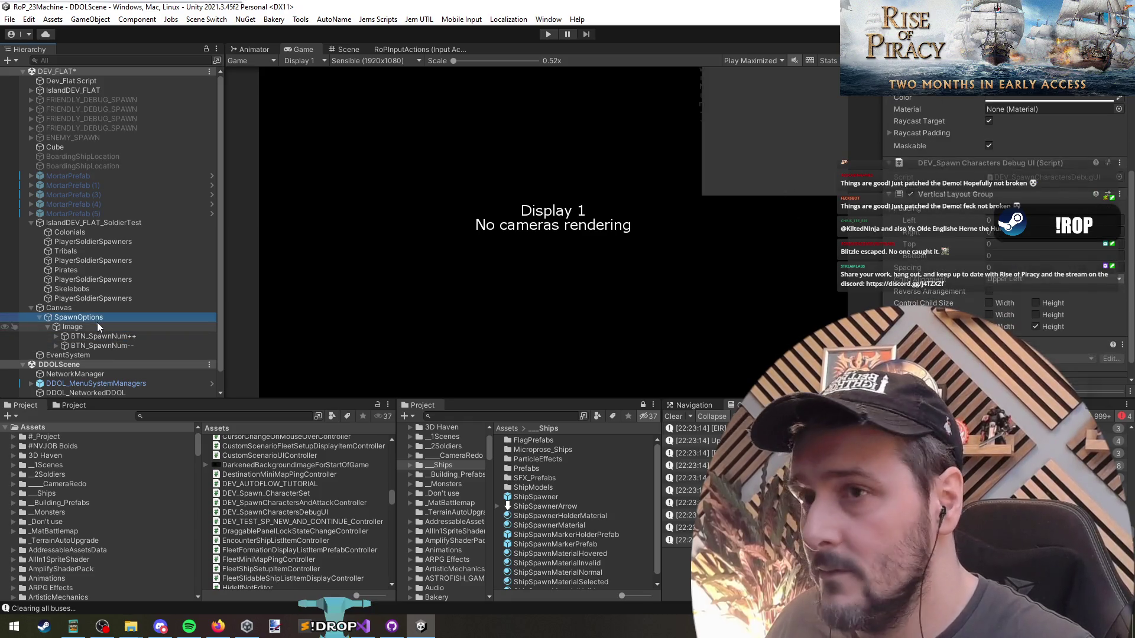
scroll(1002, 196, "up", 10)
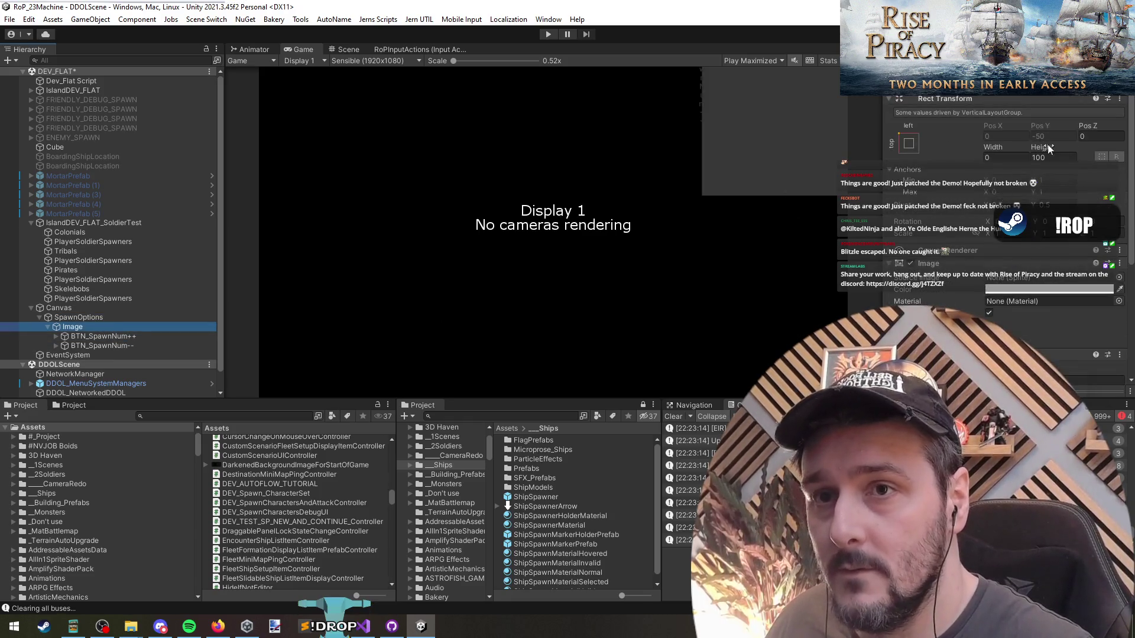
scroll(976, 242, "down", 10)
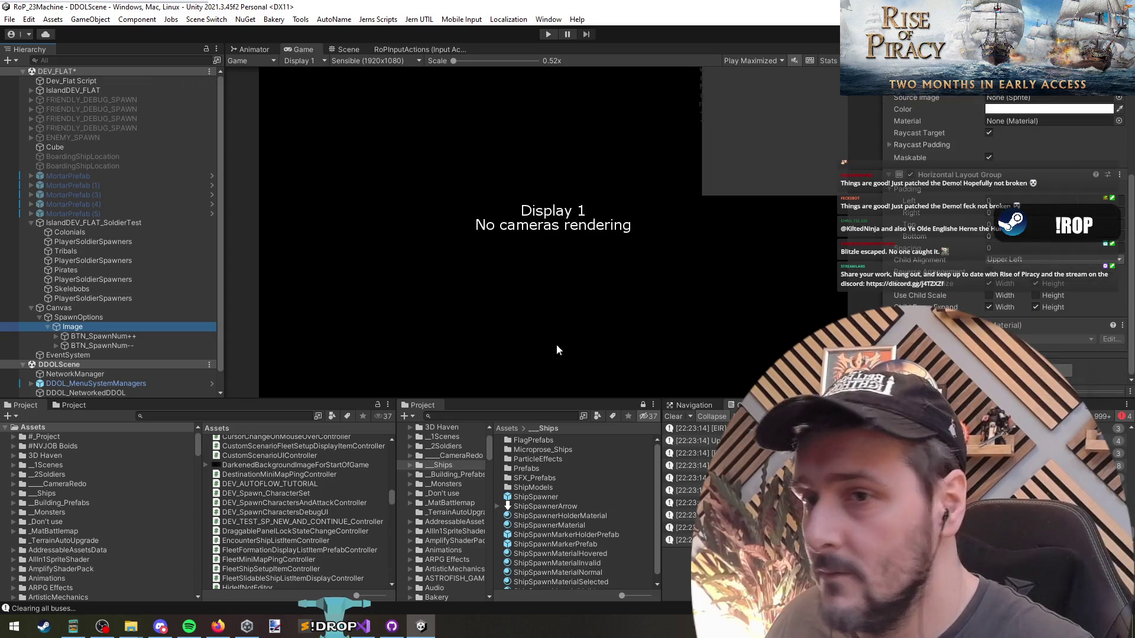
Let SpawnOptions' vertical layout control child width, and remove the Horizontal Layout Group from Image.
left_click(109, 319)
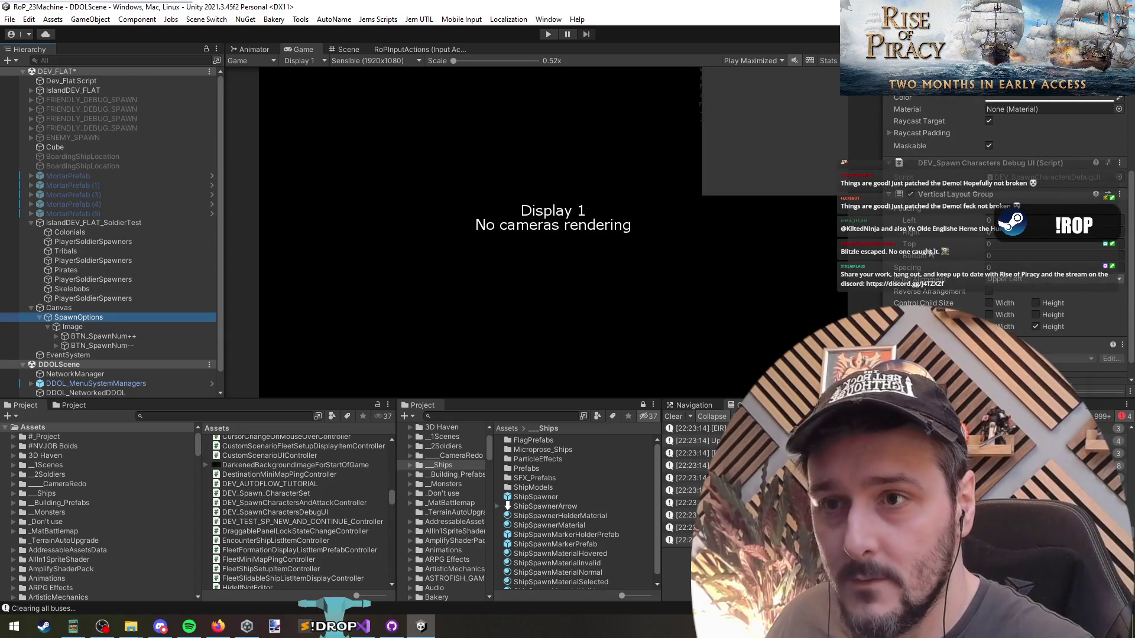
left_click(988, 304)
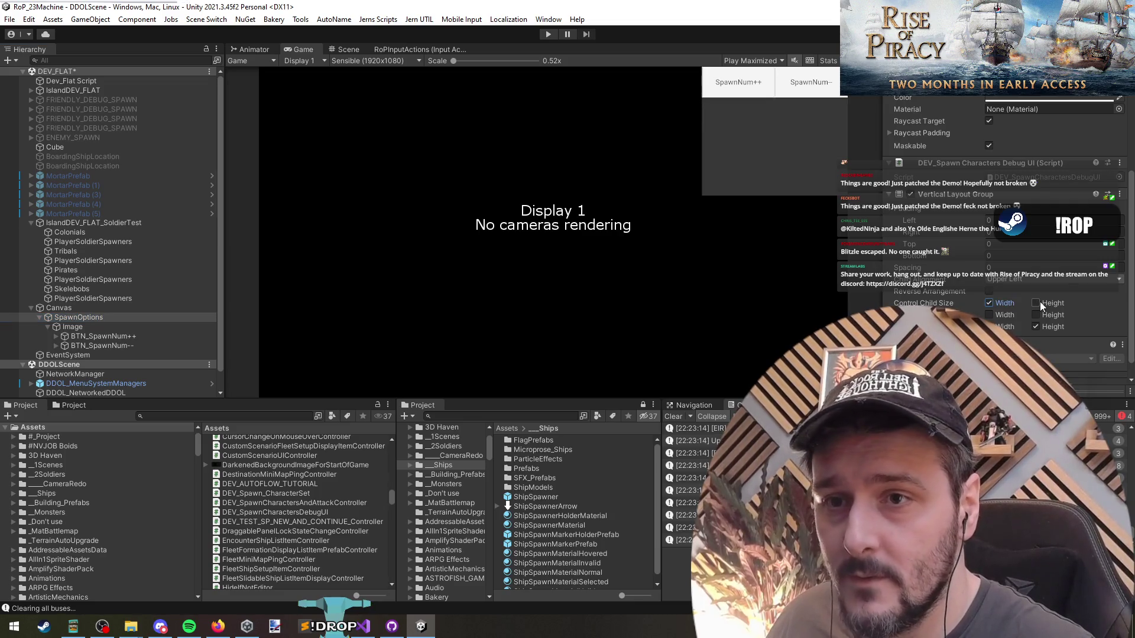
left_click(80, 326)
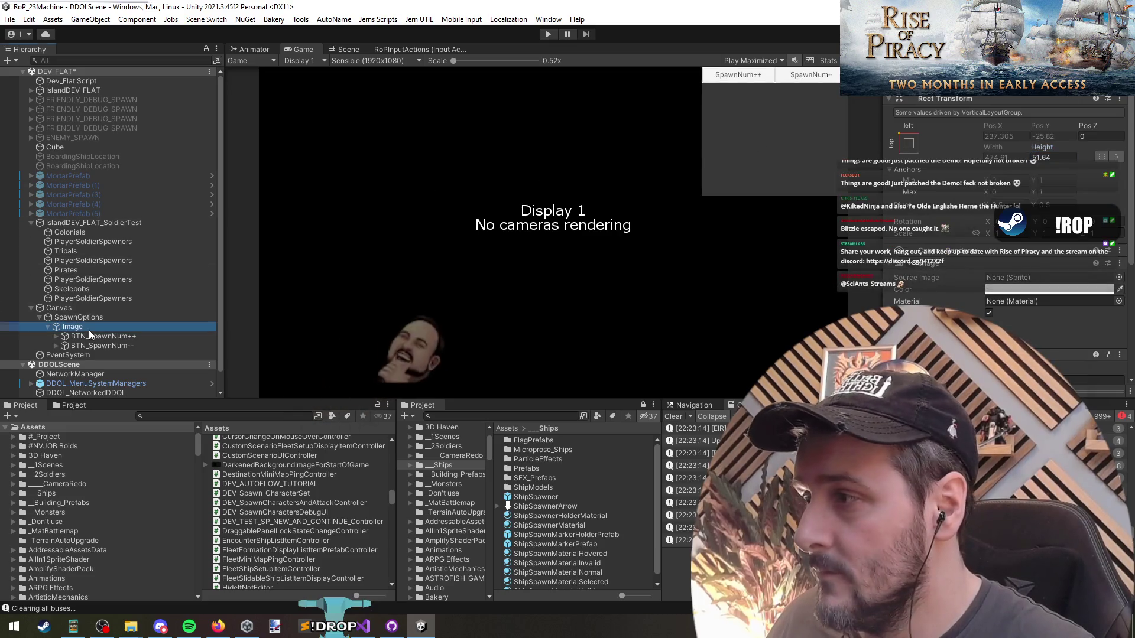
scroll(994, 282, "down", 3)
scroll(995, 283, "down", 3)
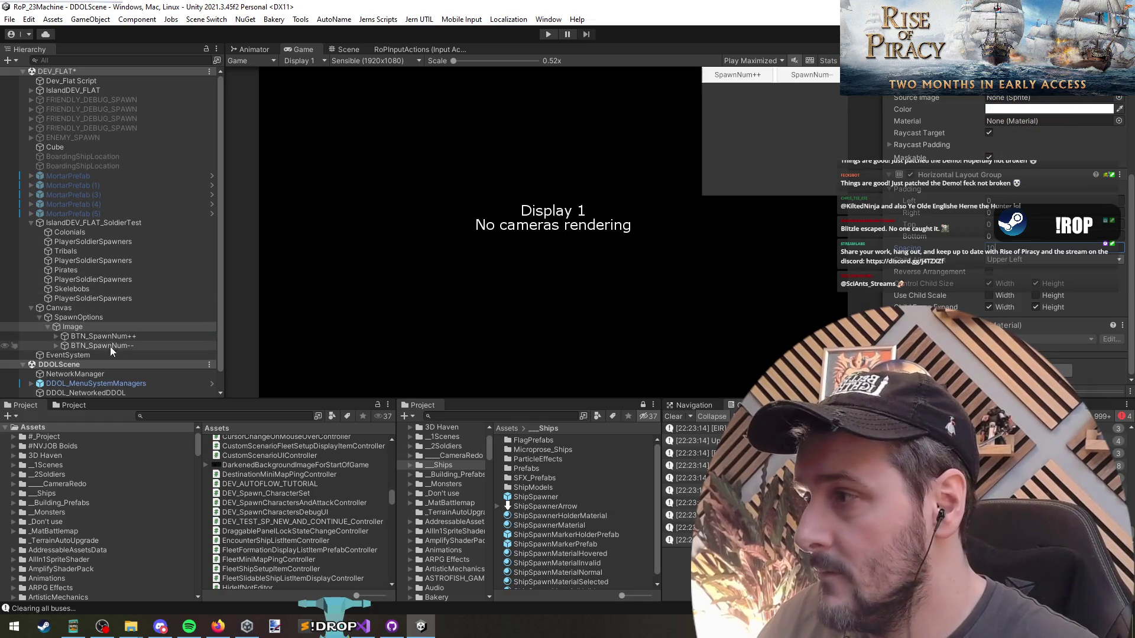
scroll(1004, 266, "up", 3)
right_click(944, 262)
right_click(966, 250)
left_click(1012, 275)
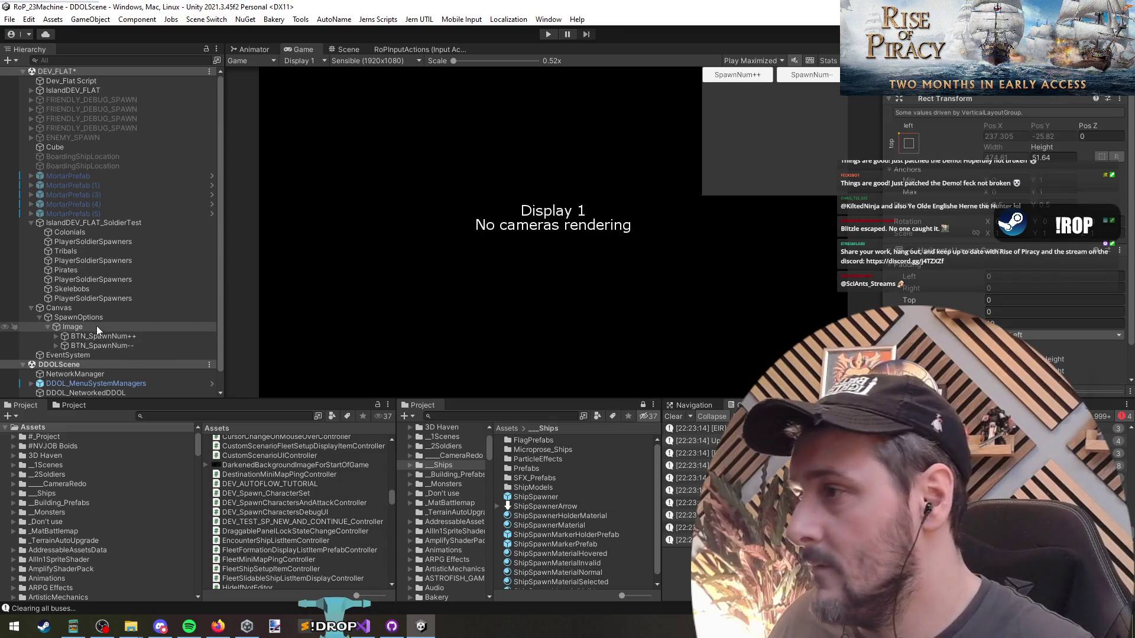
Set SpawnOptions' Vertical Layout Group top padding to 5.
left_click(83, 318)
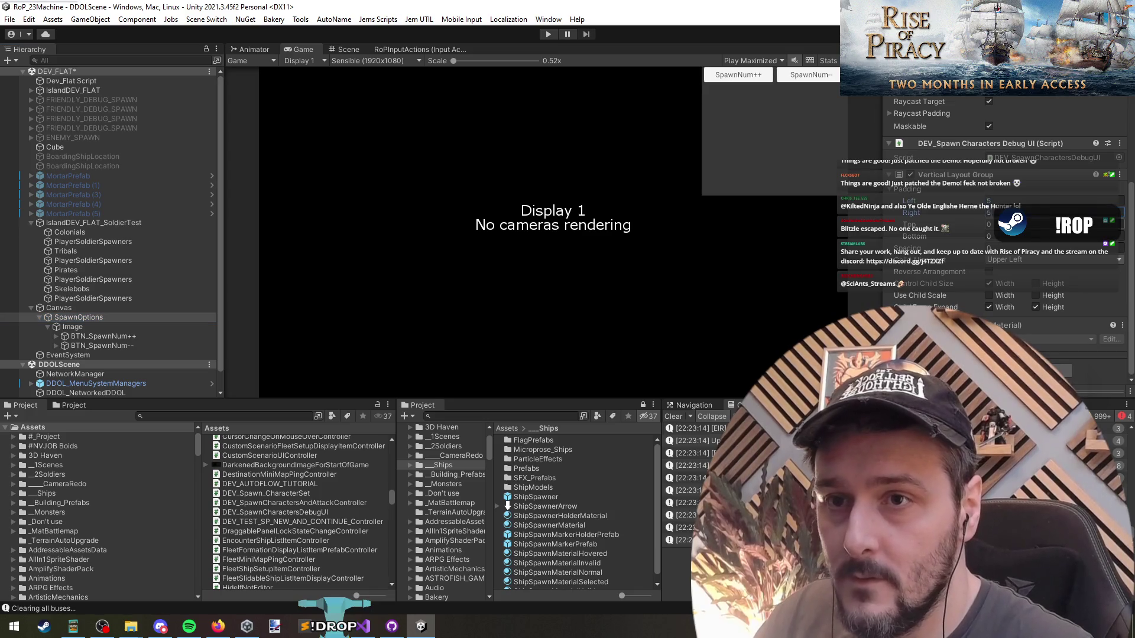
key("Tab")
type("5")
key("Tab")
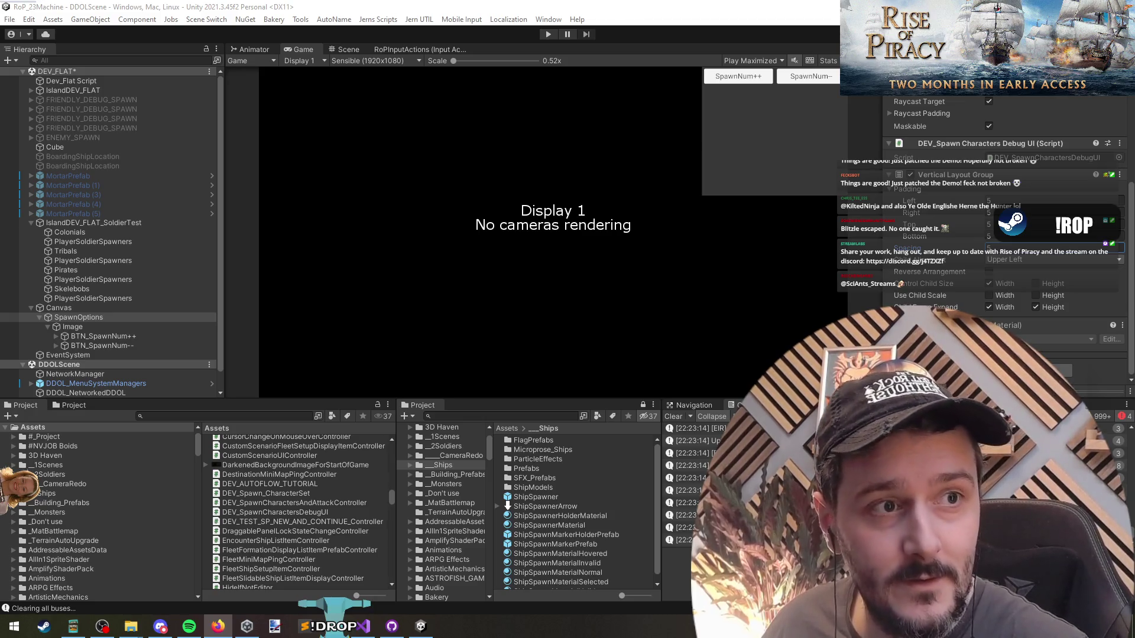
scroll(306, 221, "down", 2)
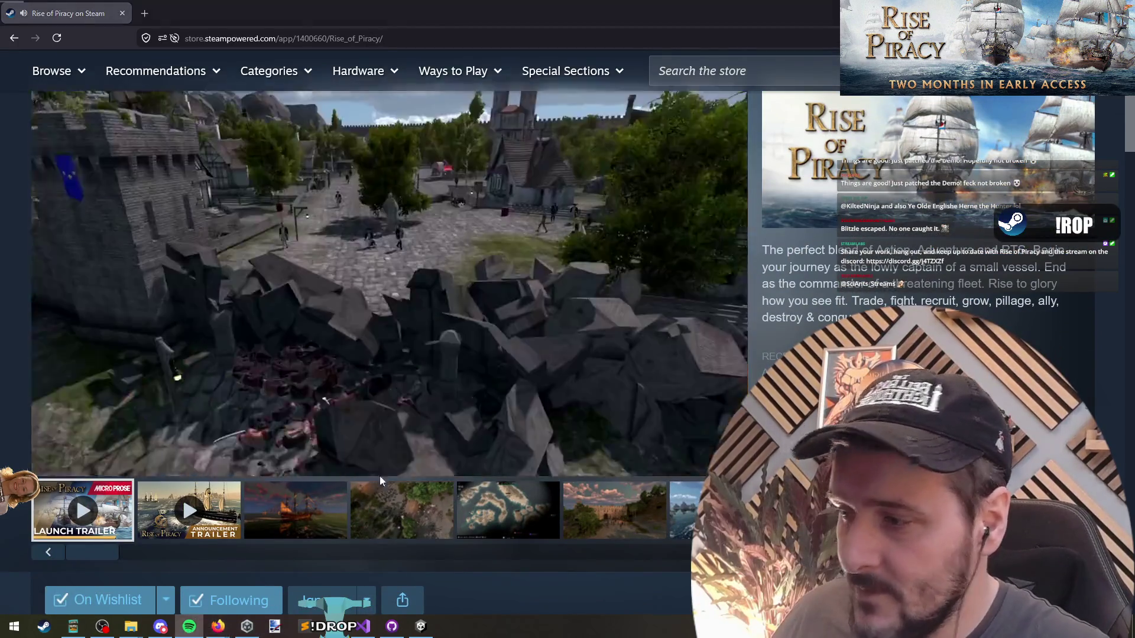
Scroll up and down through the Rise of Piracy store page description.
scroll(725, 313, "up", 2)
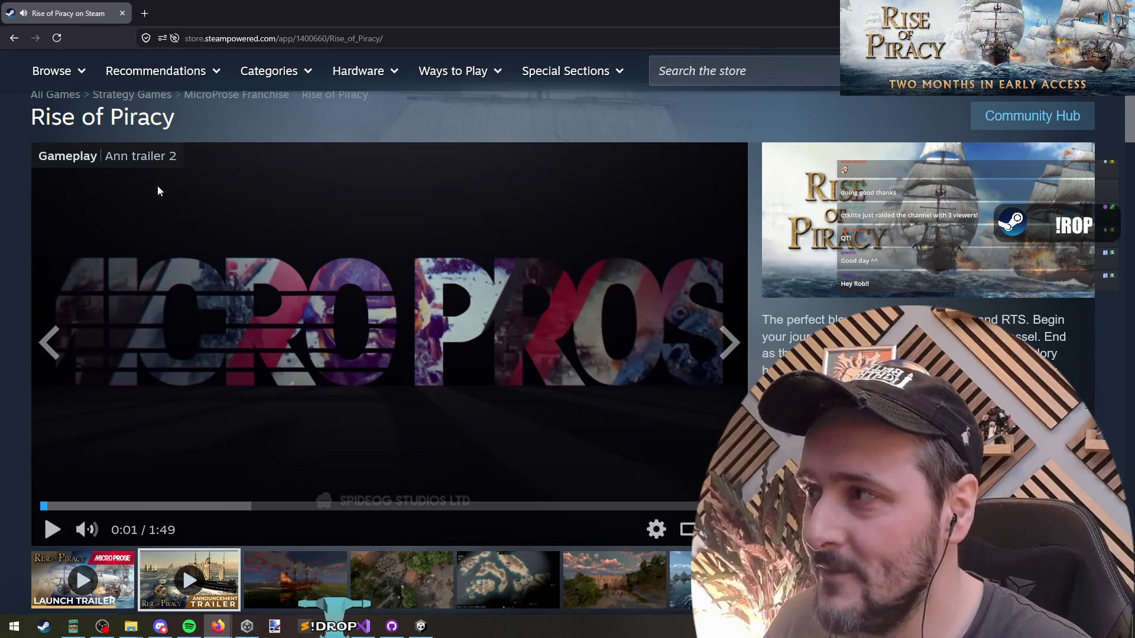
scroll(298, 225, "down", 15)
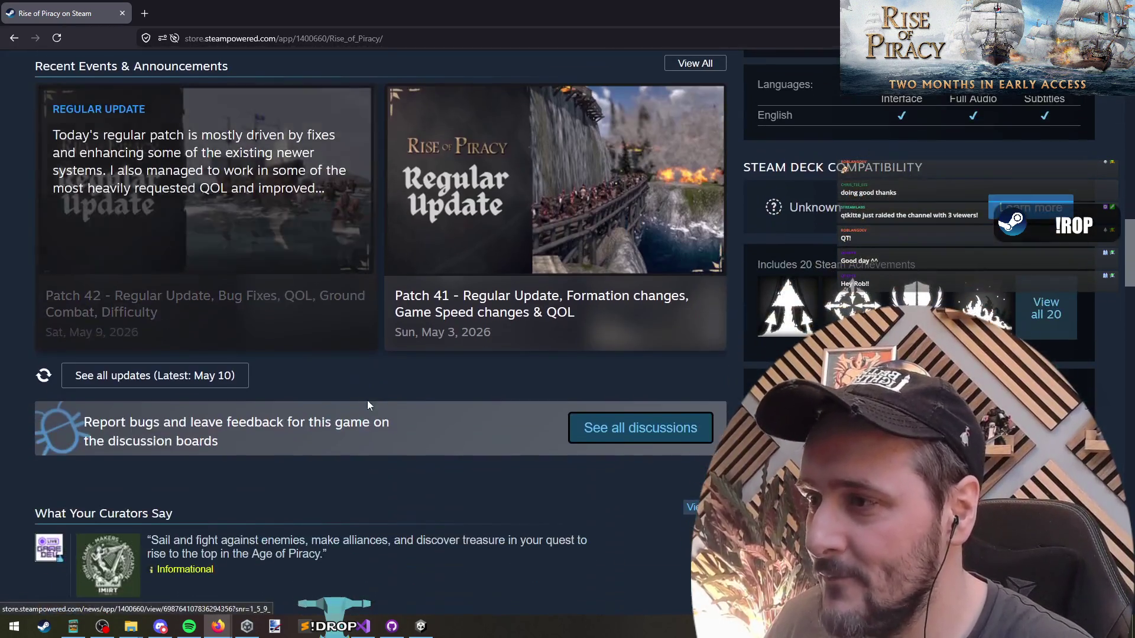
scroll(378, 396, "down", 15)
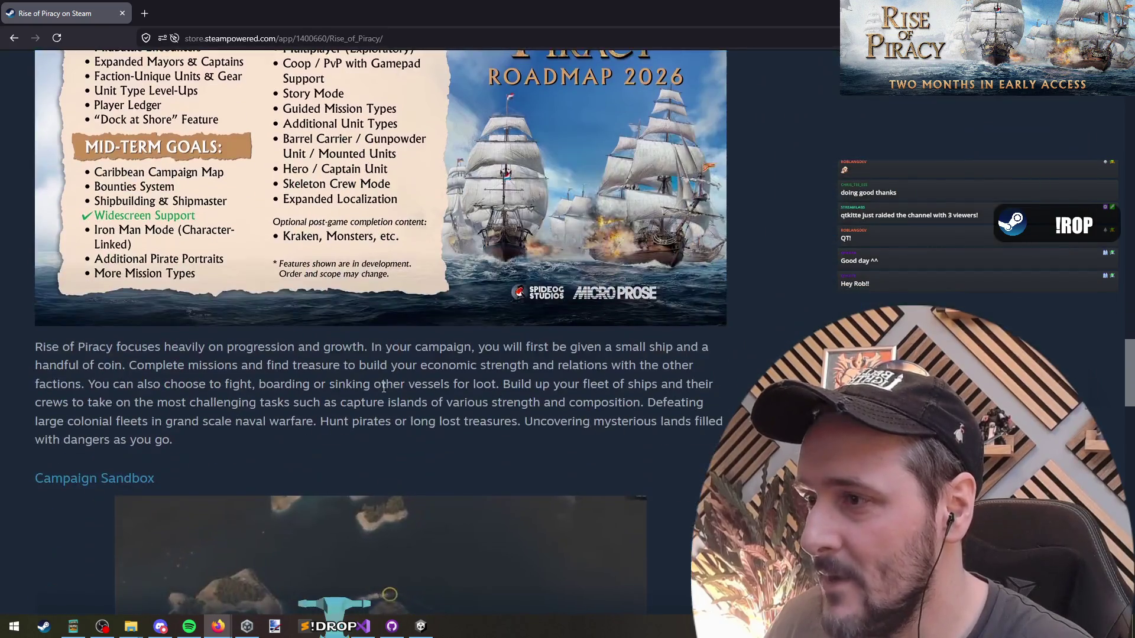
scroll(381, 390, "up", 7)
scroll(381, 388, "down", 7)
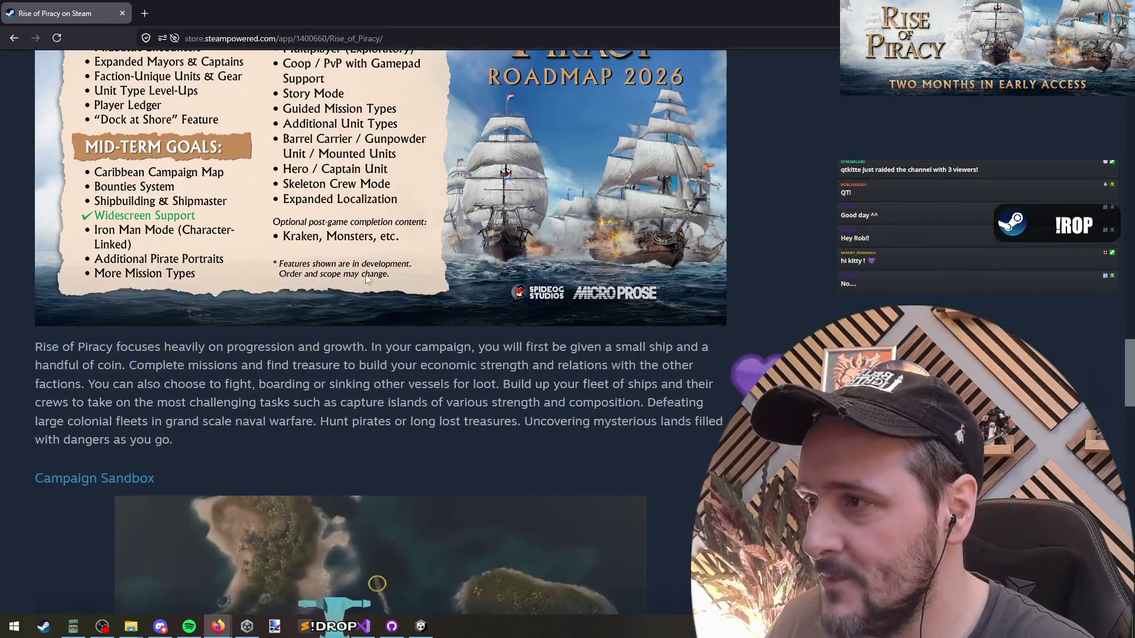
scroll(366, 294, "up", 6)
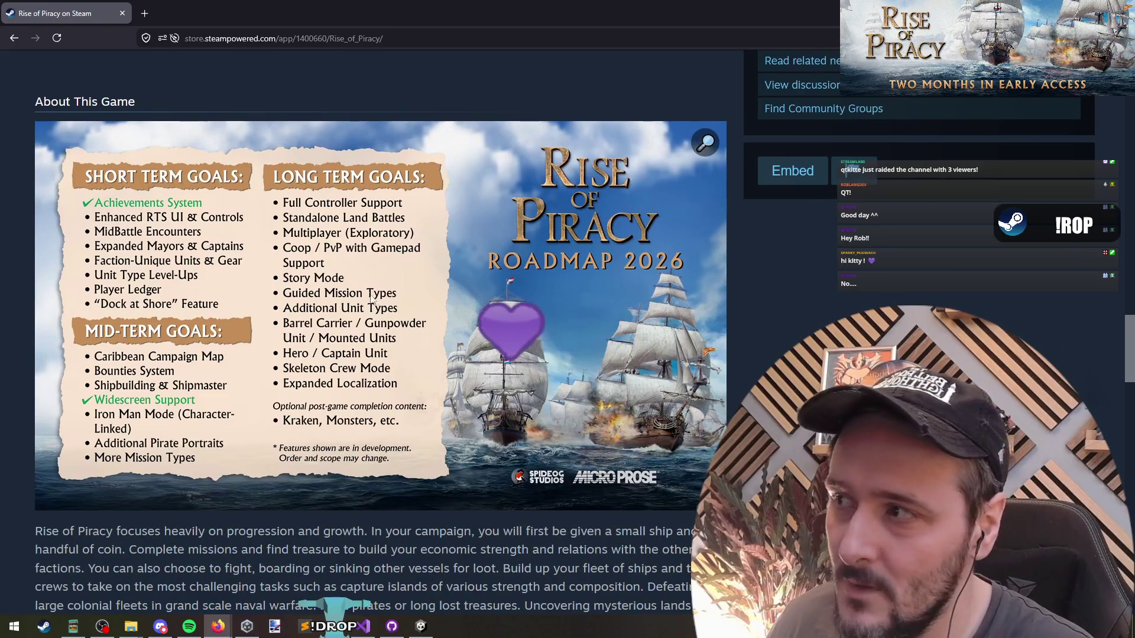
scroll(389, 314, "down", 5)
scroll(426, 390, "down", 10)
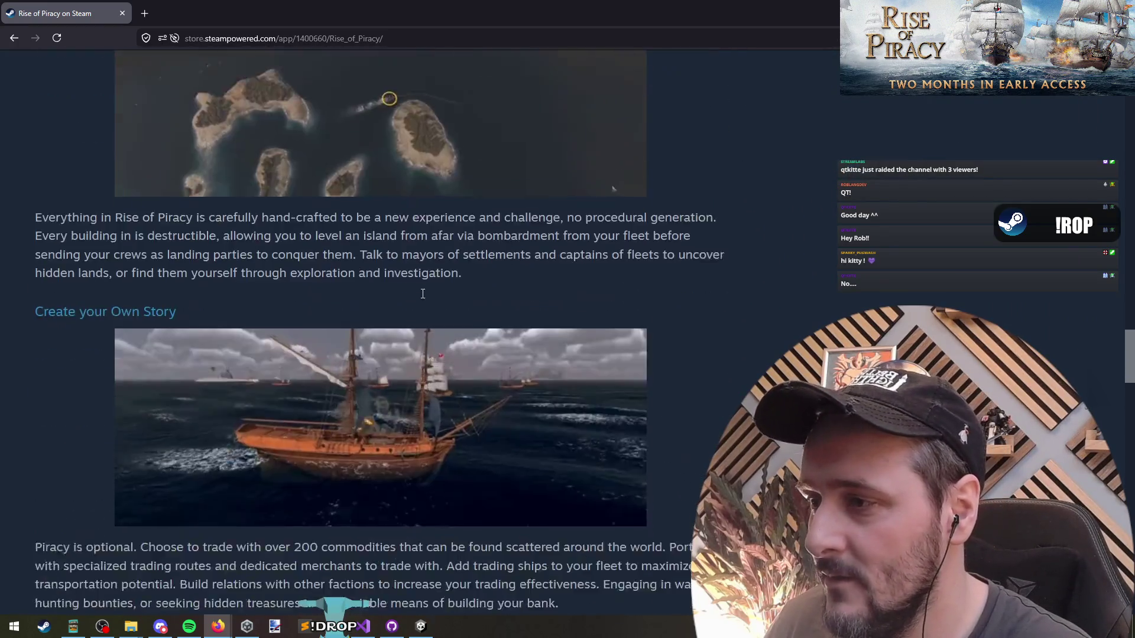
scroll(393, 236, "down", 5)
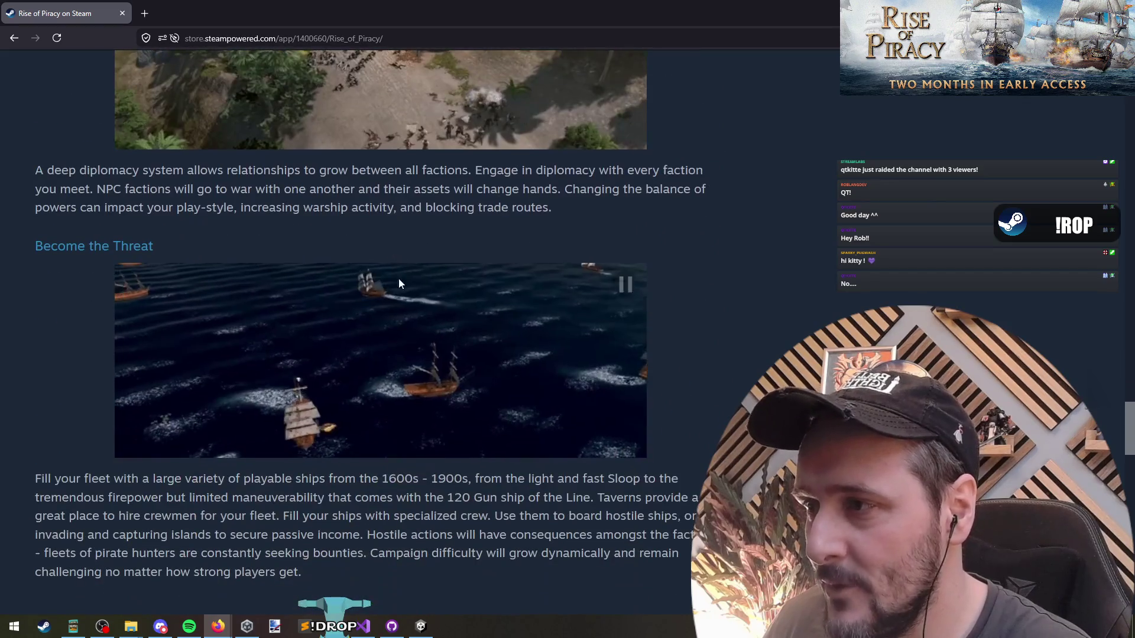
scroll(378, 189, "down", 5)
scroll(381, 224, "up", 20)
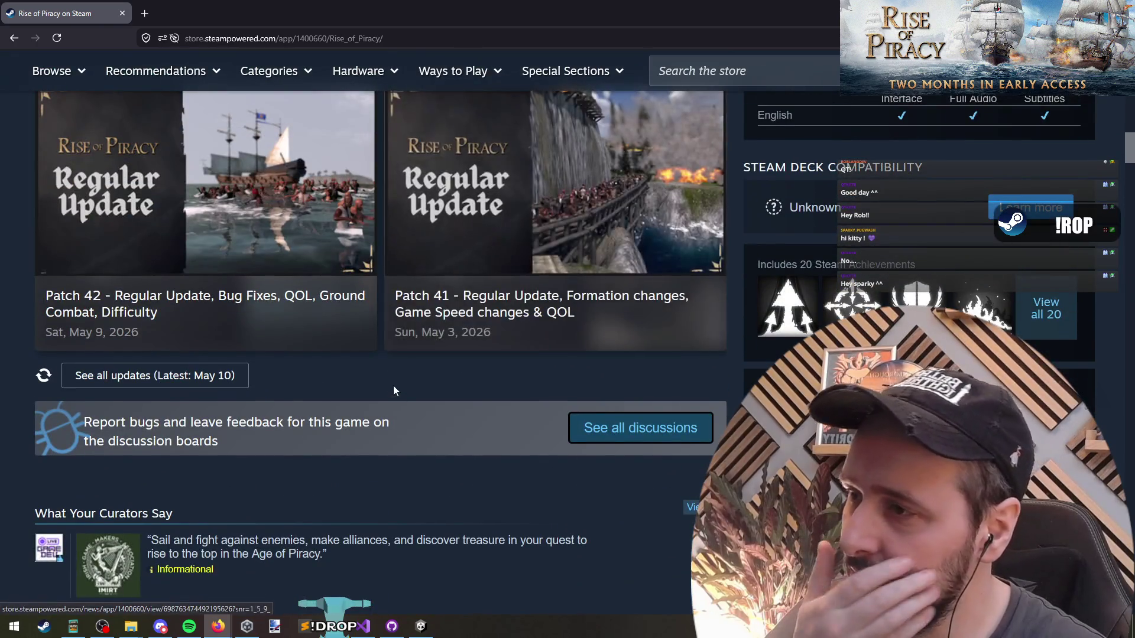
scroll(379, 345, "up", 2)
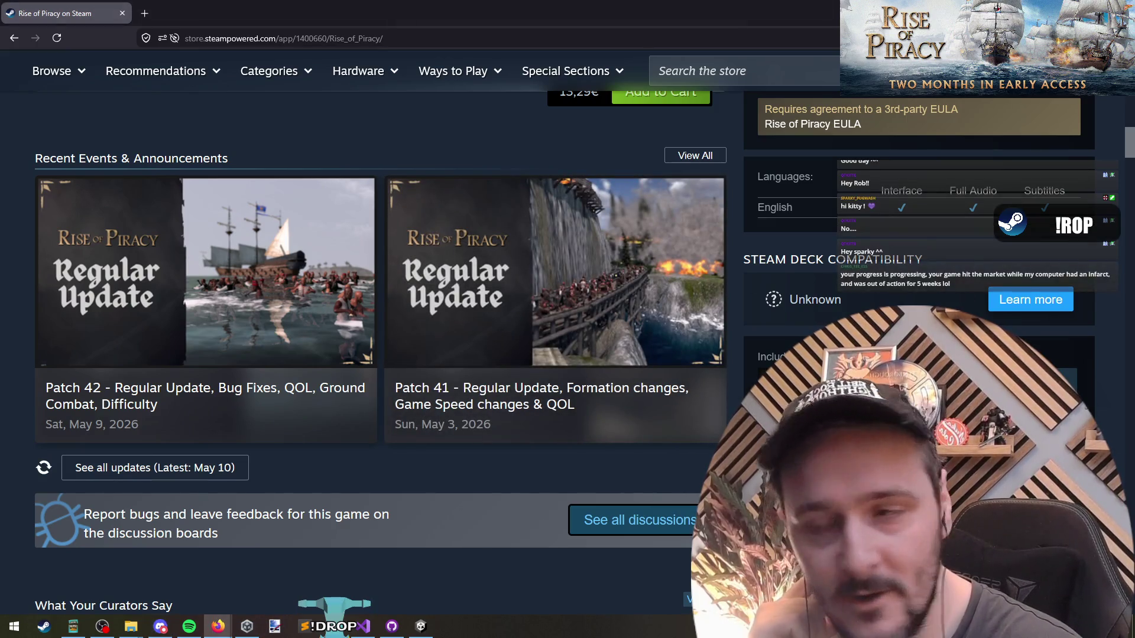
scroll(354, 451, "up", 10)
scroll(358, 429, "up", 3)
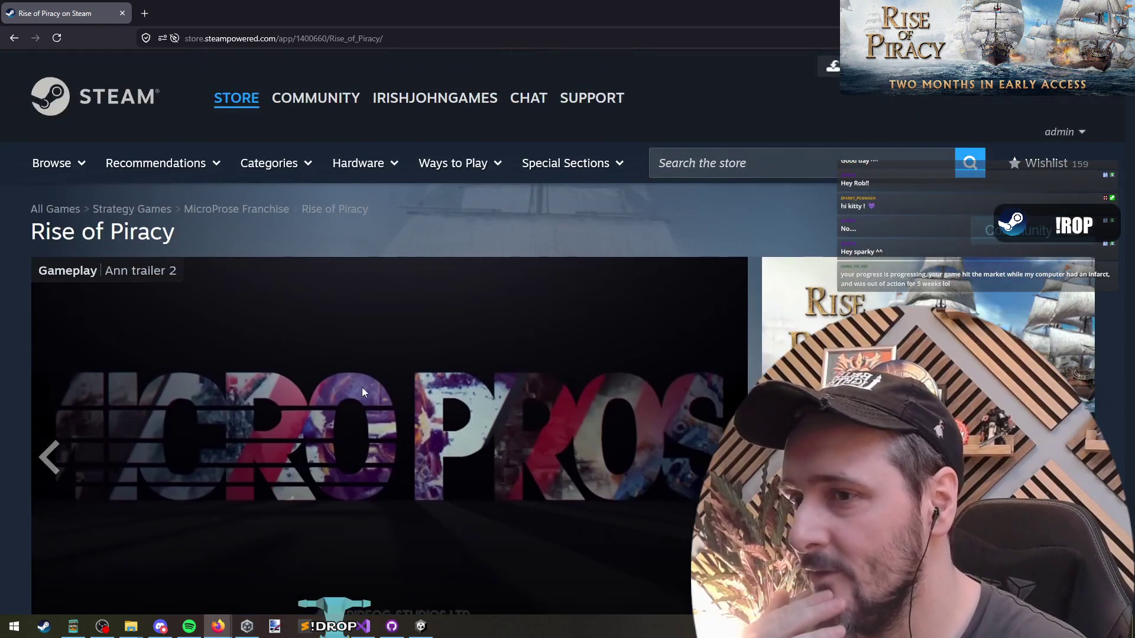
scroll(354, 403, "down", 2)
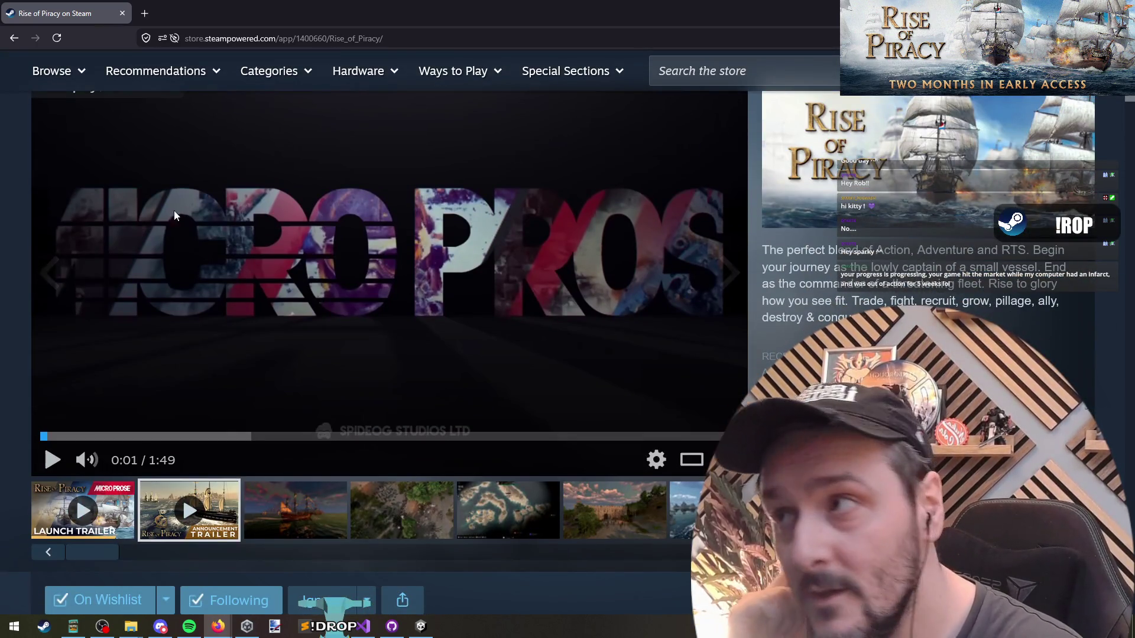
scroll(140, 208, "up", 3)
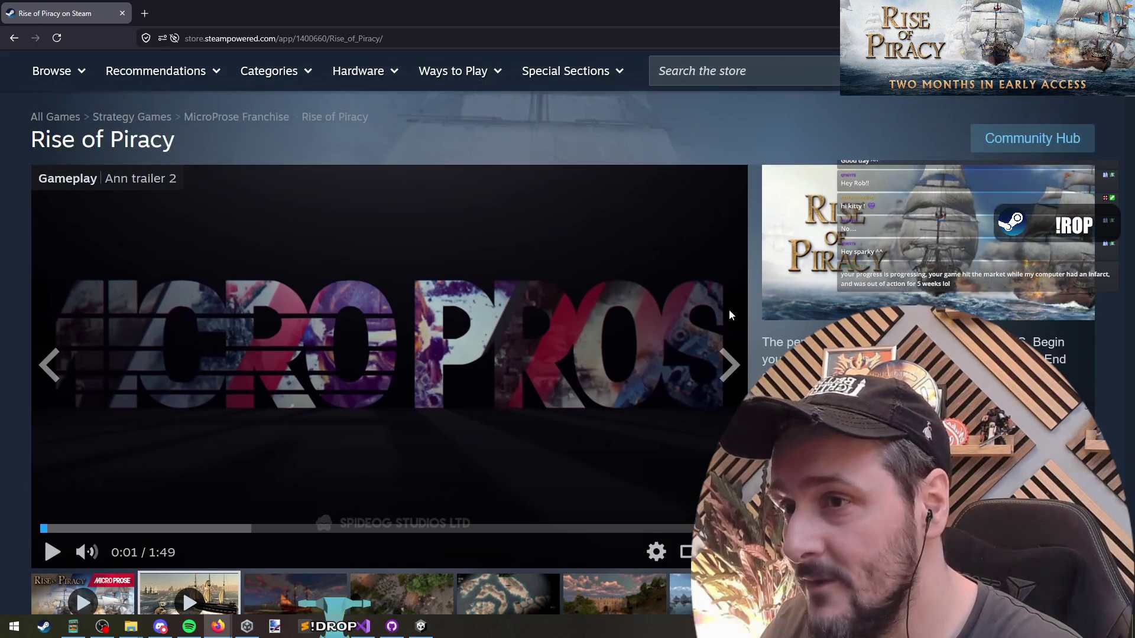
scroll(773, 353, "down", 1)
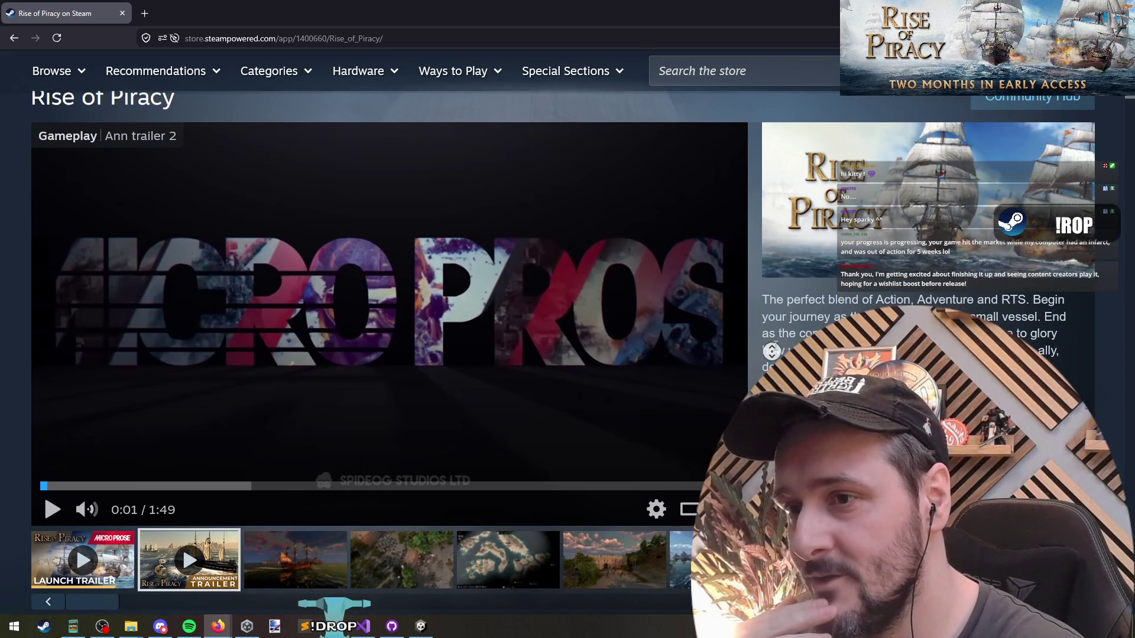
scroll(473, 473, "down", 1)
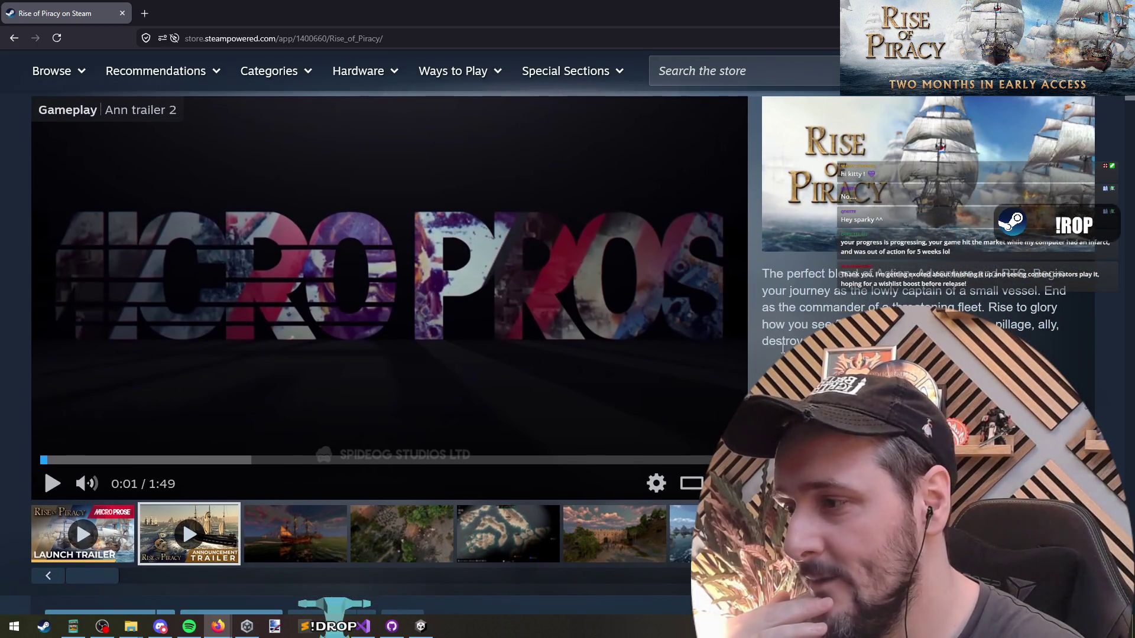
Glance at Discord, then return to the Steam Store page and focus the store search box.
left_click(161, 628)
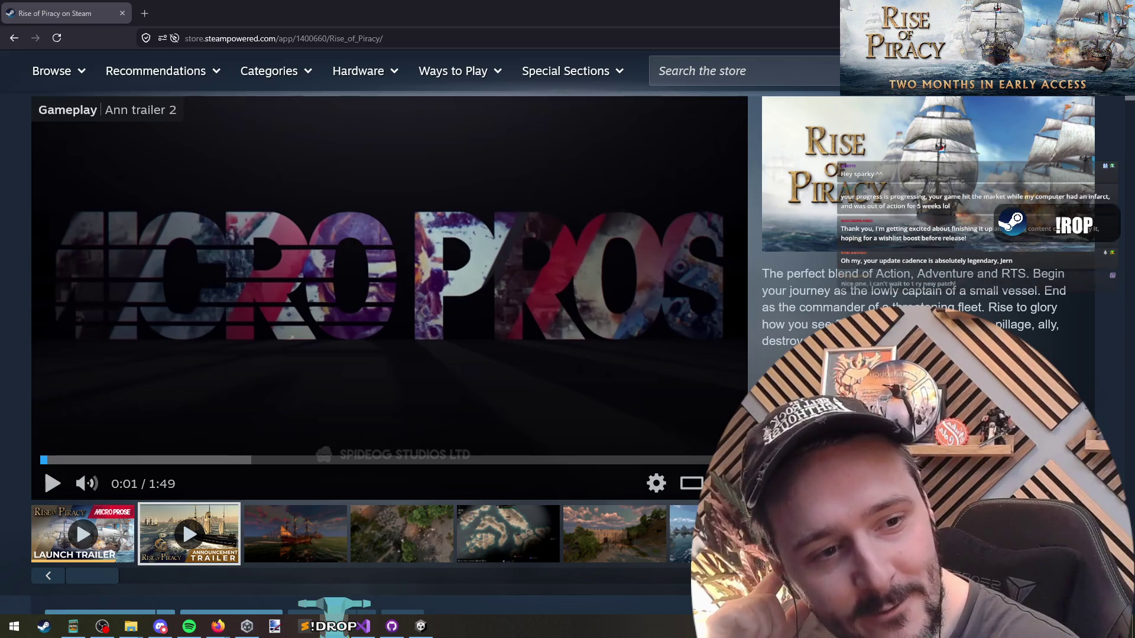
left_click(104, 14)
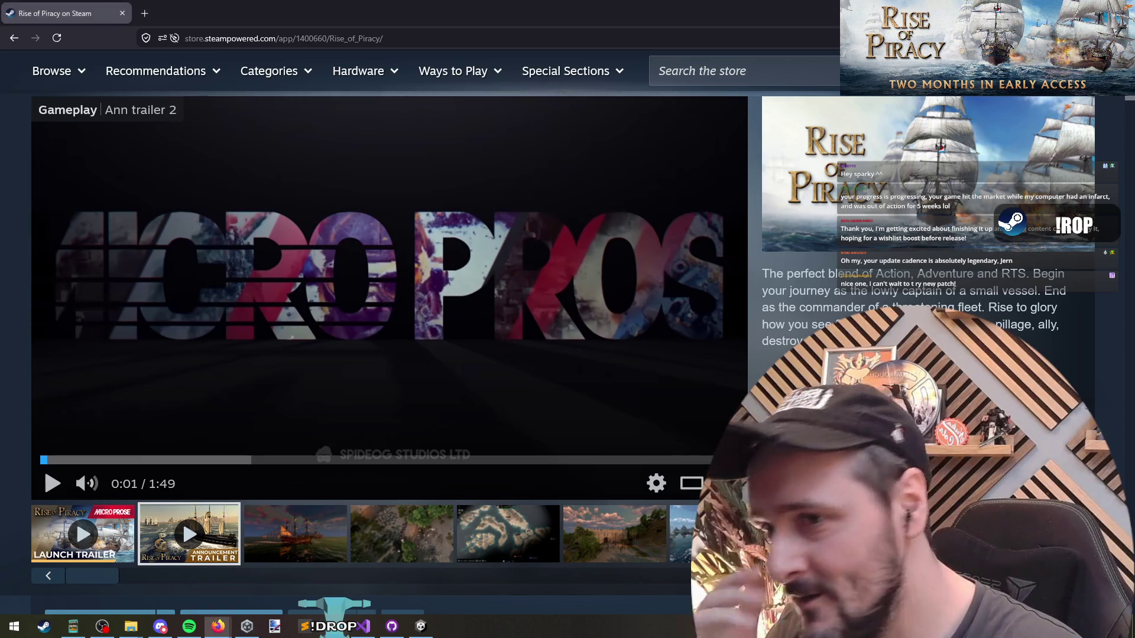
scroll(414, 296, "up", 3)
left_click(739, 163)
Search the store for 'space sca' and open the Space Scavenger page.
type("space sca")
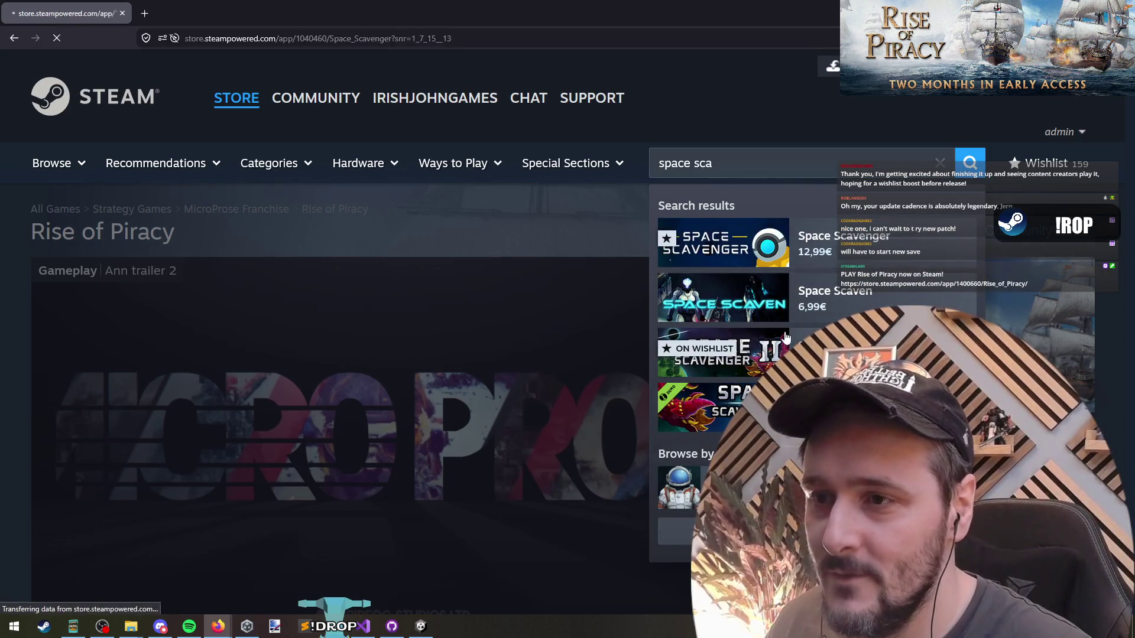
left_click(806, 235)
scroll(792, 334, "down", 3)
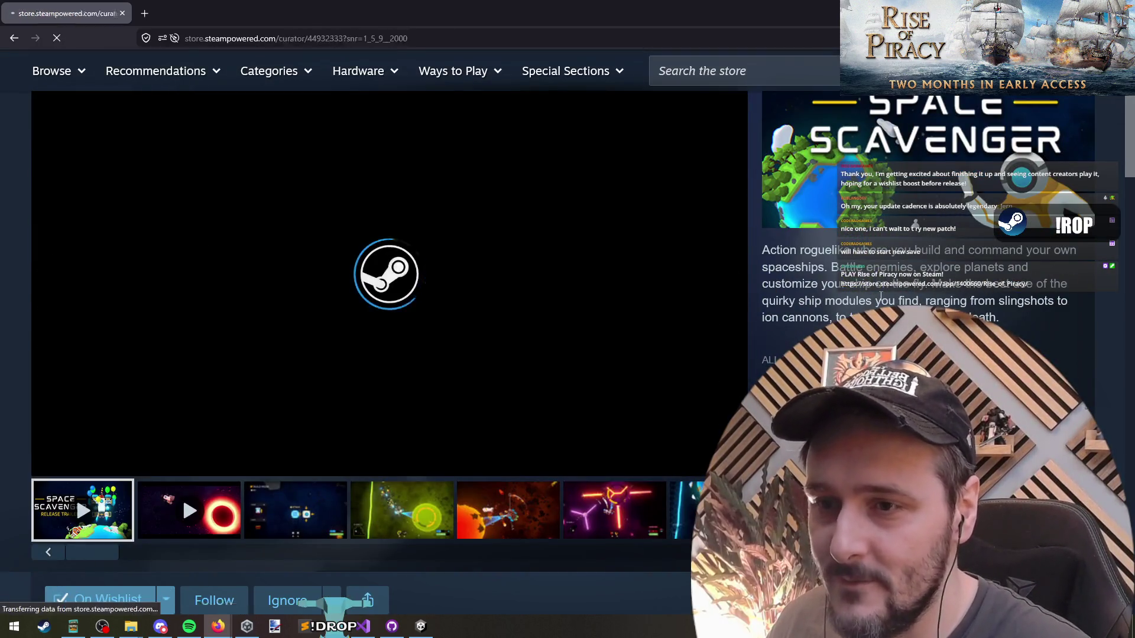
Via the developer's curator page, open Space Scavenger 2 and play its Gameplay Trailer 2024.
left_click(815, 401)
scroll(462, 398, "down", 5)
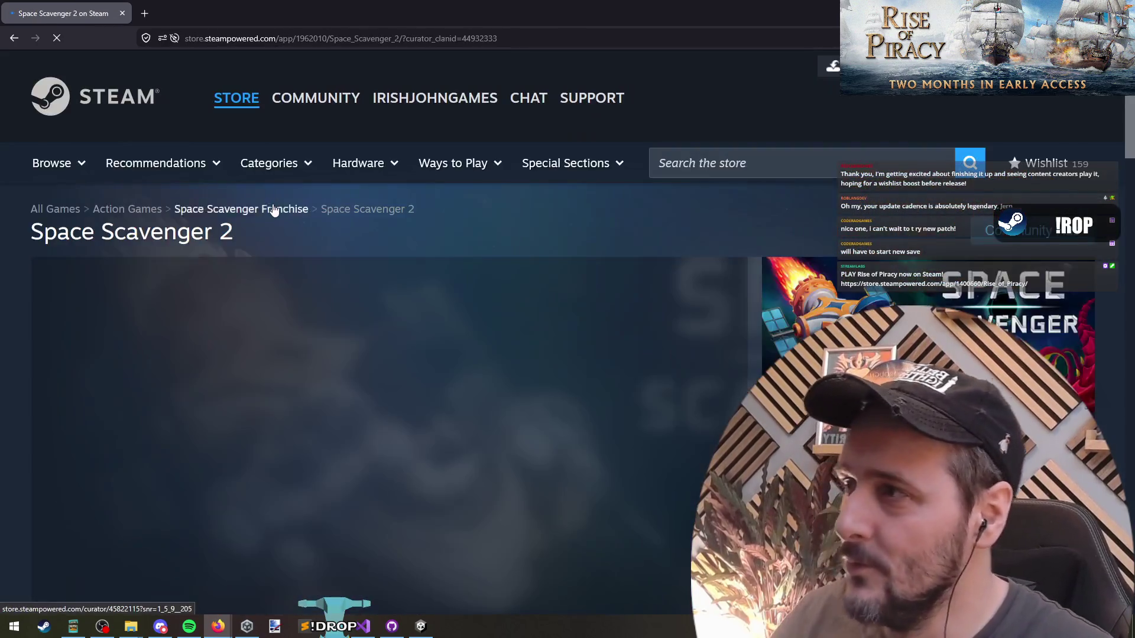
left_click(205, 251)
scroll(204, 252, "down", 2)
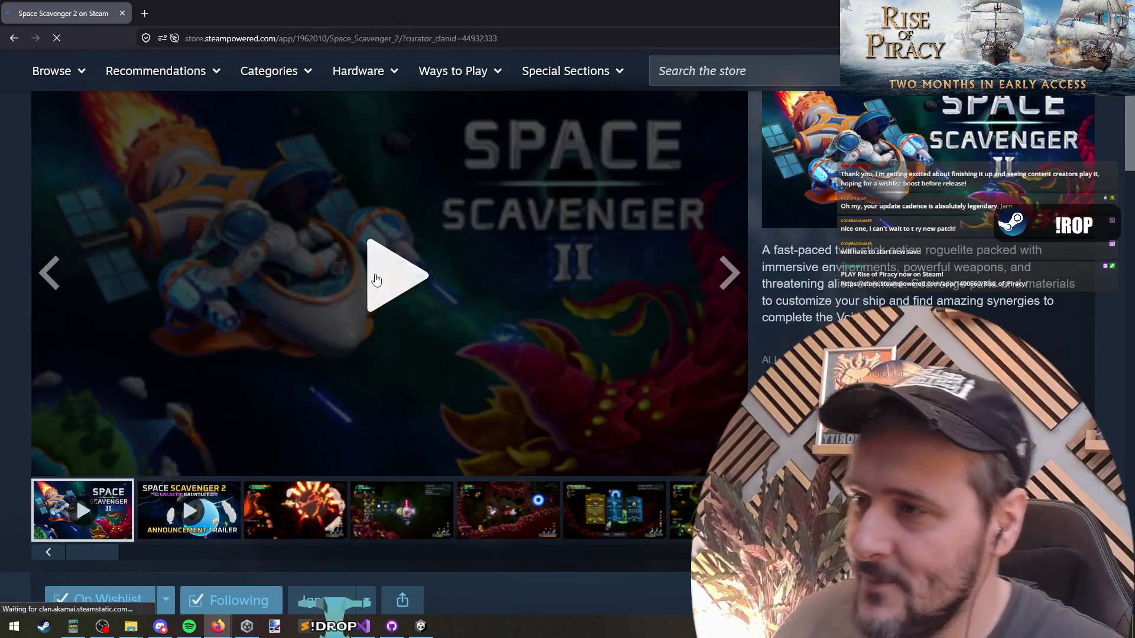
scroll(2, 393, "up", 1)
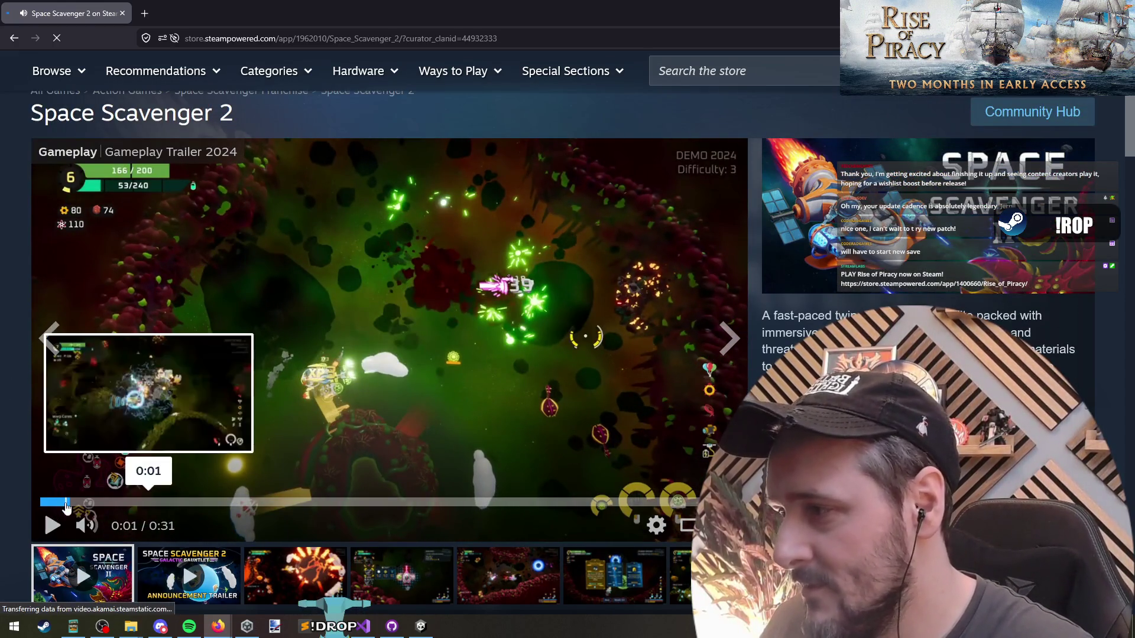
left_click(76, 560)
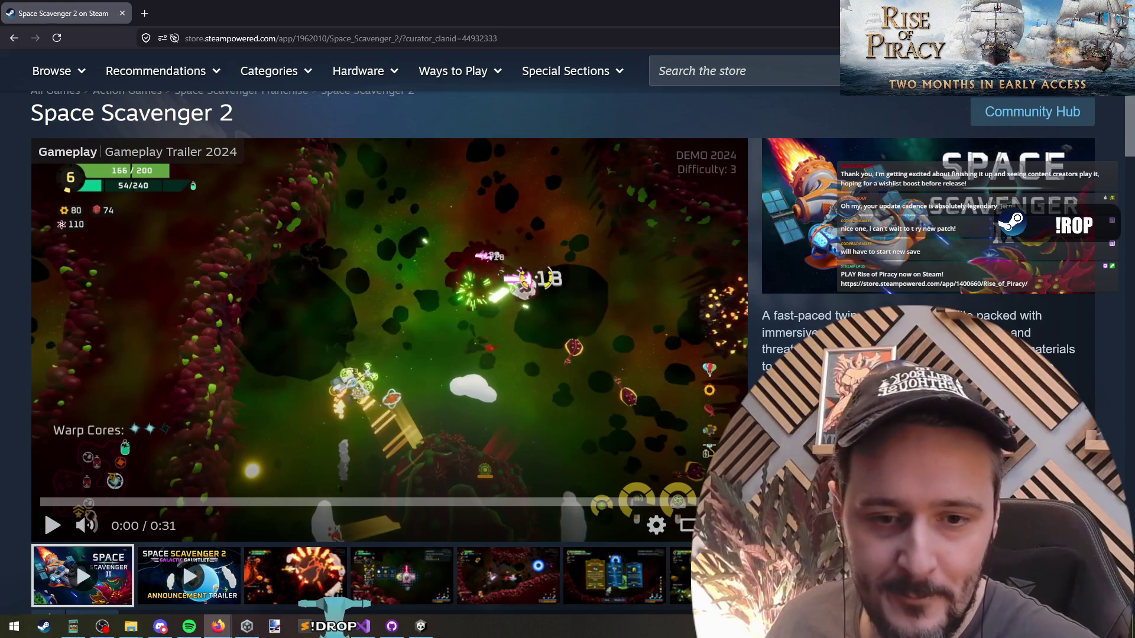
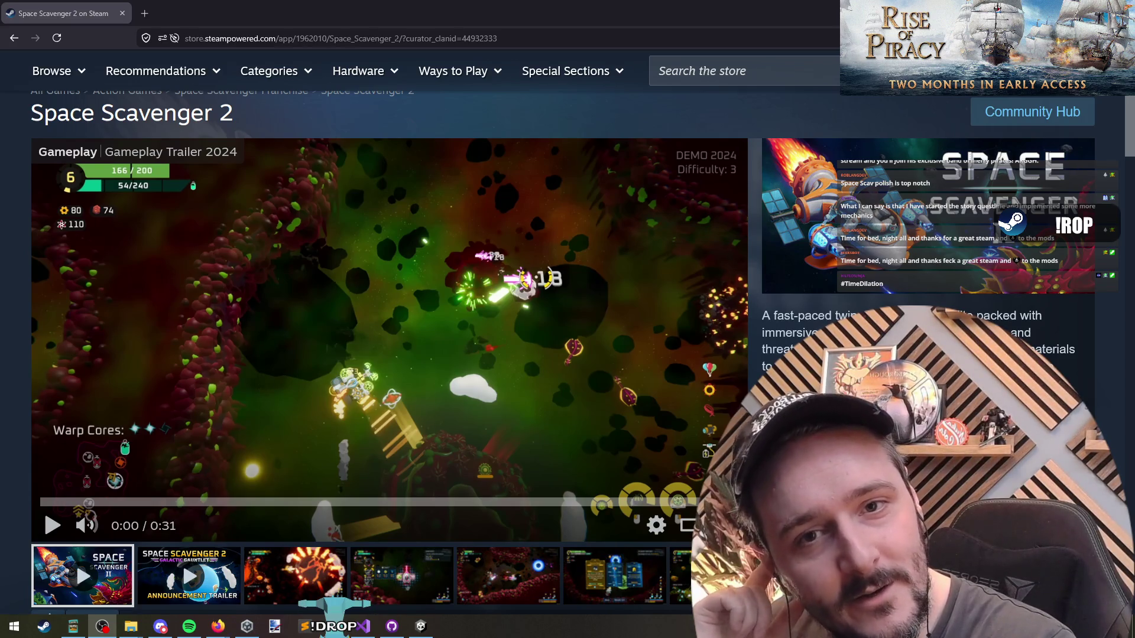
Cycle from the Firefox Space Scavenger 2 Steam page back to the Unity editor.
left_click(76, 560)
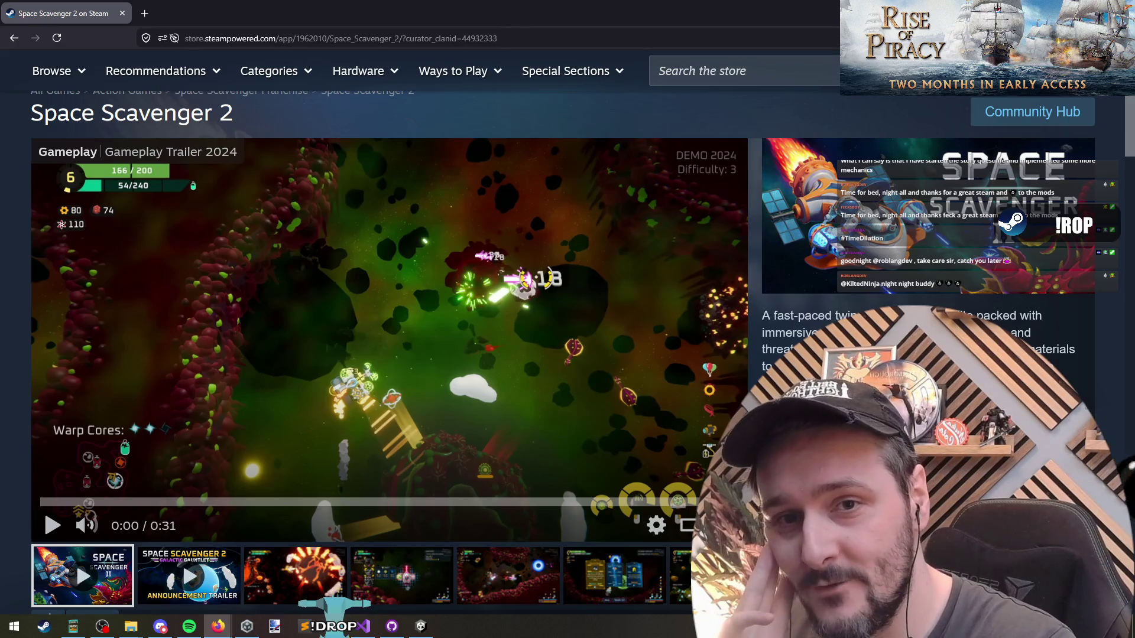
key("alt+Tab")
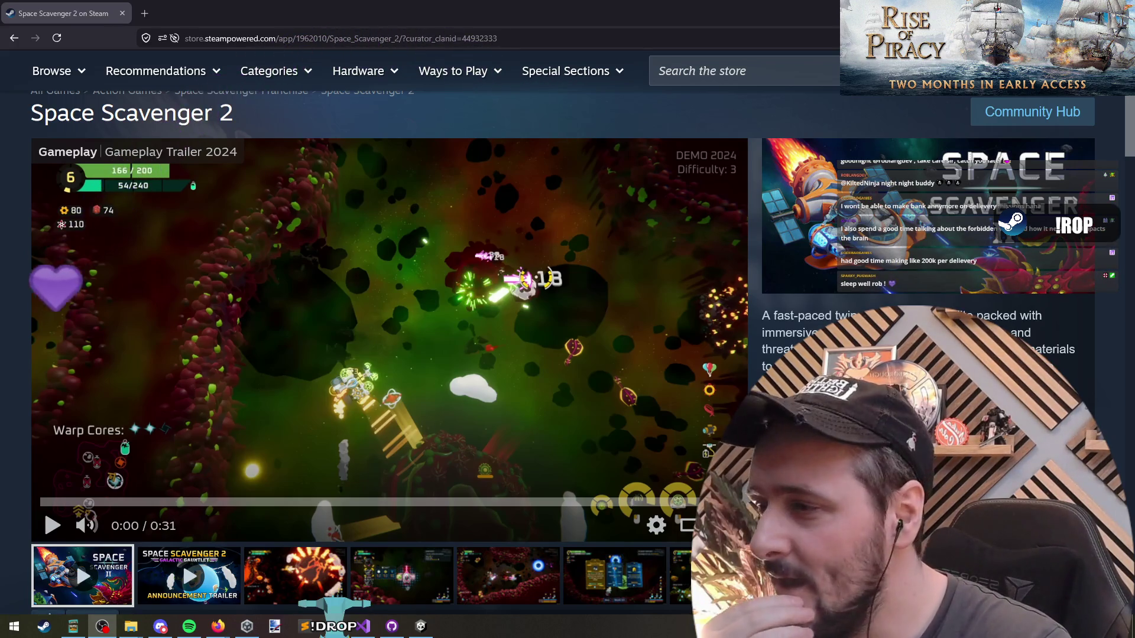
key("alt+Tab")
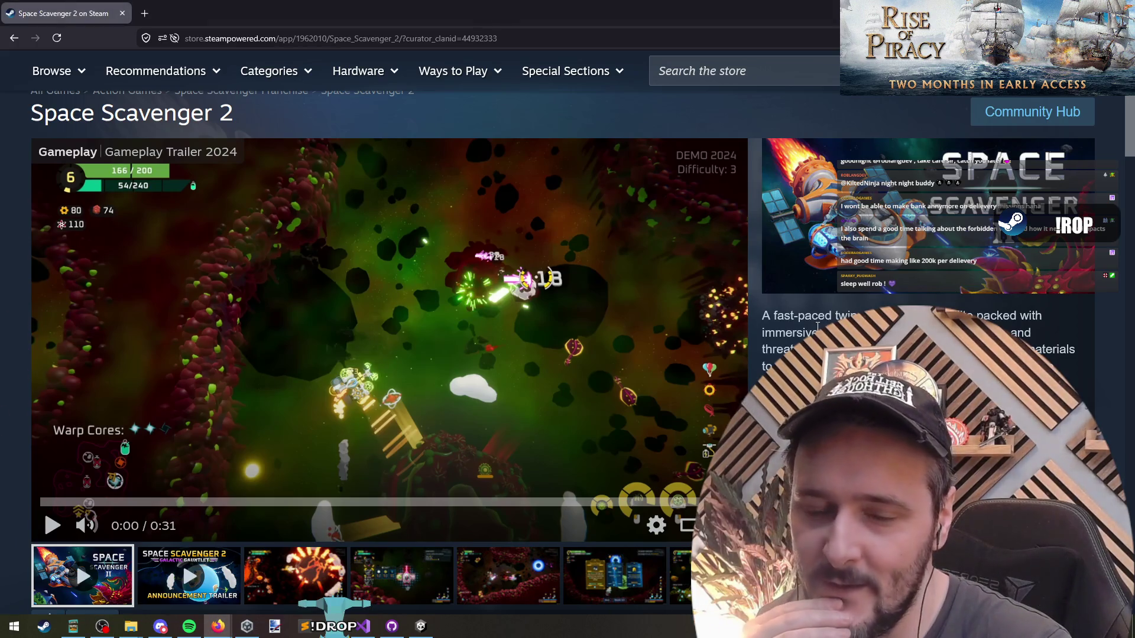
key("alt+Tab")
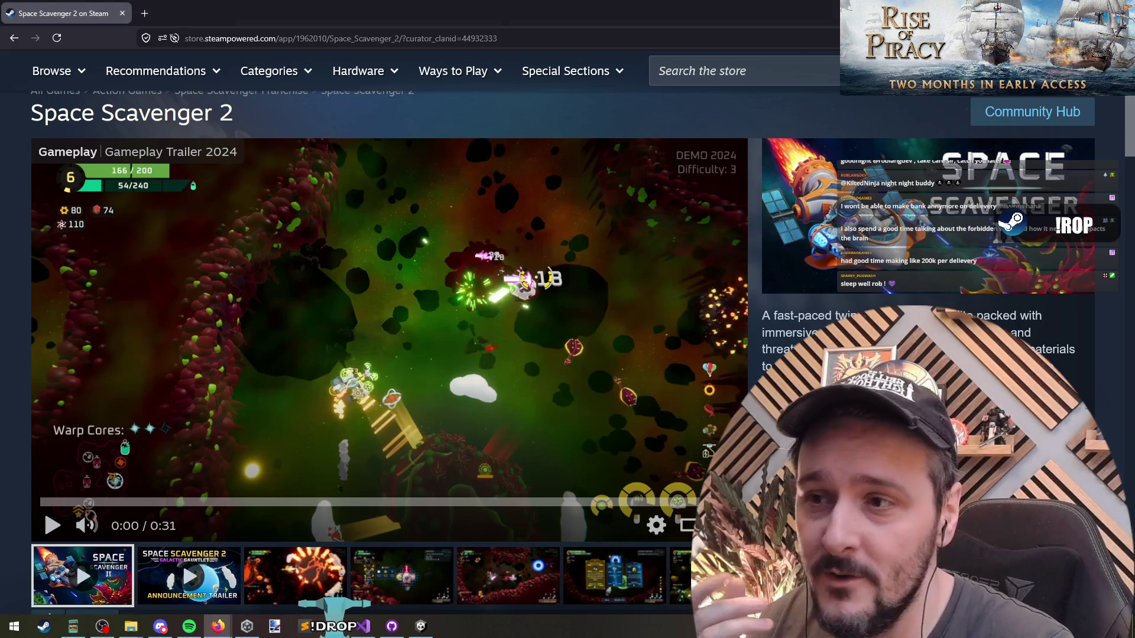
key("alt+Tab")
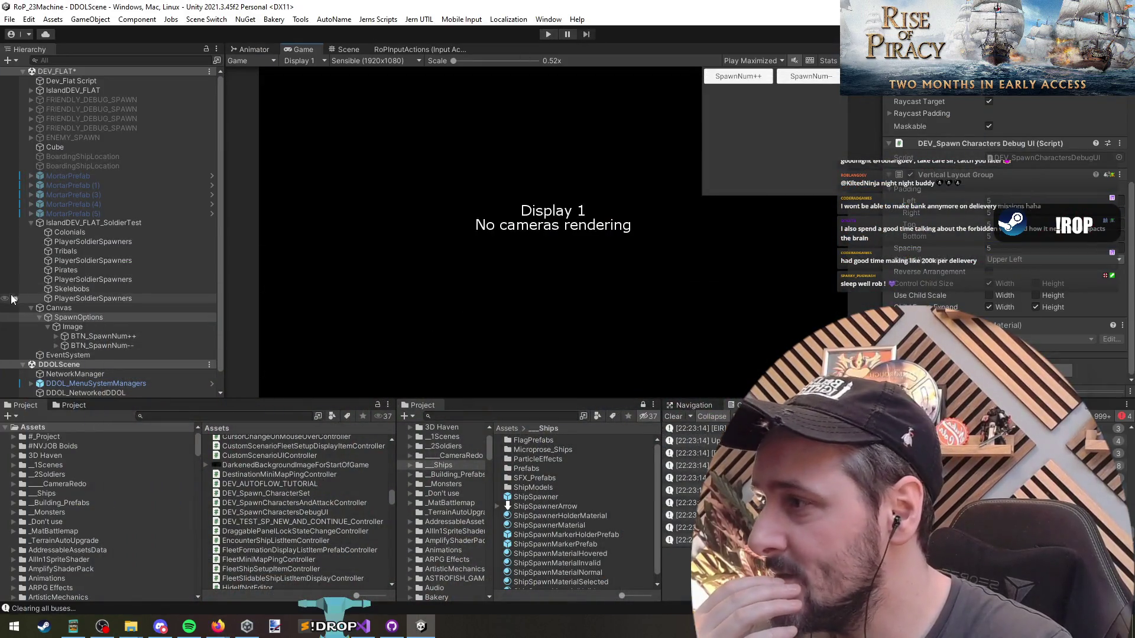
Search 'diffic' and open DifficultySettingsPopupPrefab, zoomed in on its dialog in the Scene view.
type("d")
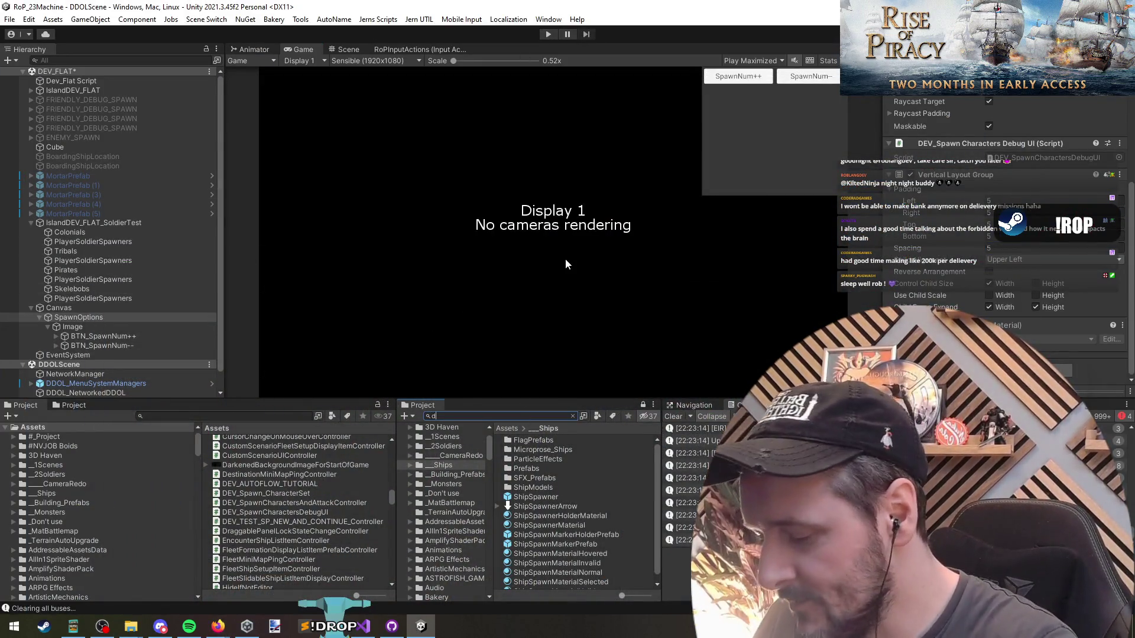
type("iffic")
double_click(564, 450)
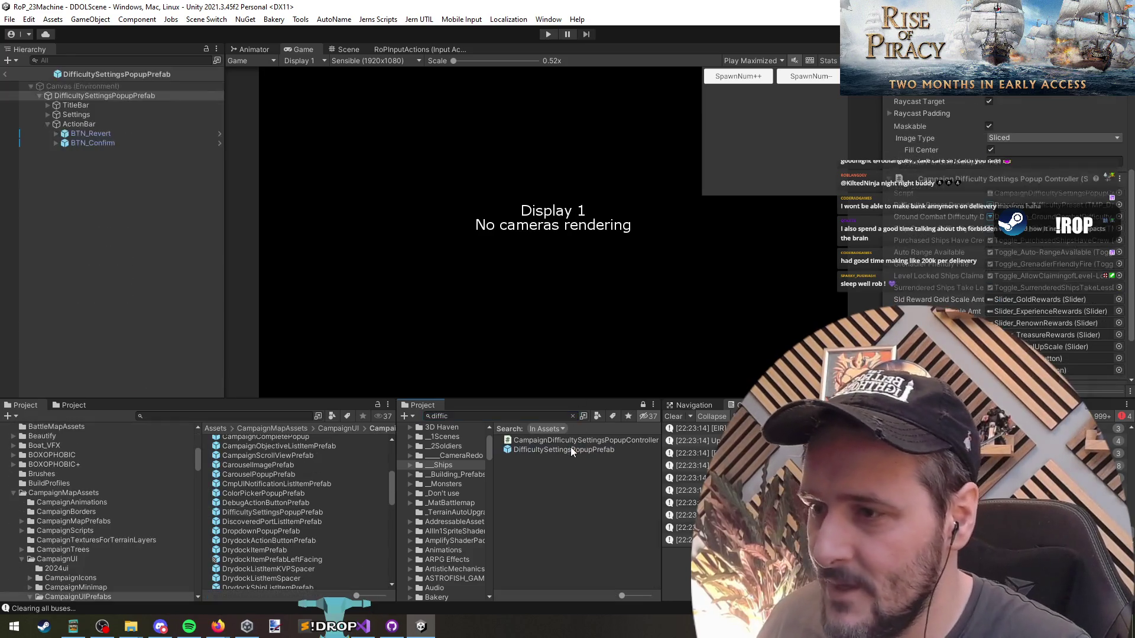
left_click(348, 50)
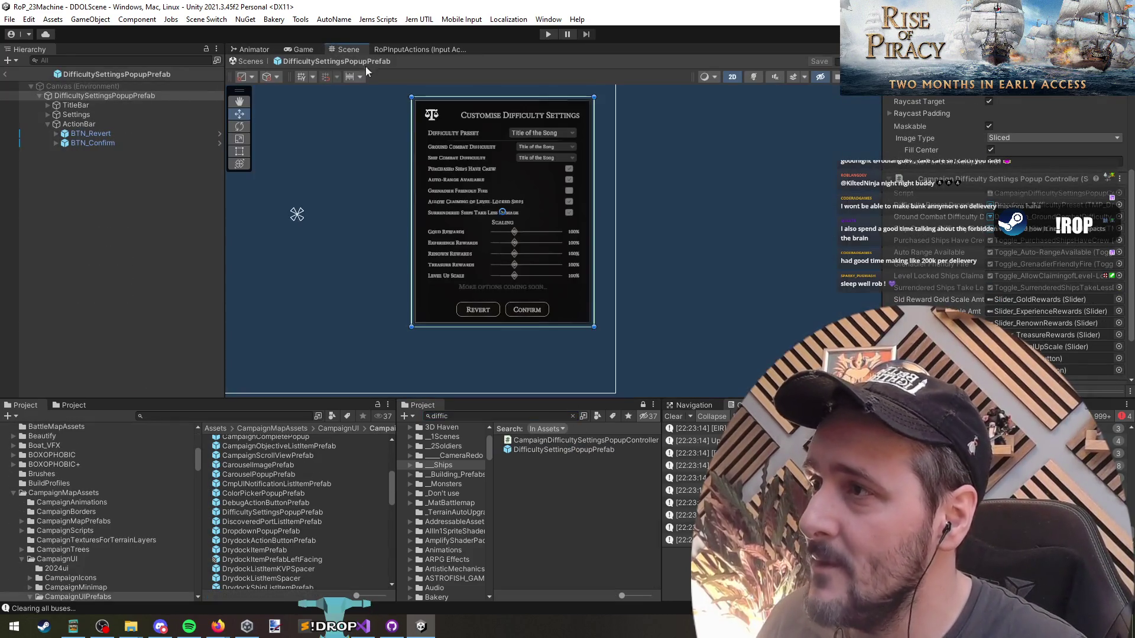
scroll(429, 186, "up", 5)
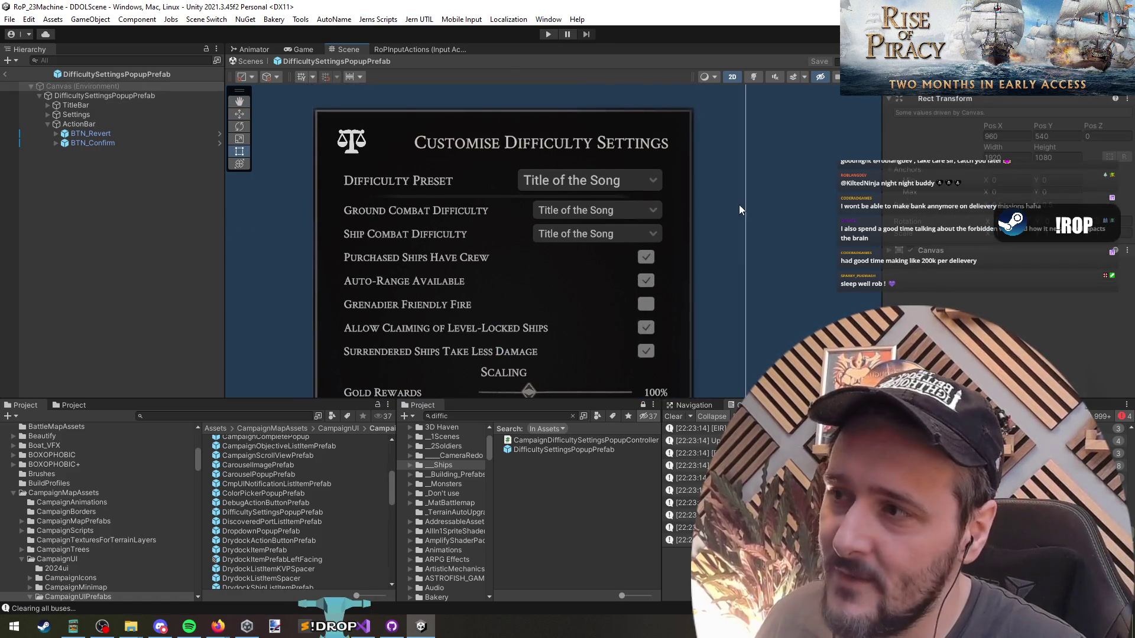
Select the Ground Combat, Ship Combat, Purchased Ships Have Crew and Auto-Range Available rows in turn.
left_click_drag(812, 190, 586, 234)
left_click_drag(482, 248, 284, 252)
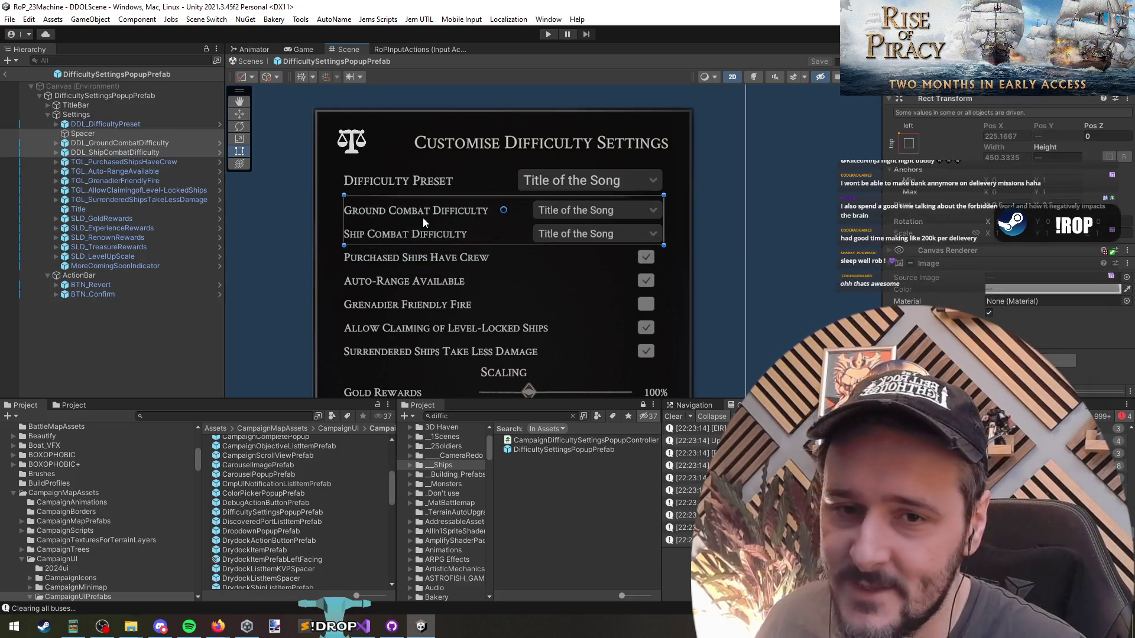
left_click(393, 213)
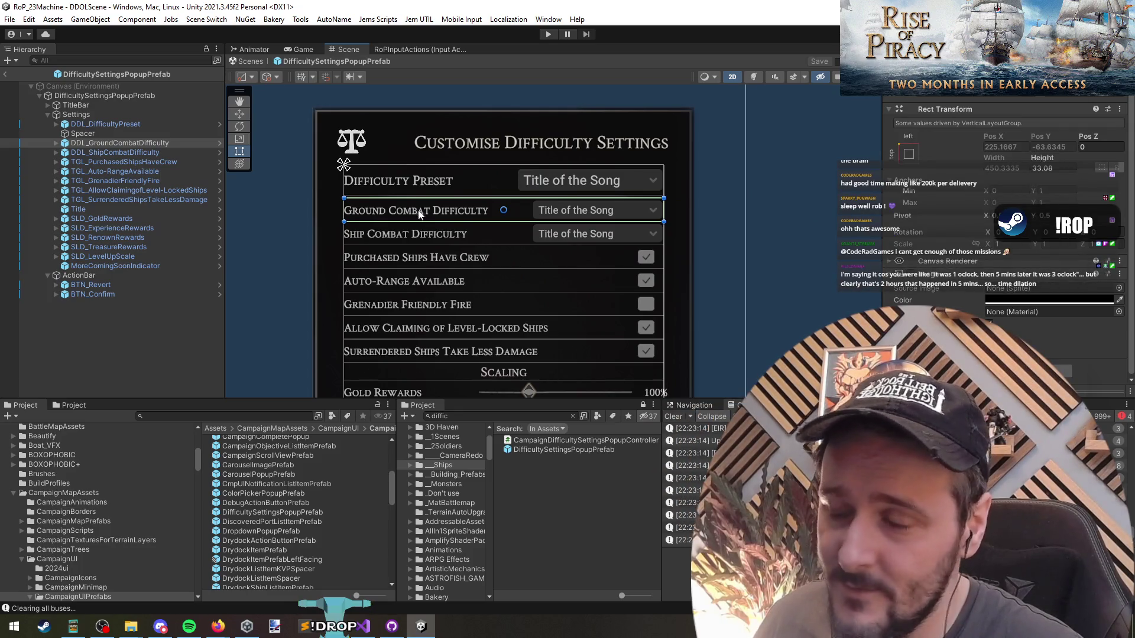
left_click_drag(431, 216, 438, 196)
left_click(561, 220)
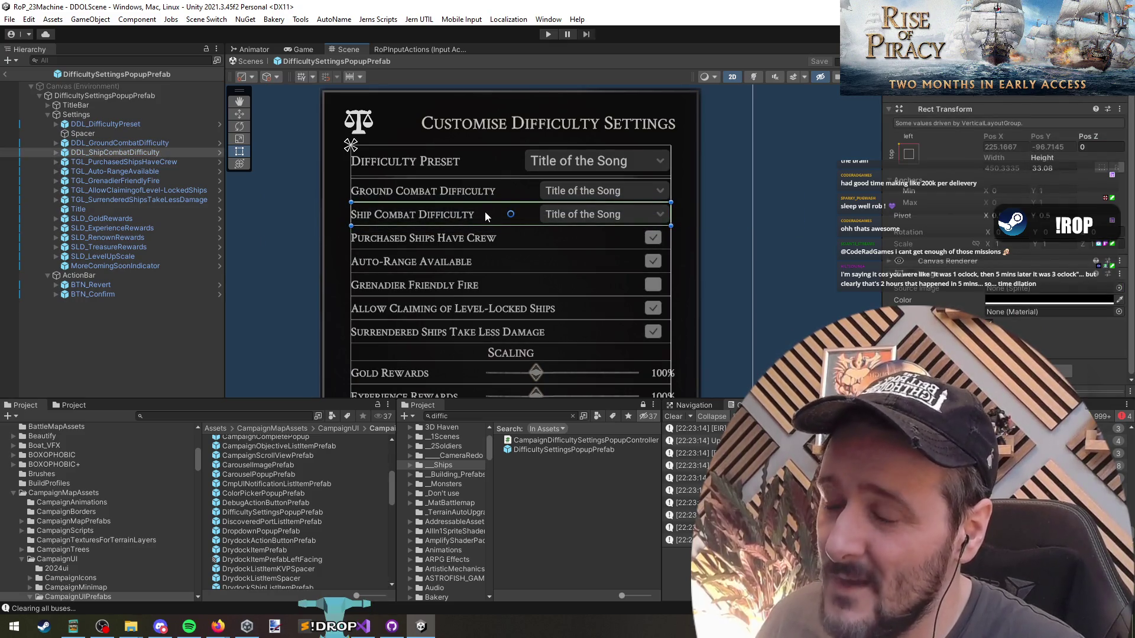
left_click(821, 205)
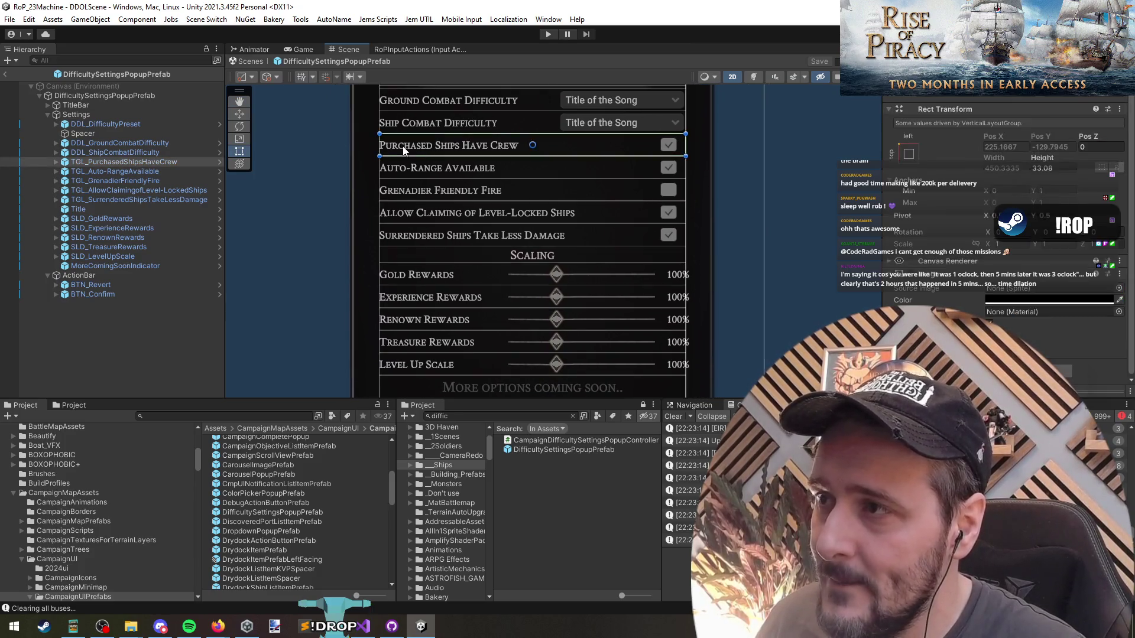
left_click(432, 123)
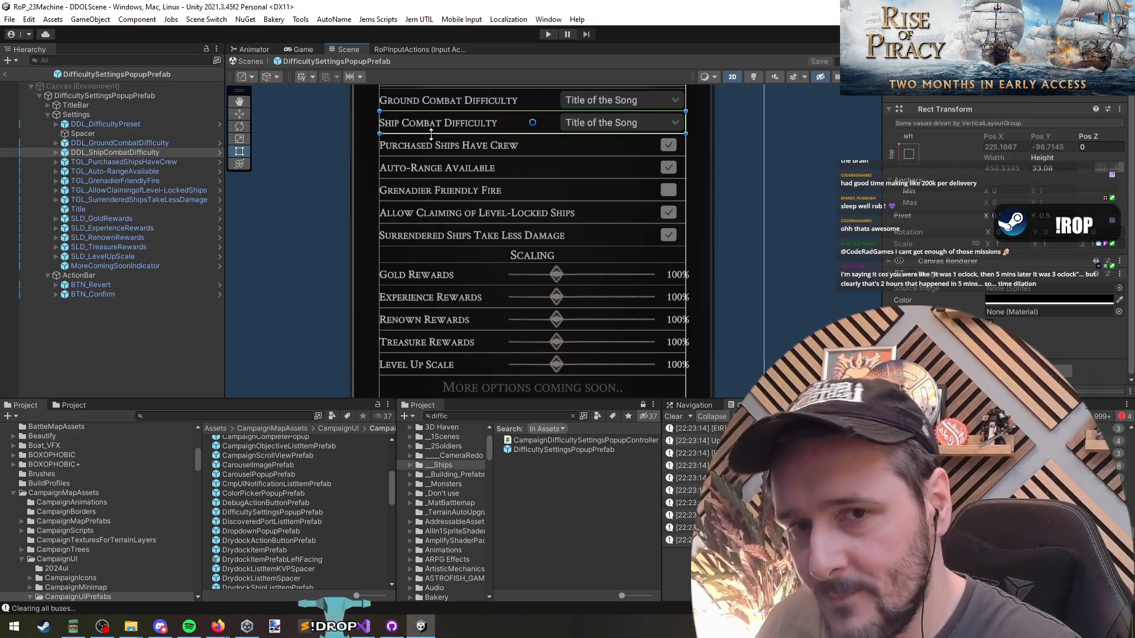
left_click(426, 145)
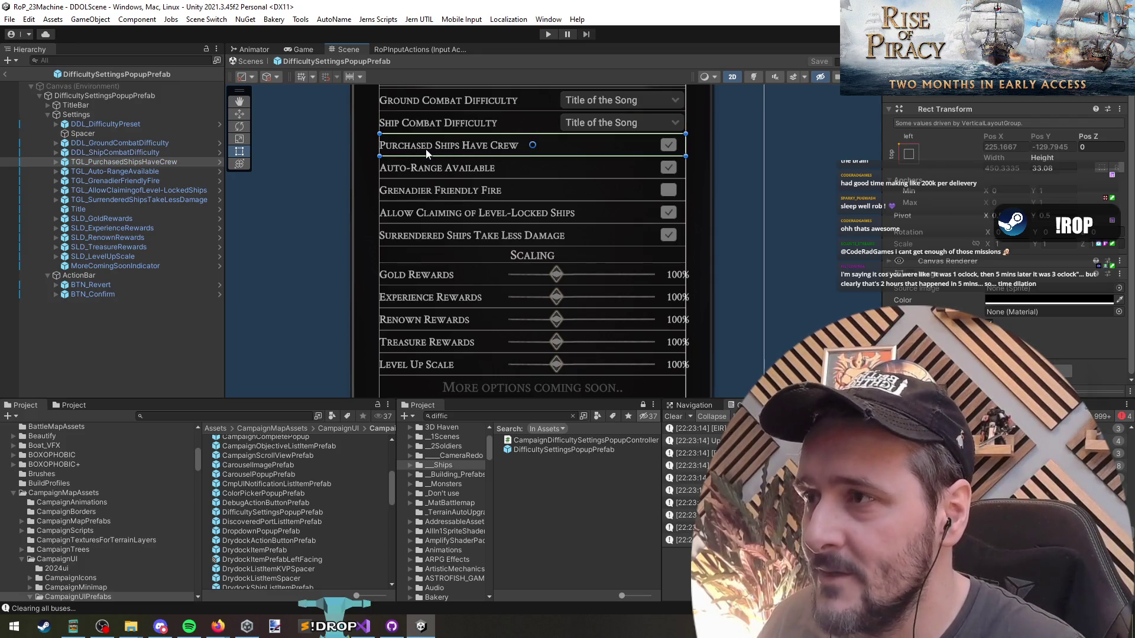
left_click(434, 169)
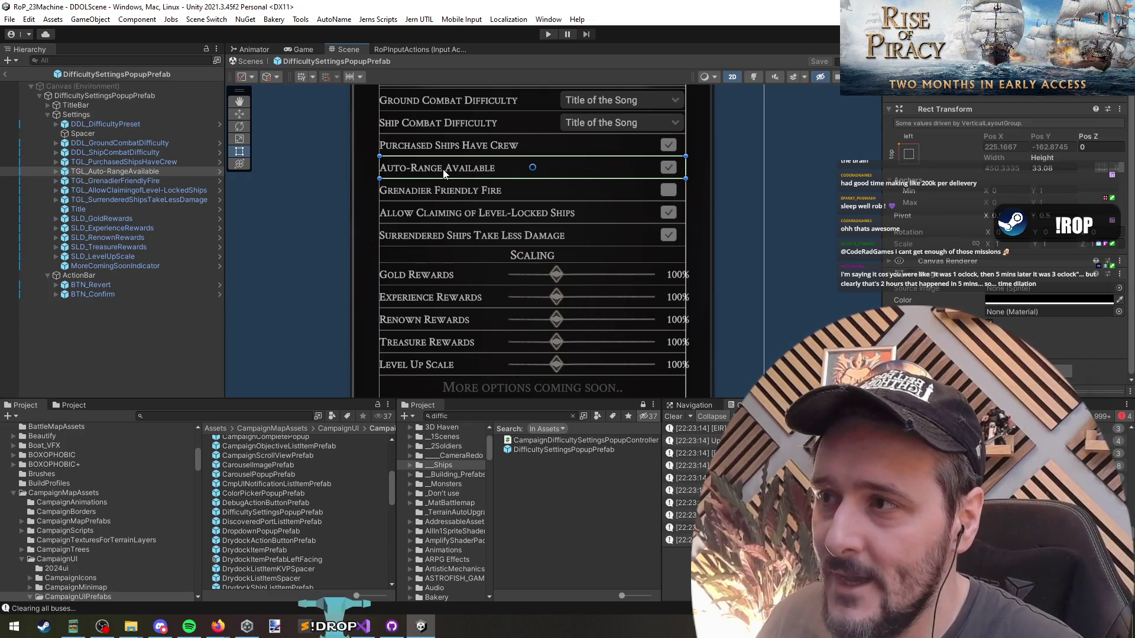
scroll(548, 194, "up", 2)
scroll(598, 166, "up", 3)
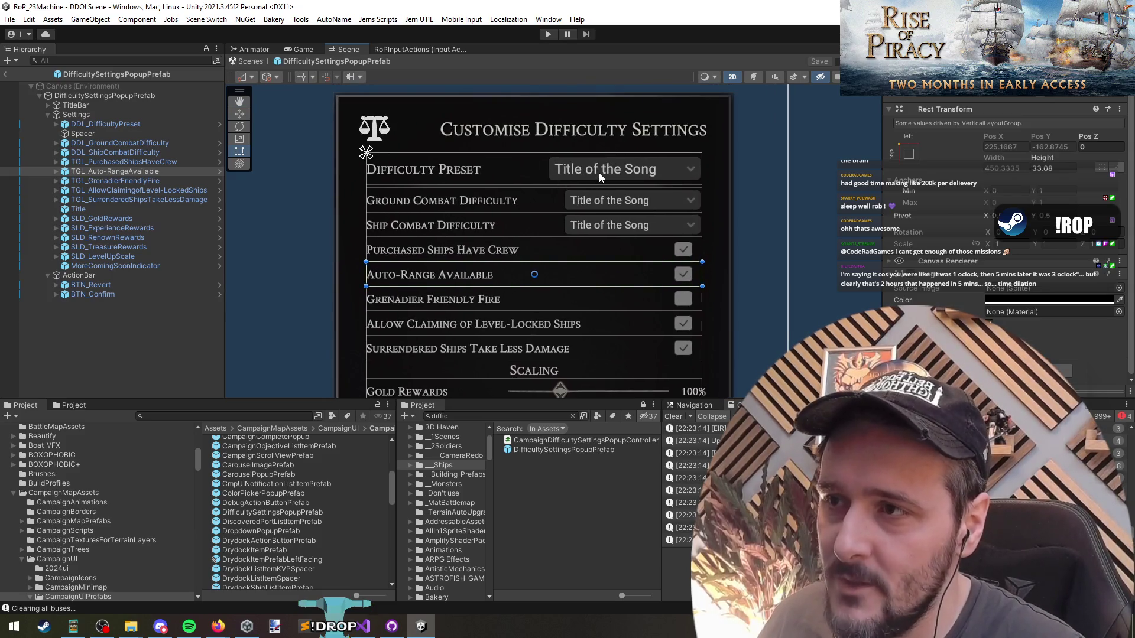
left_click_drag(621, 256, 613, 163)
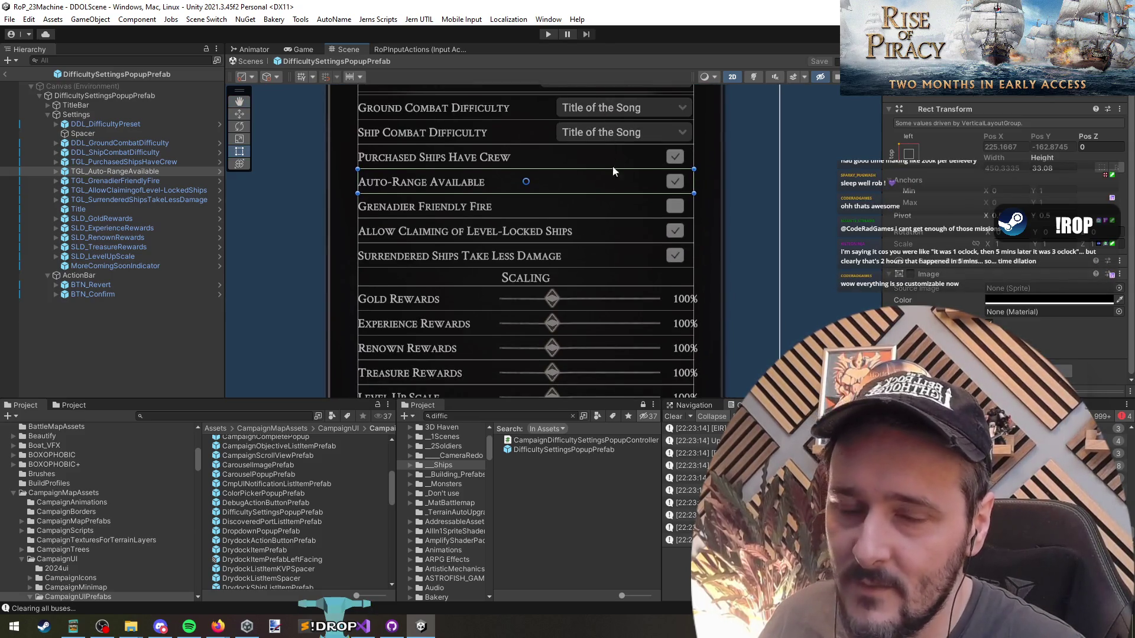
left_click(421, 206)
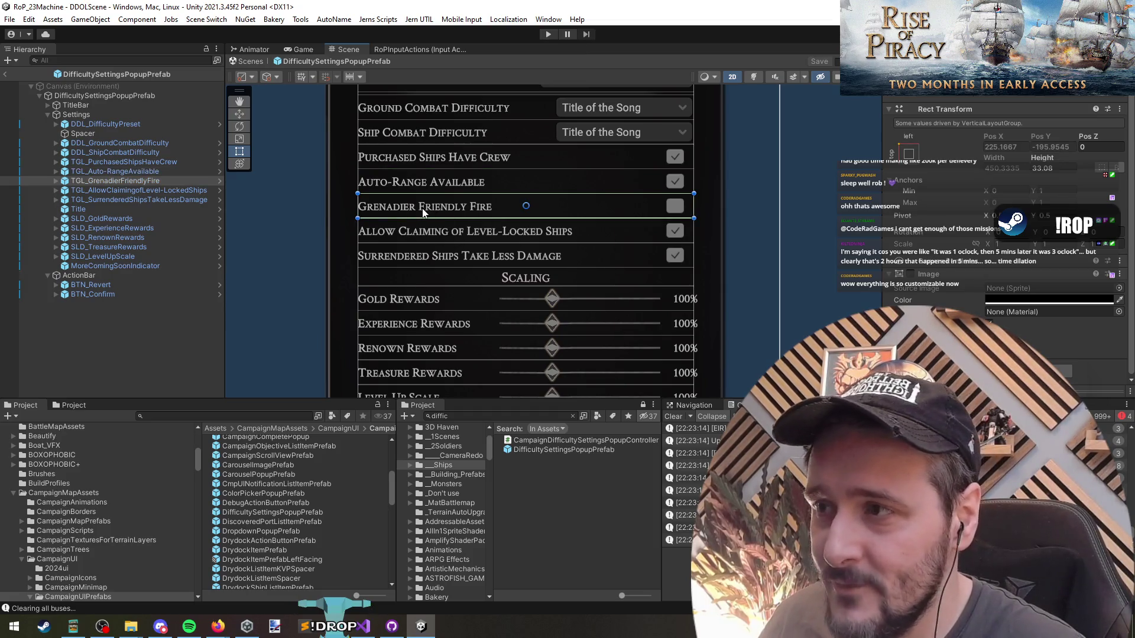
left_click(430, 229)
left_click_drag(444, 256, 443, 223)
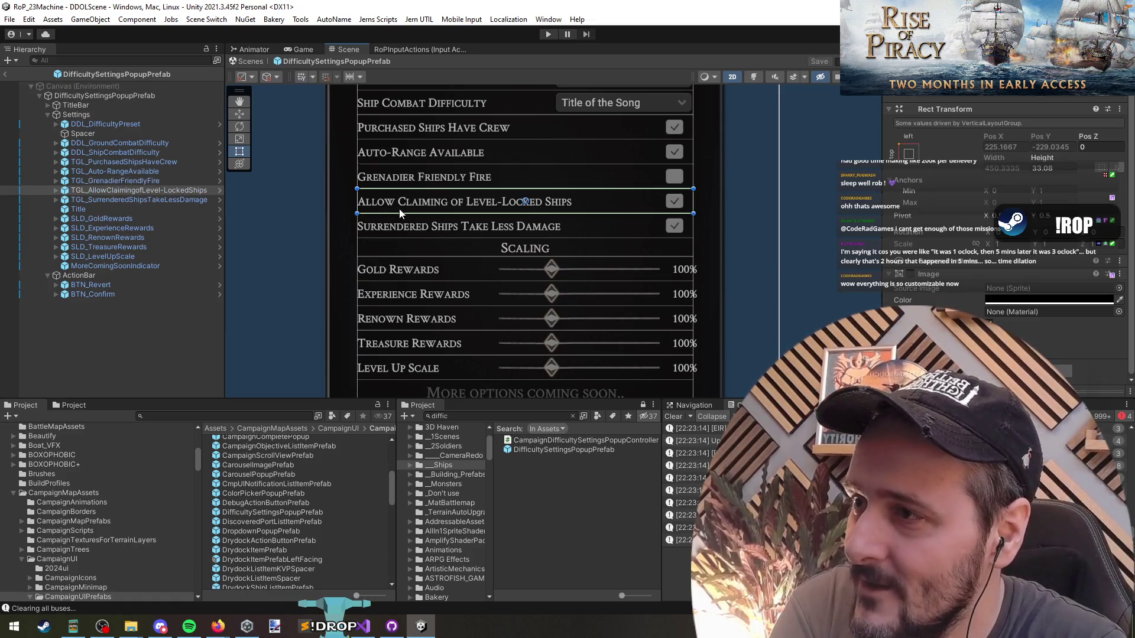
left_click(409, 187)
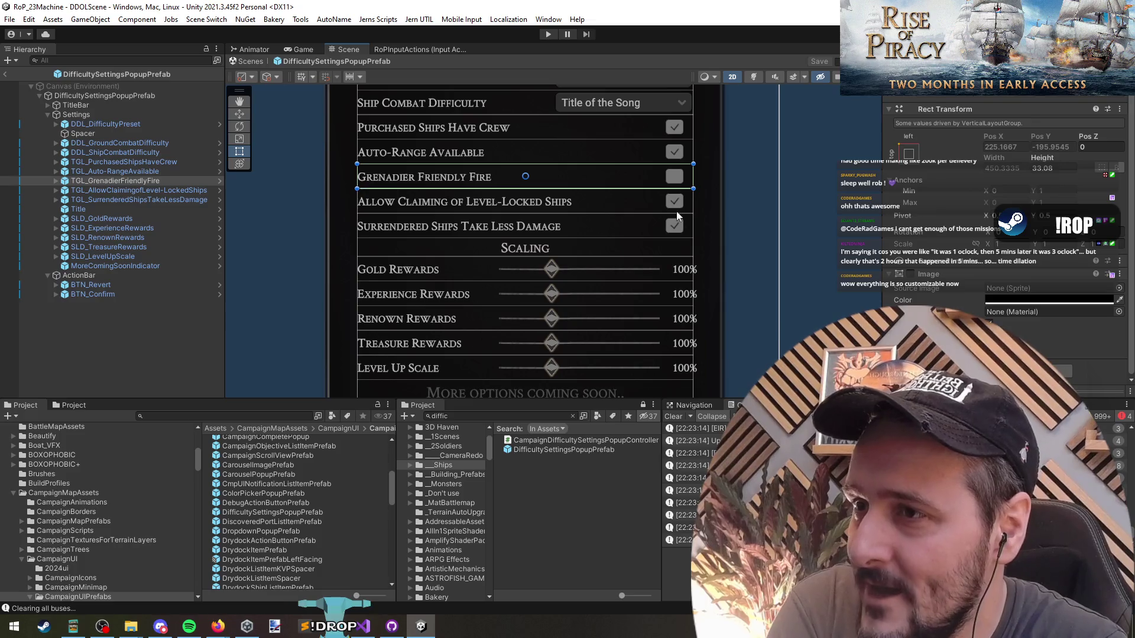
left_click(440, 203)
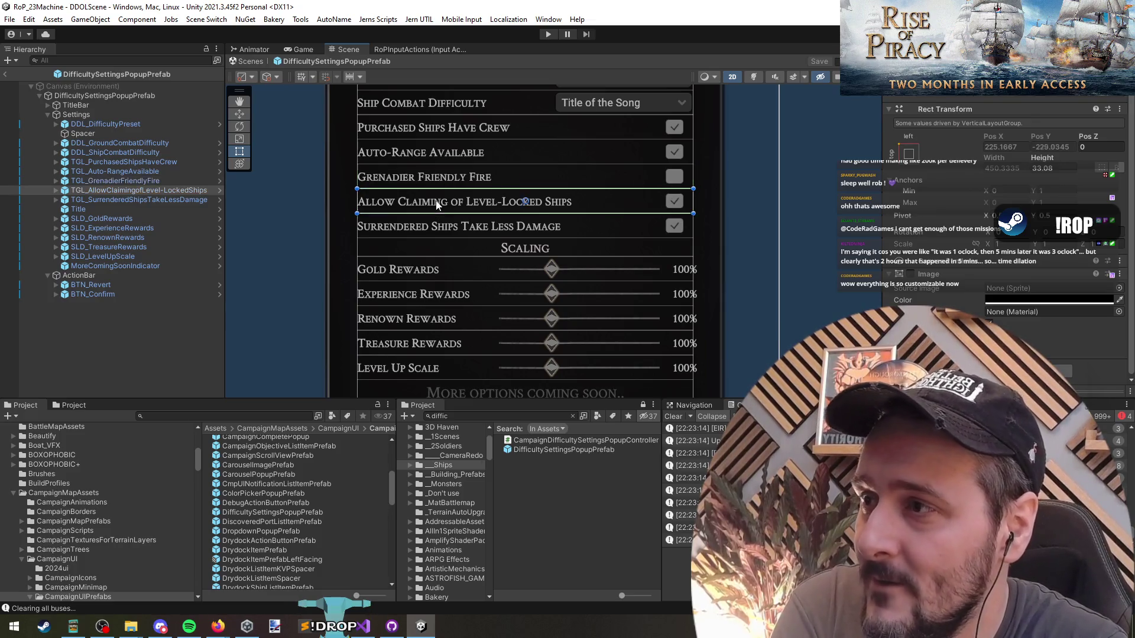
left_click_drag(408, 234, 631, 269)
key("f")
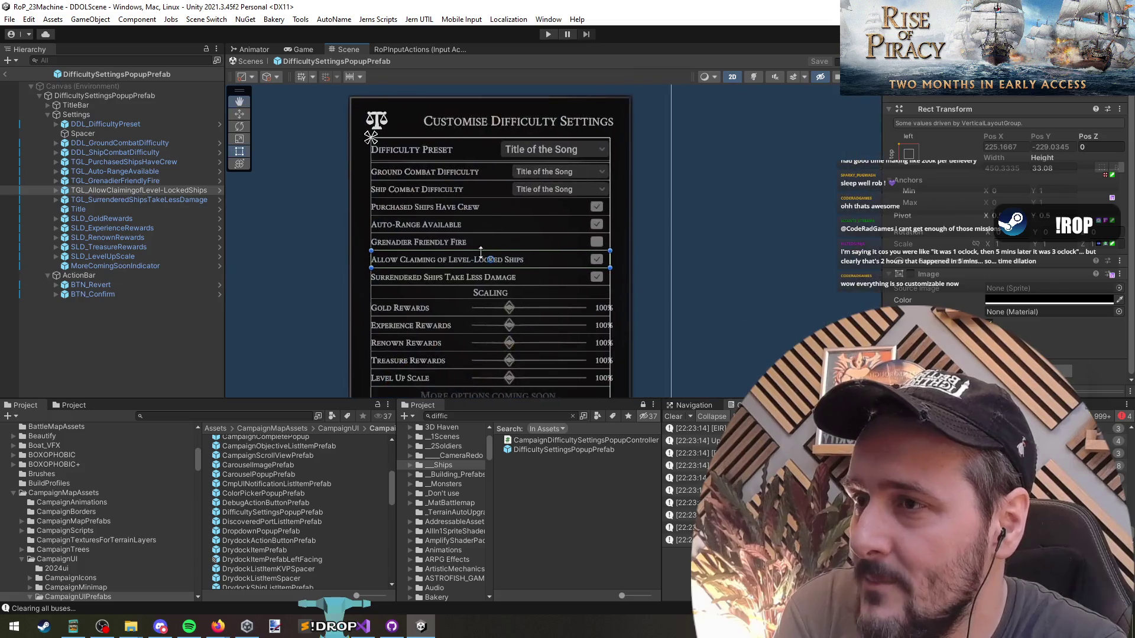
left_click_drag(469, 278, 473, 237)
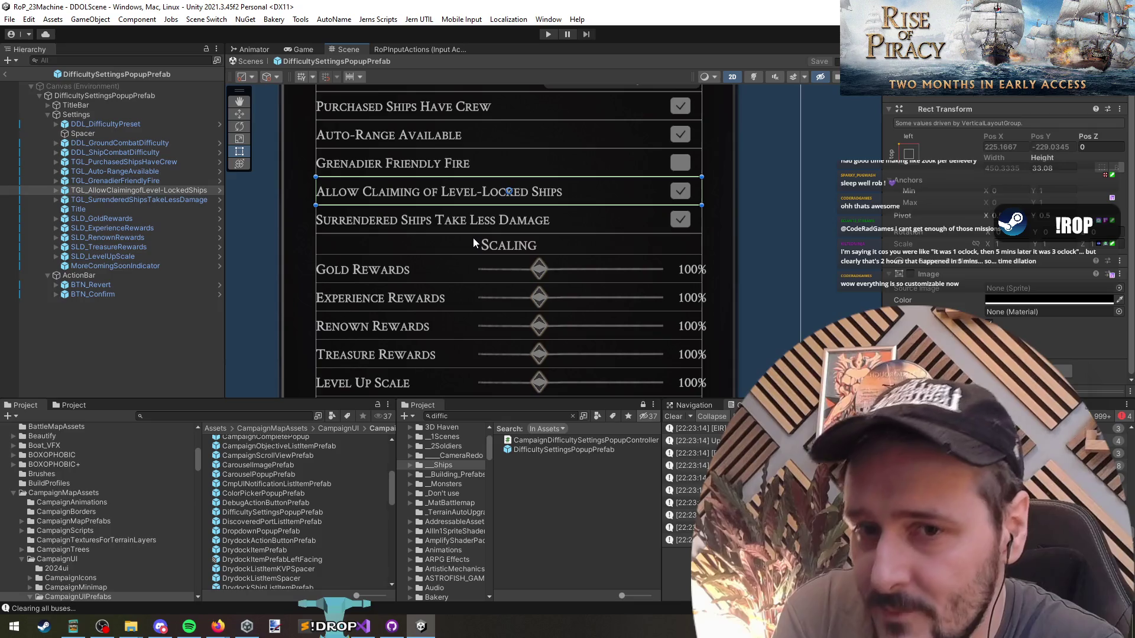
left_click(398, 217)
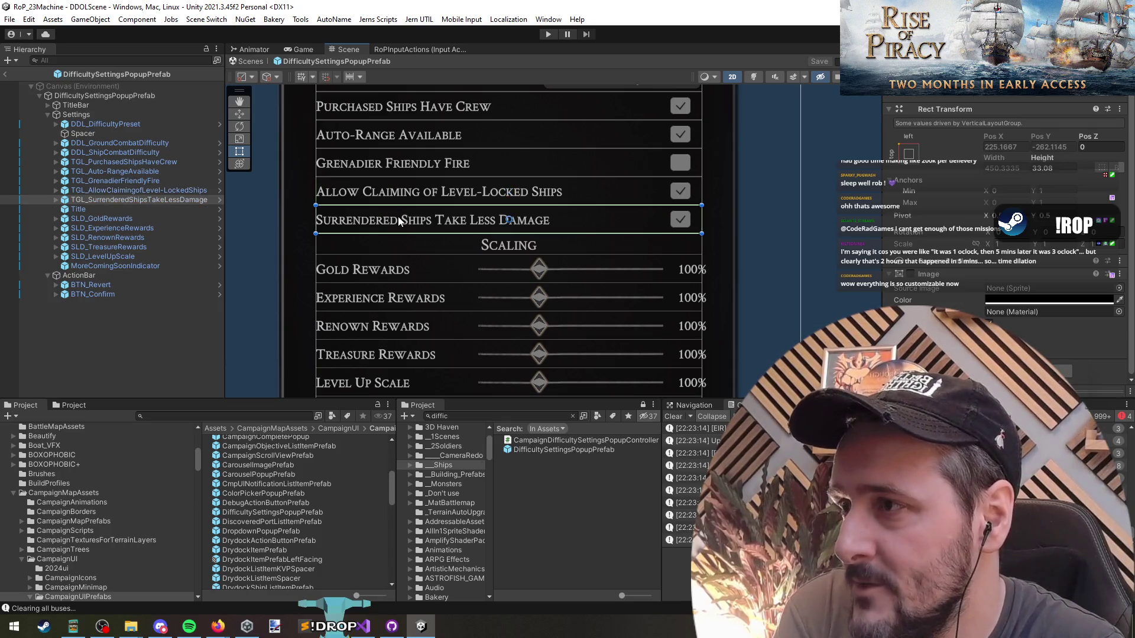
left_click(391, 161)
left_click(388, 201)
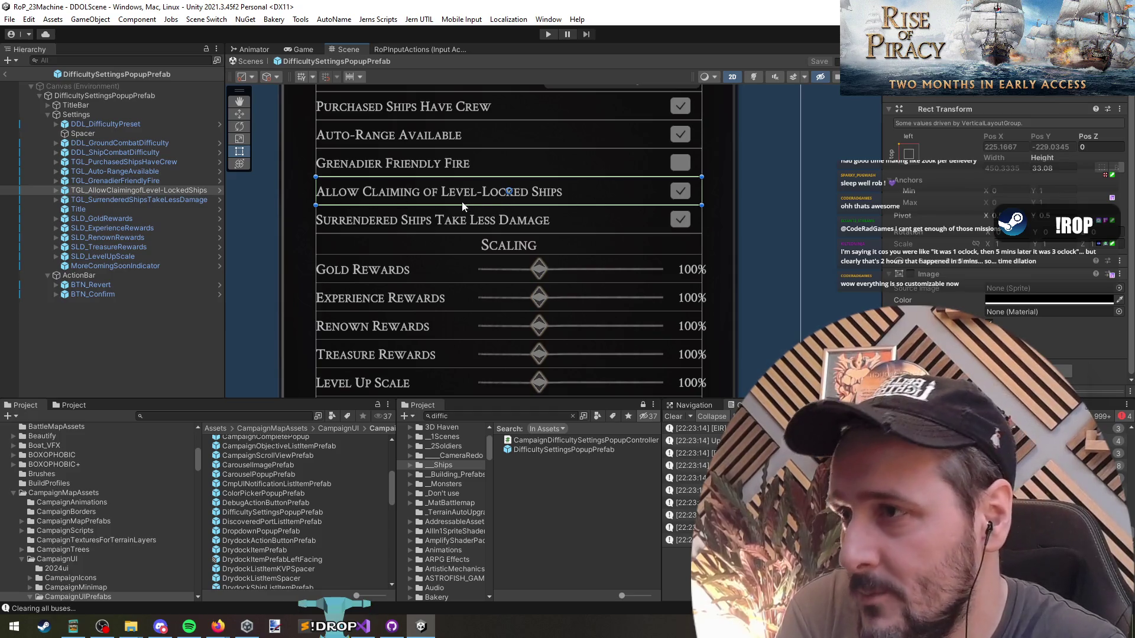
left_click(446, 222)
left_click(410, 195)
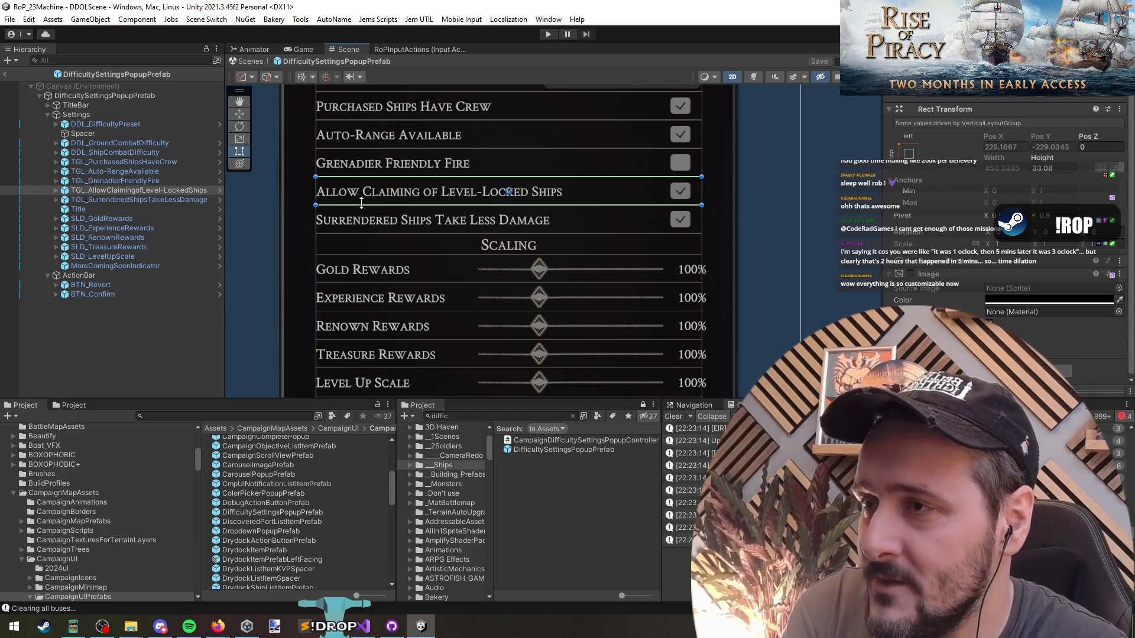
left_click(398, 219)
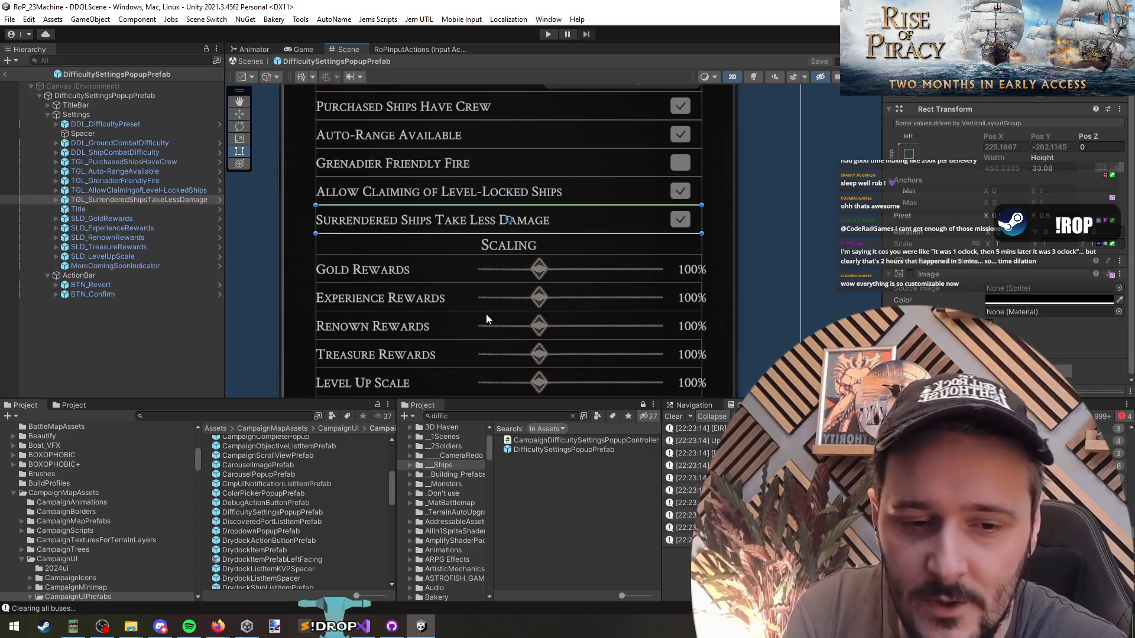
mouse_move(484, 320)
left_mouse_down()
mouse_move(459, 241)
mouse_move(411, 199)
left_mouse_up()
Nudge the popup into view, then exit prefab mode back to DEV_FLAT and DDOLScene.
left_click_drag(469, 160, 478, 161)
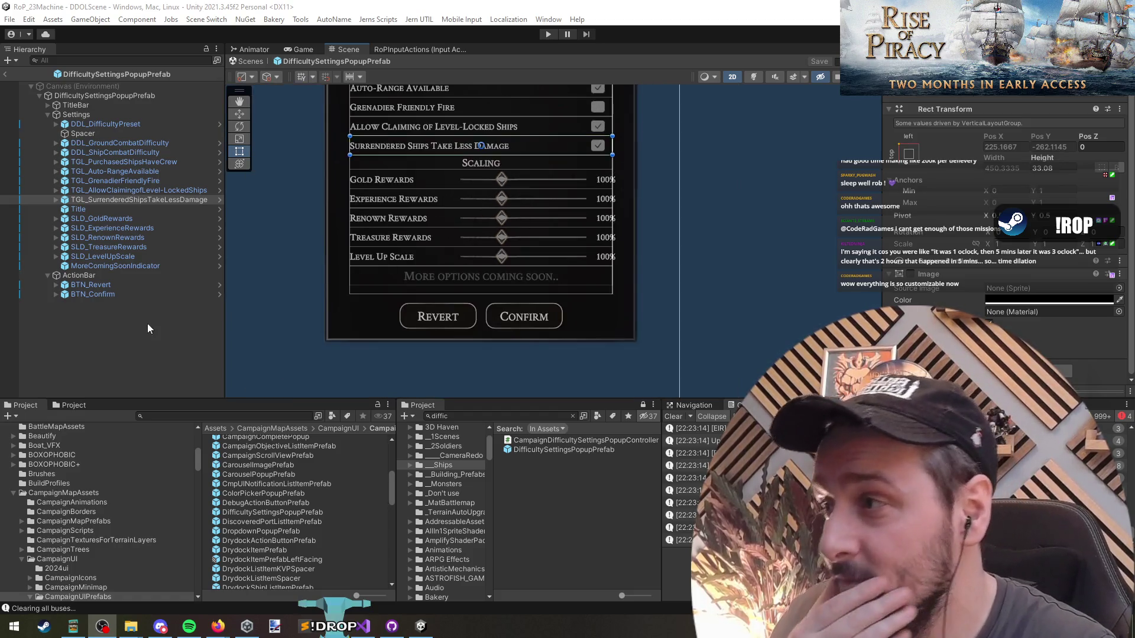
left_click(5, 73)
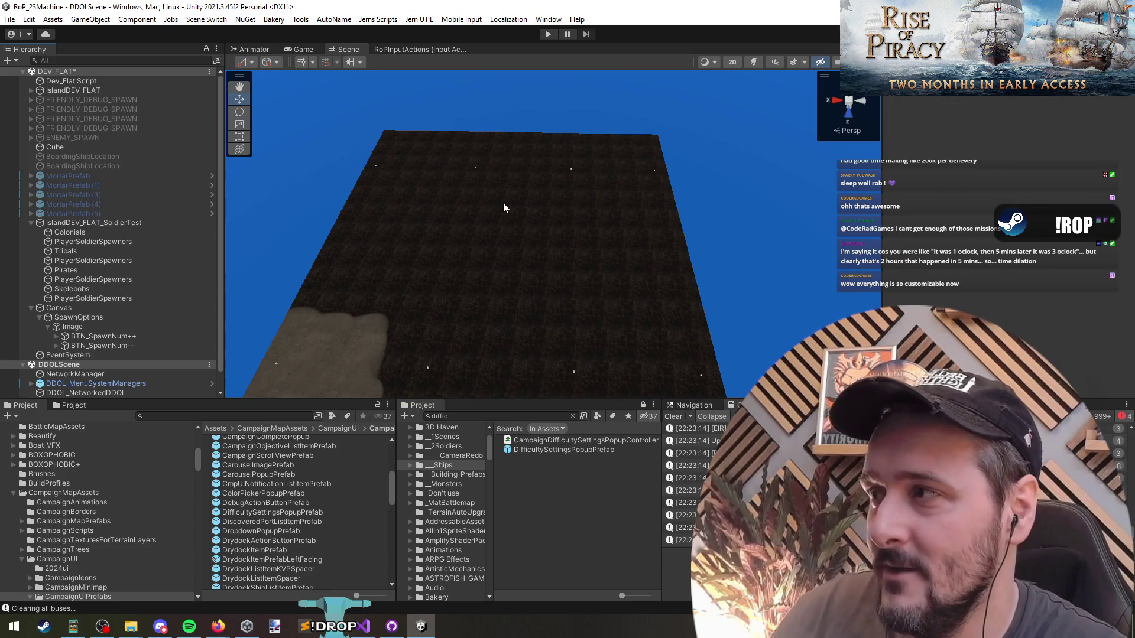
Switch from Unity to the Space Scavenger 2 Steam store page in Firefox.
key("alt+Tab")
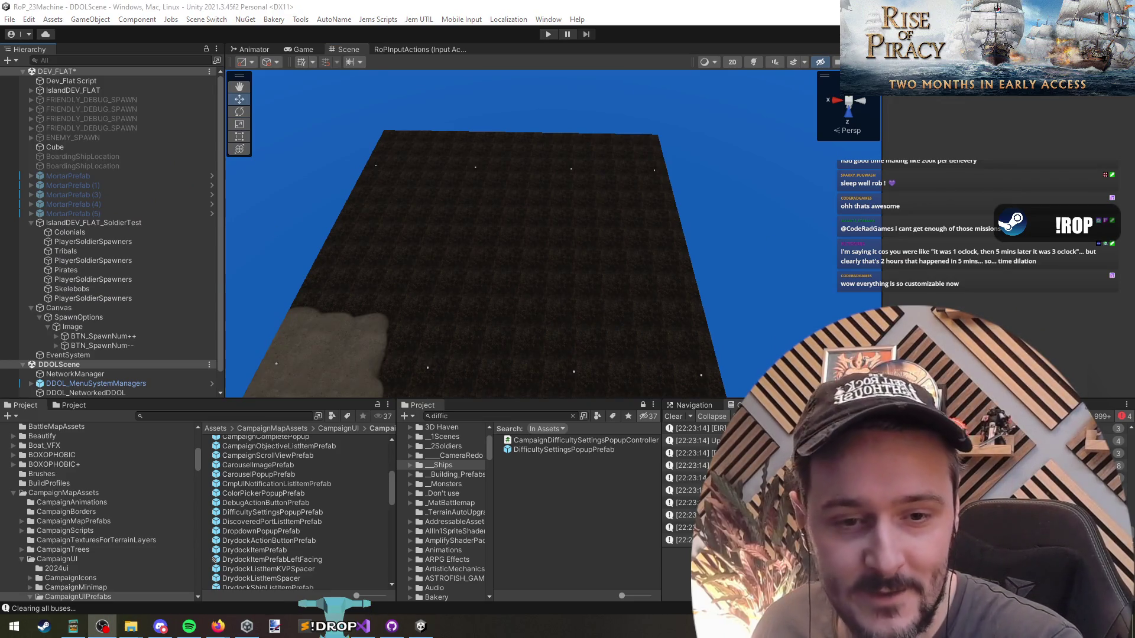
key("alt+Tab")
left_click(640, 300)
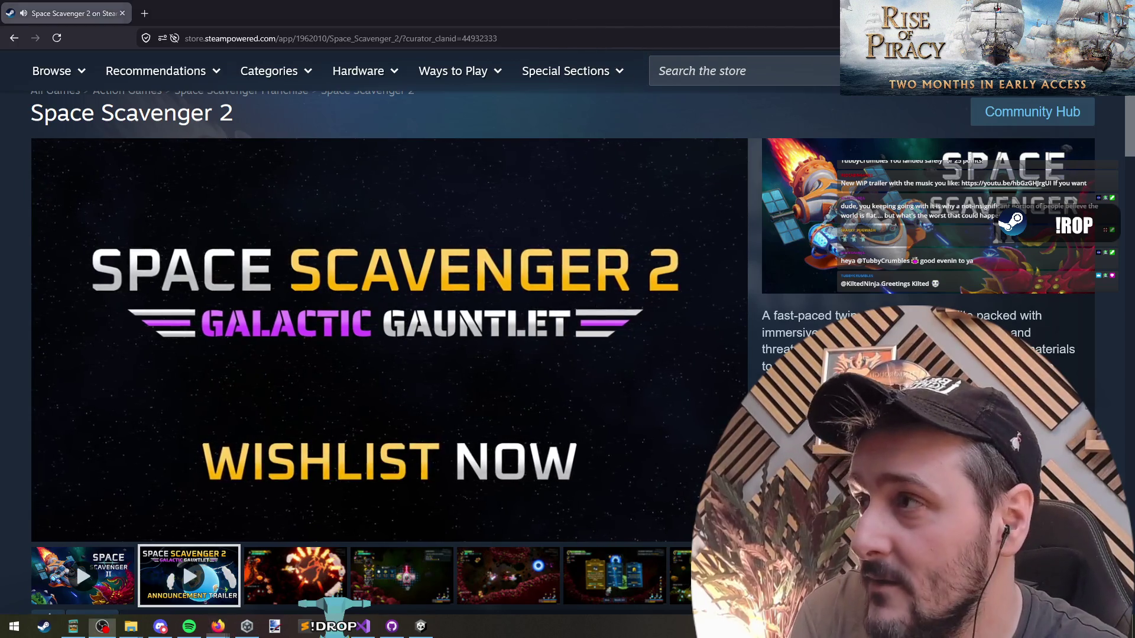
key("alt+Tab")
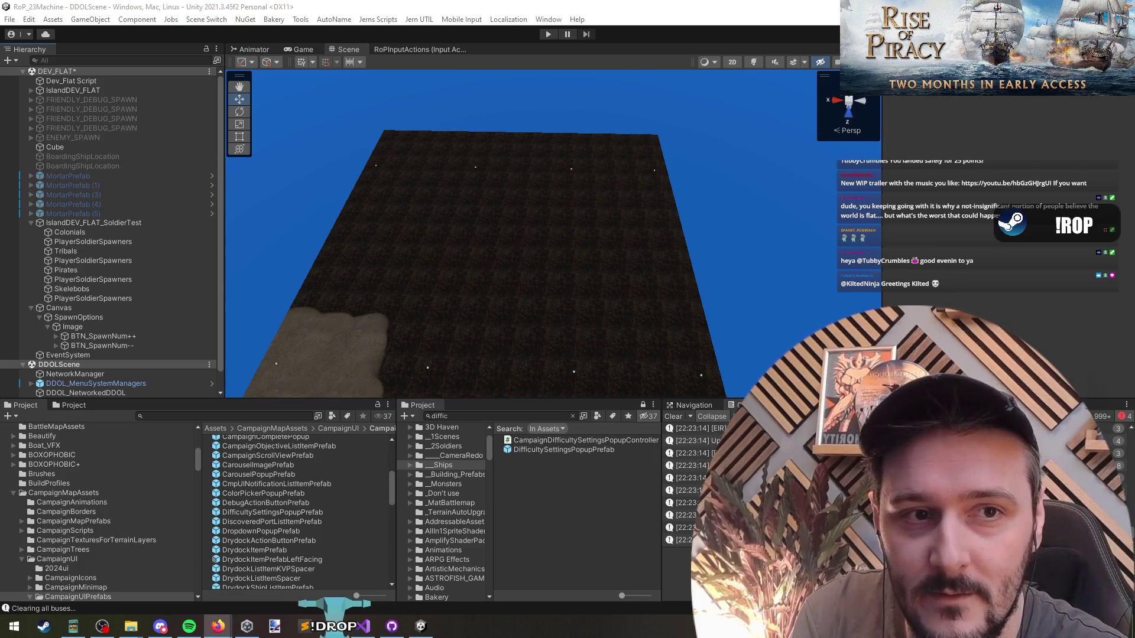
Start the unlisted YouTube video 'Trailer 2026 v3' playing in its own tab.
key("alt+Tab")
mouse_move(121, 536)
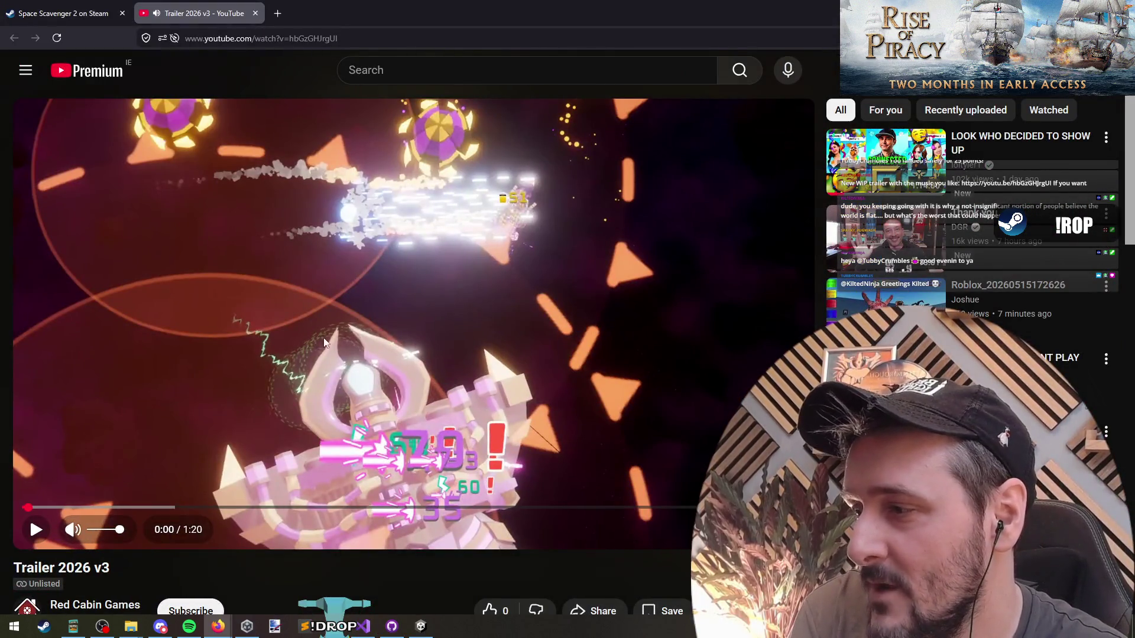
left_click(277, 394)
left_click(176, 290)
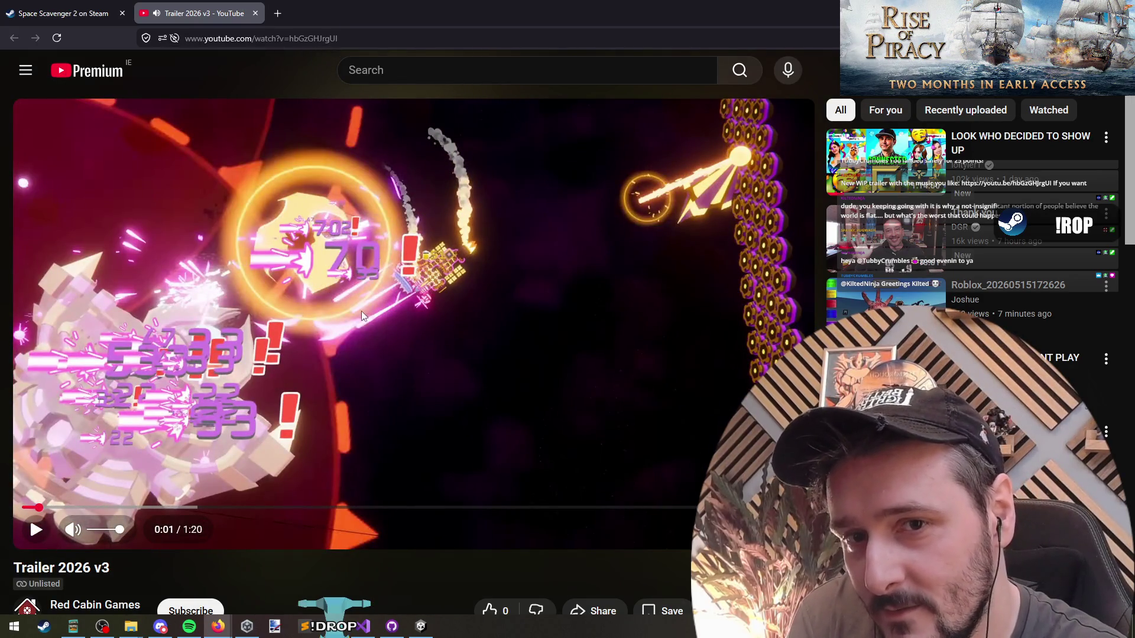
left_click(129, 105)
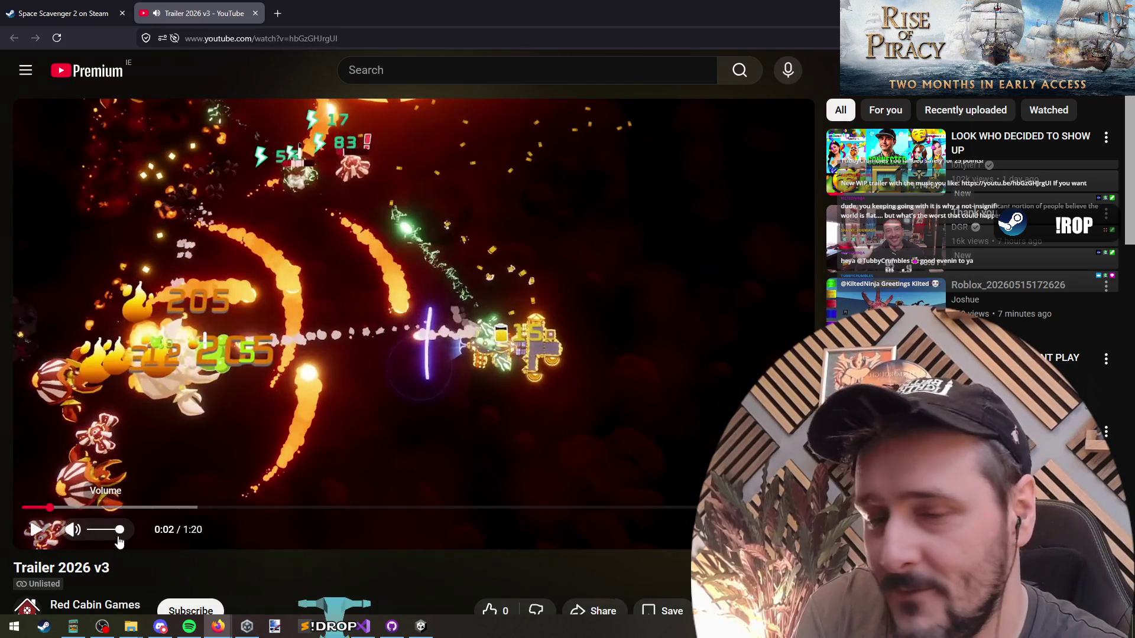
key("alt+Tab")
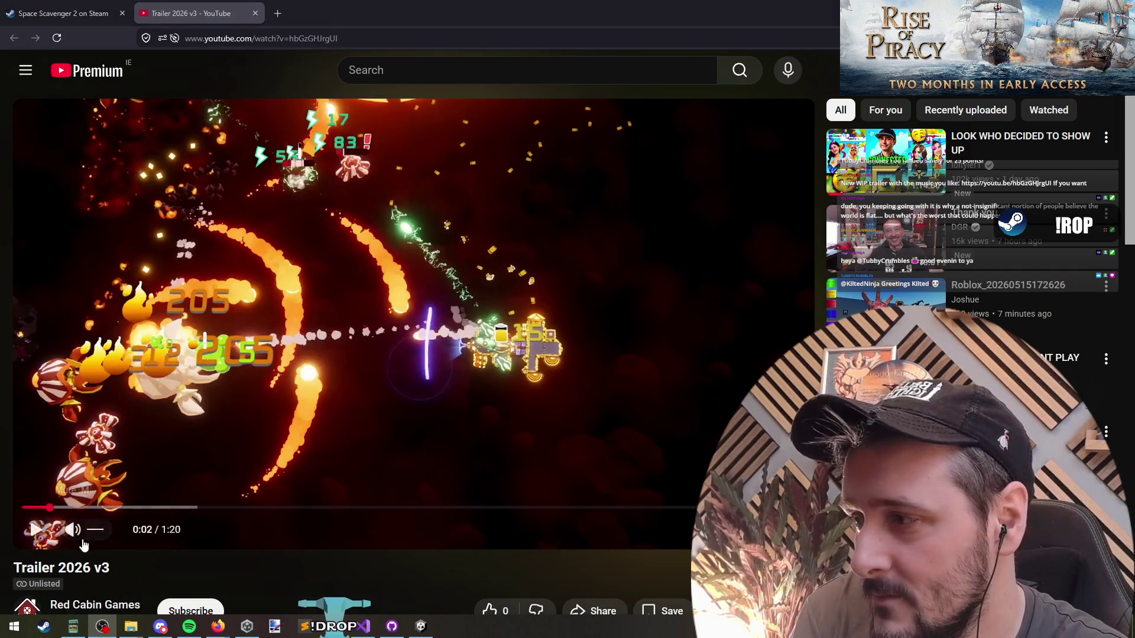
left_click(184, 540)
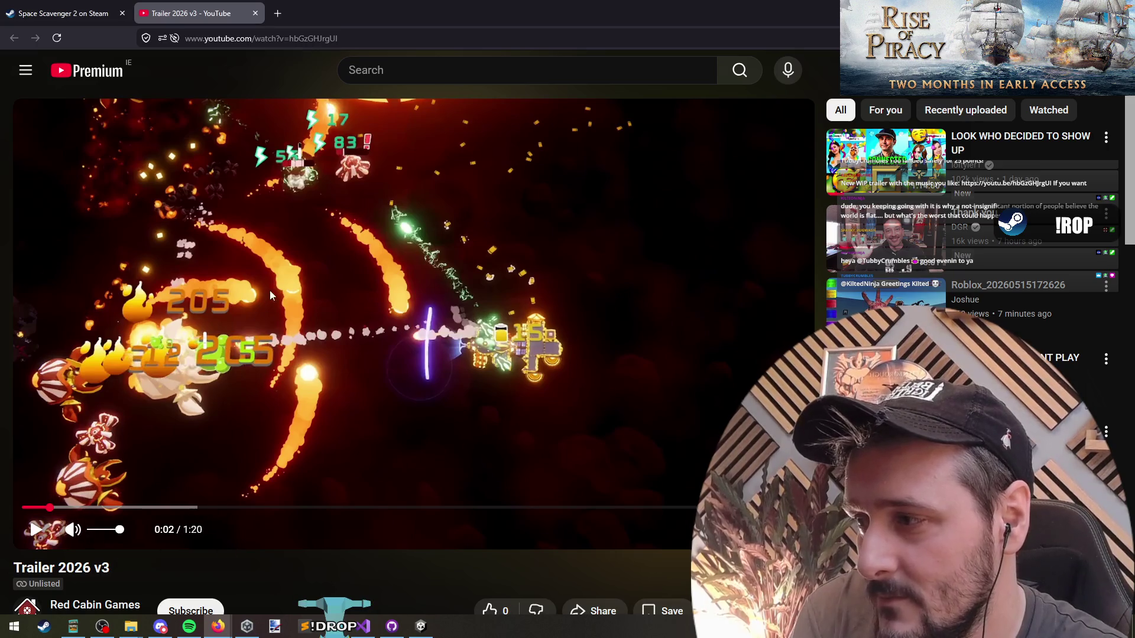
left_click(267, 317)
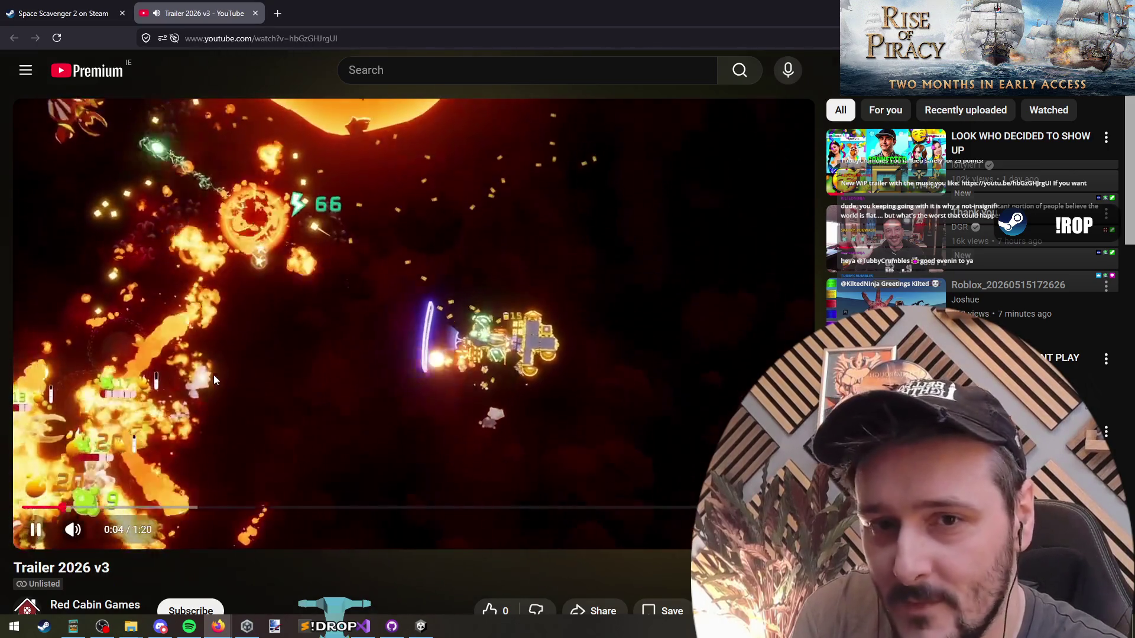
Pause the YouTube trailer and restart the store page trailer from the beginning.
key("space")
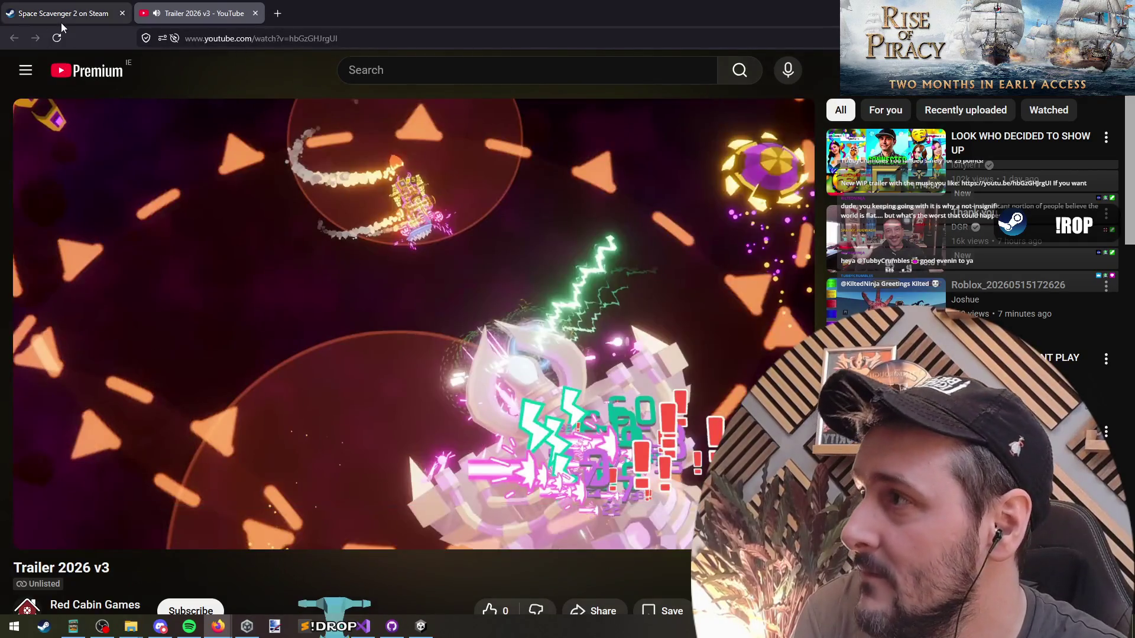
left_click(59, 13)
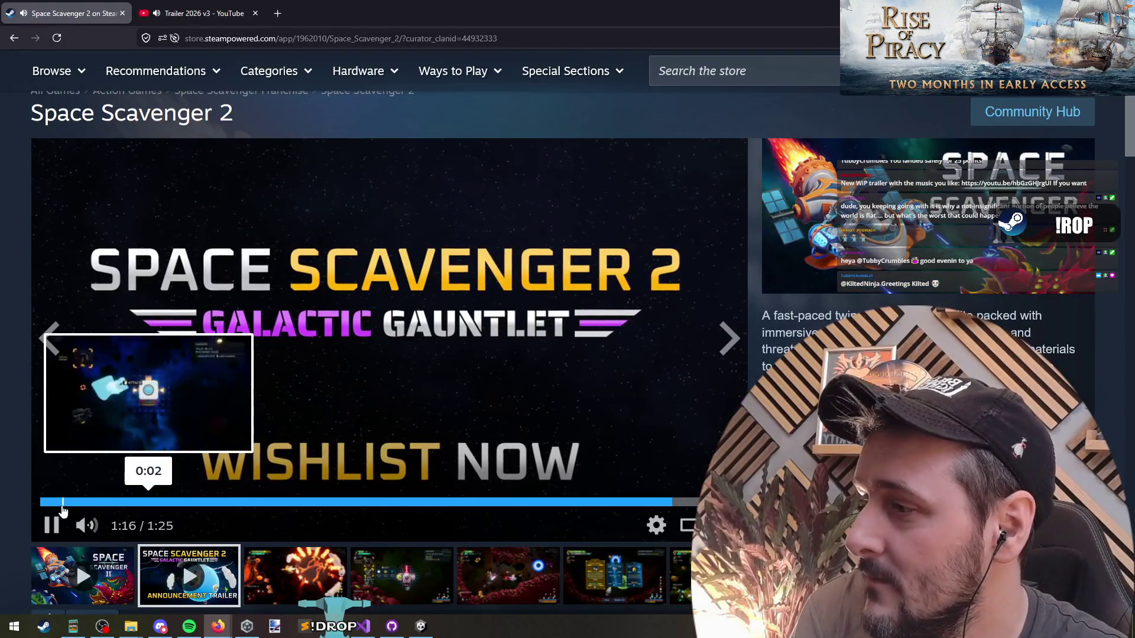
left_click(41, 502)
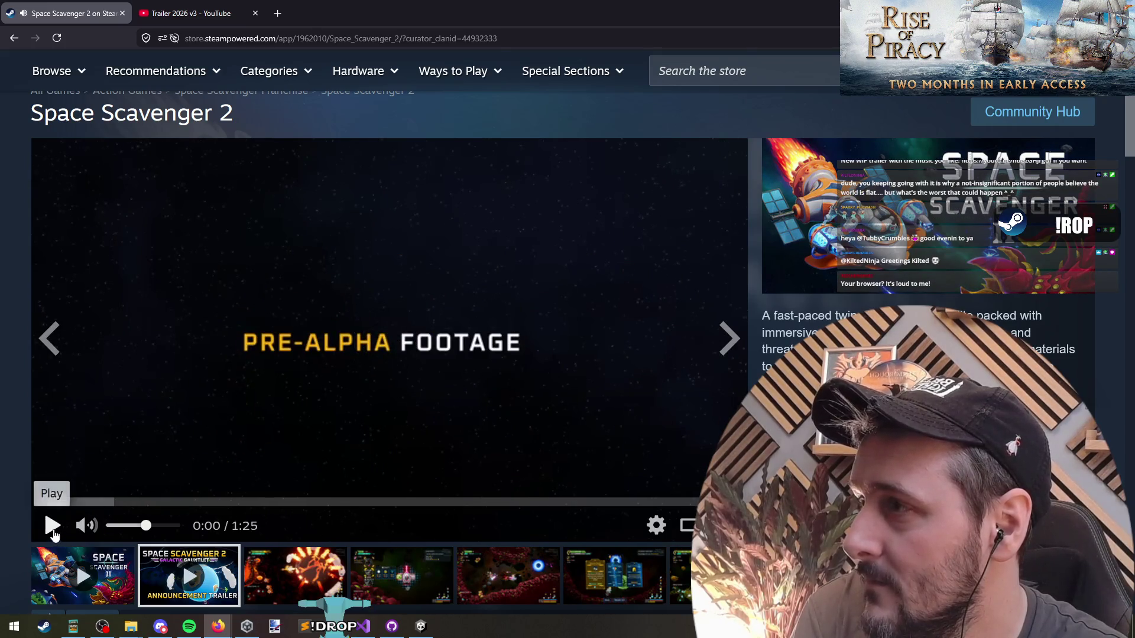
left_click(53, 530)
key("ctrl+Tab")
key("ctrl+Tab")
left_click(181, 8)
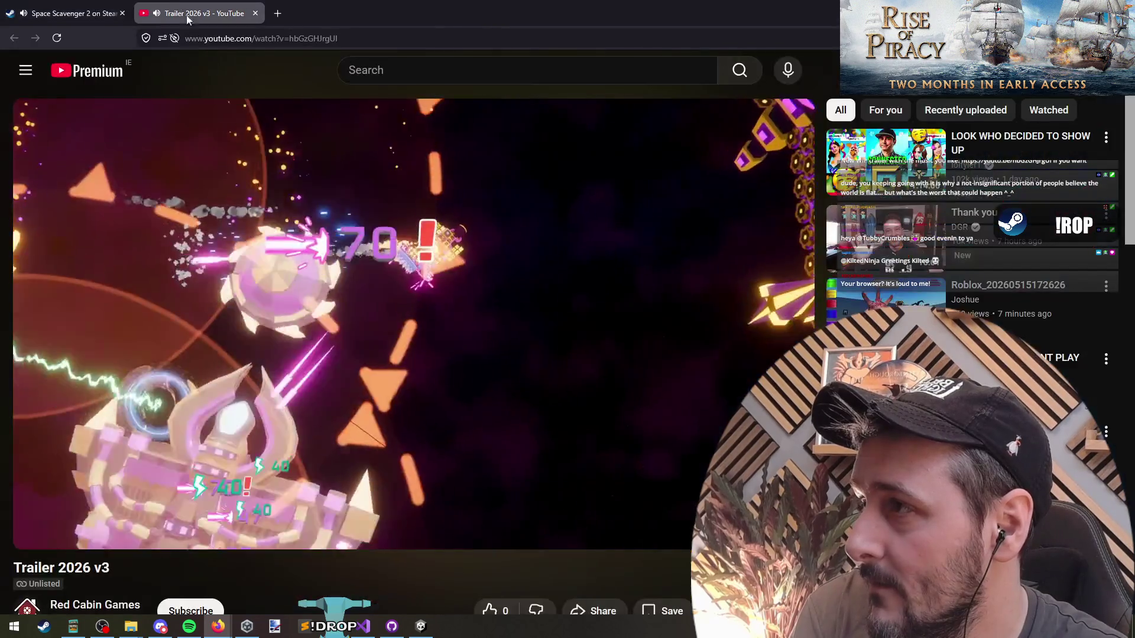
Rewind both trailers to 0:00, then close the Space Scavenger 2 store tab.
left_click(58, 14)
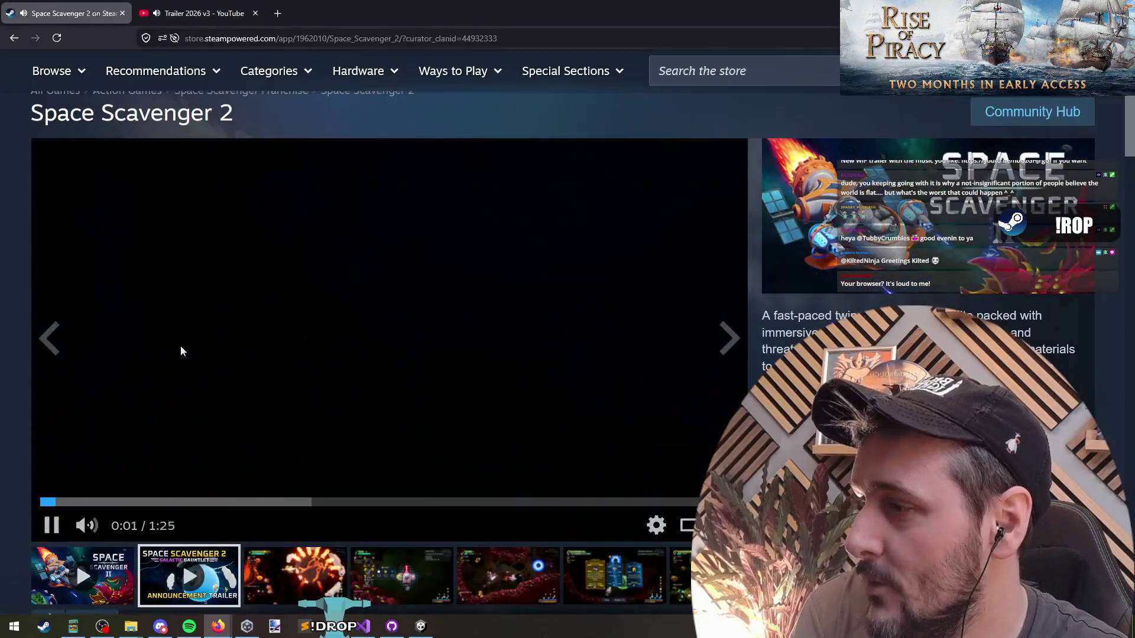
key("ctrl+Tab")
left_click_drag(36, 505, 2, 502)
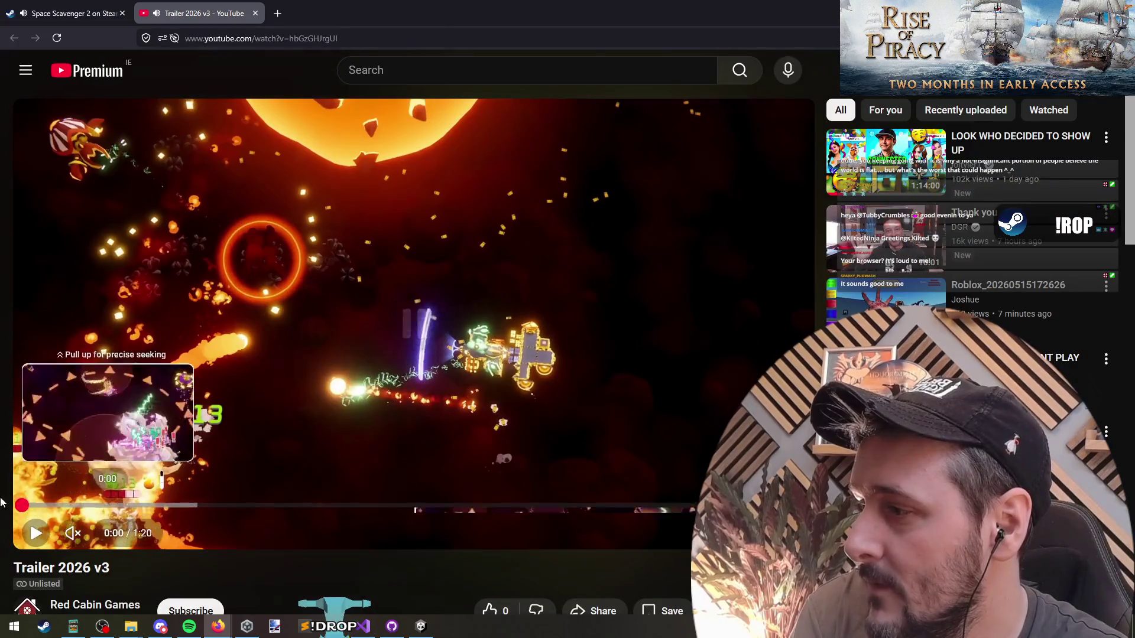
key("ctrl+Tab")
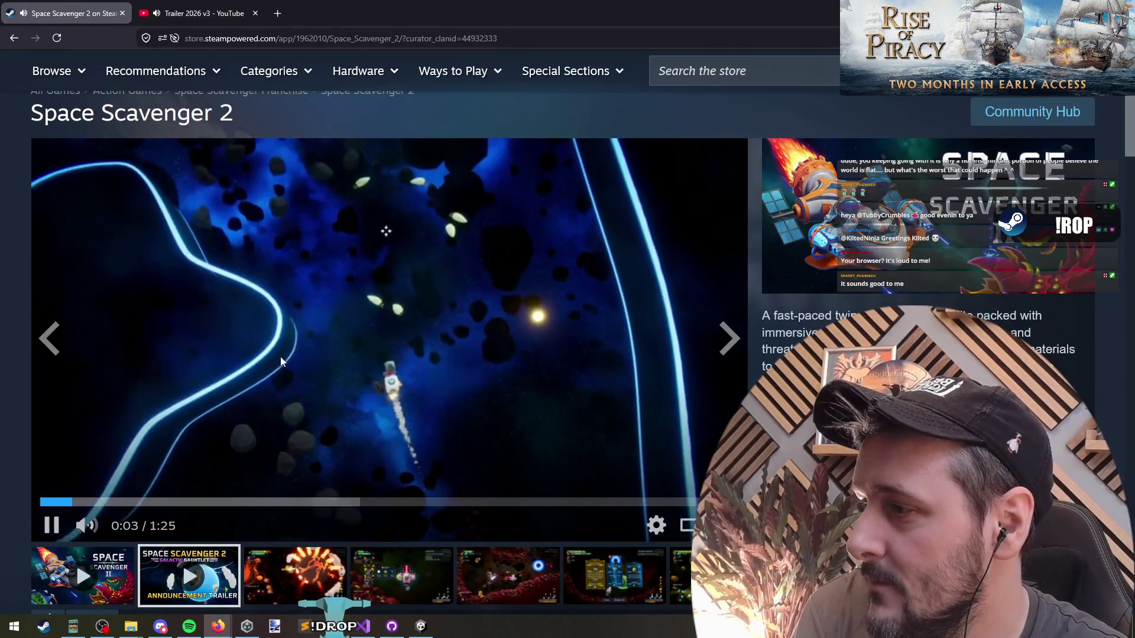
left_click_drag(147, 502, 41, 502)
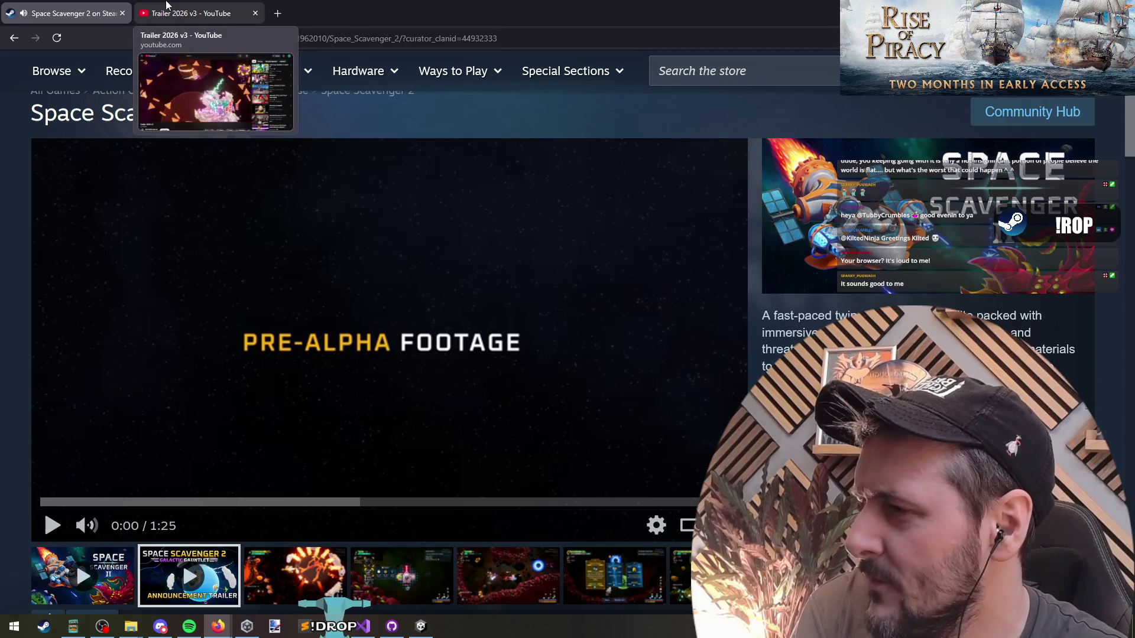
left_click(166, 5)
left_click(477, 315)
key("ctrl+Tab")
left_click(286, 299)
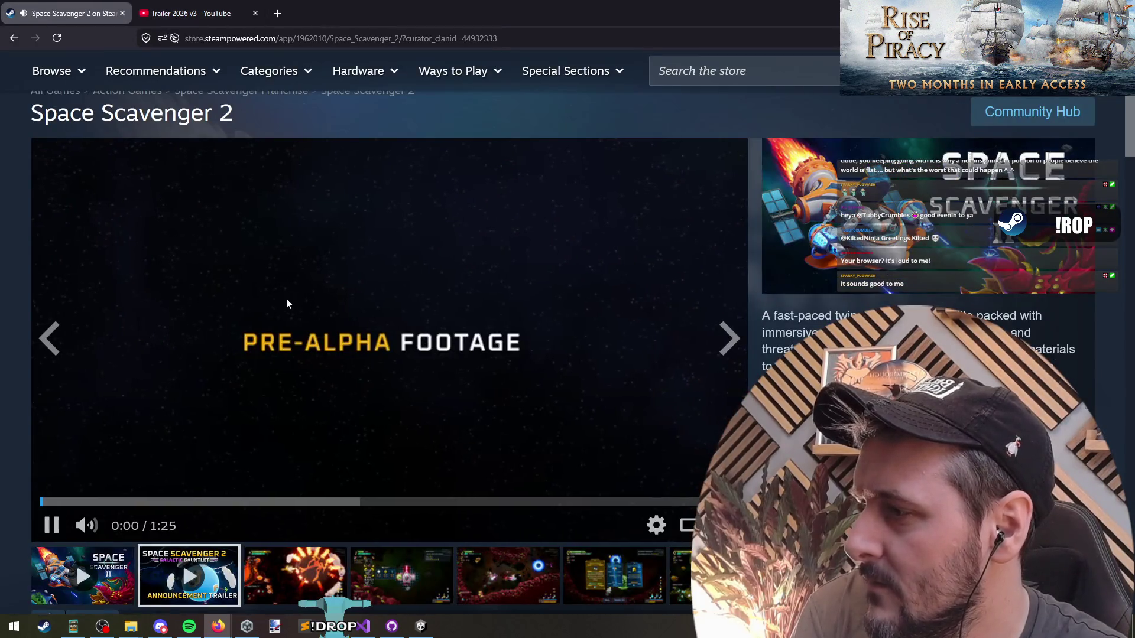
key("ctrl+Tab")
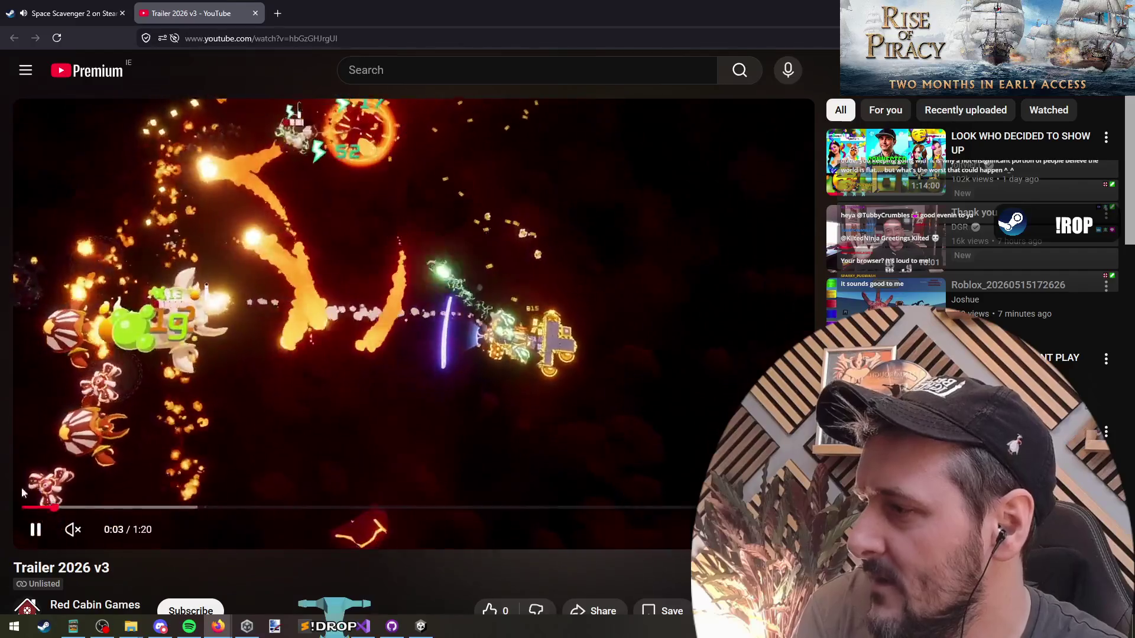
key("ctrl+Tab")
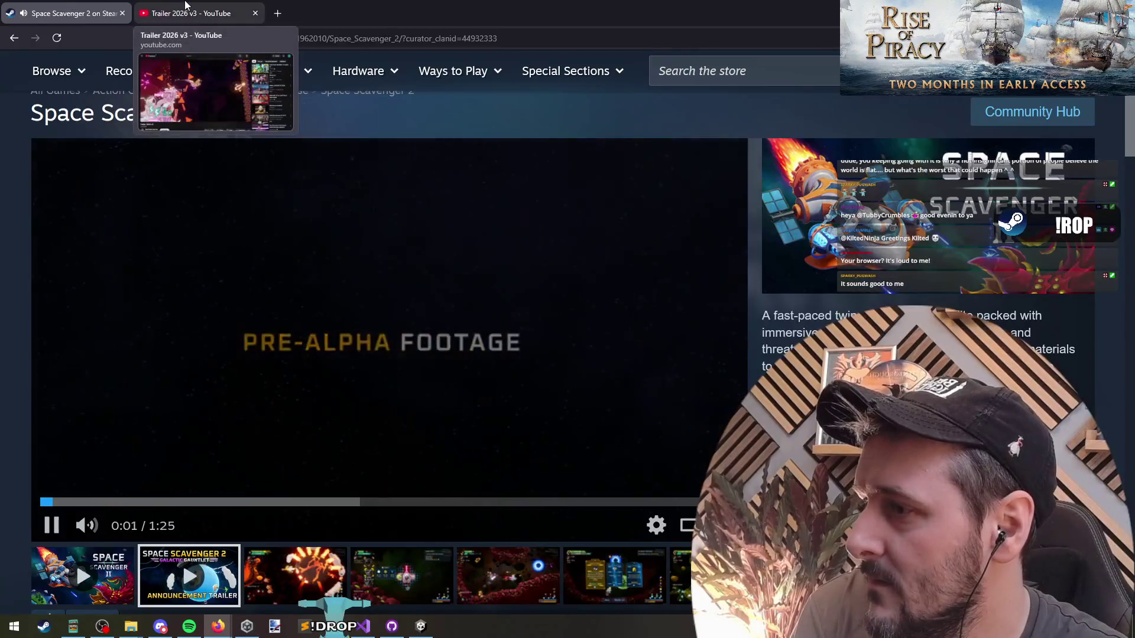
key("ctrl+w")
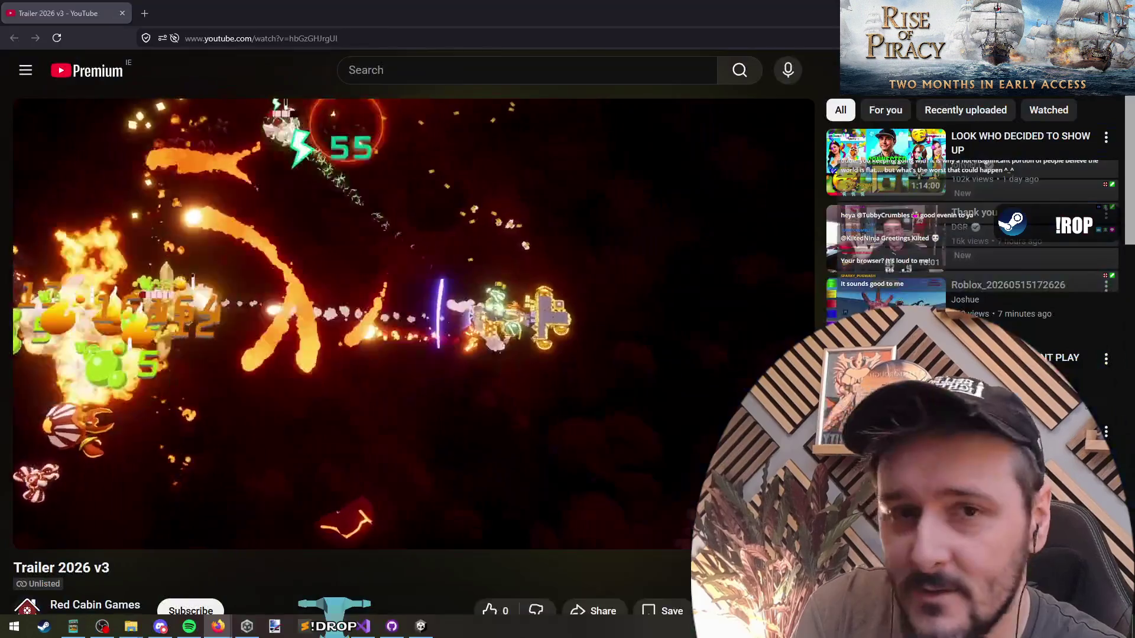
Rewind Trailer 2026 v3 to 0:00, unmute it, and restart playback.
key("k")
key("0")
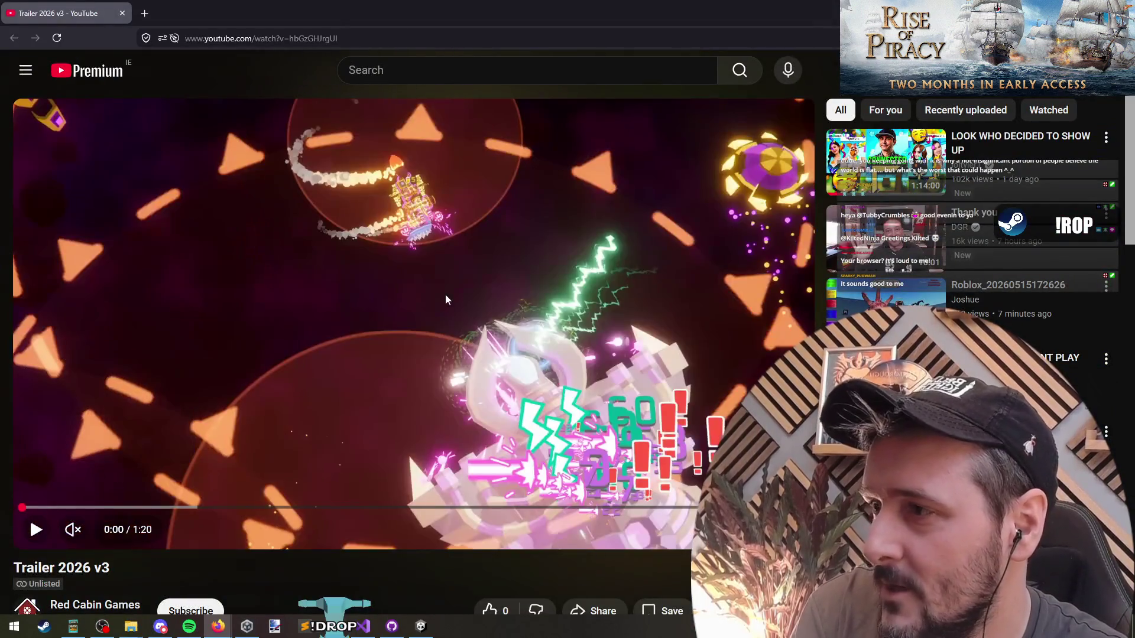
left_click(445, 295)
left_click(374, 257)
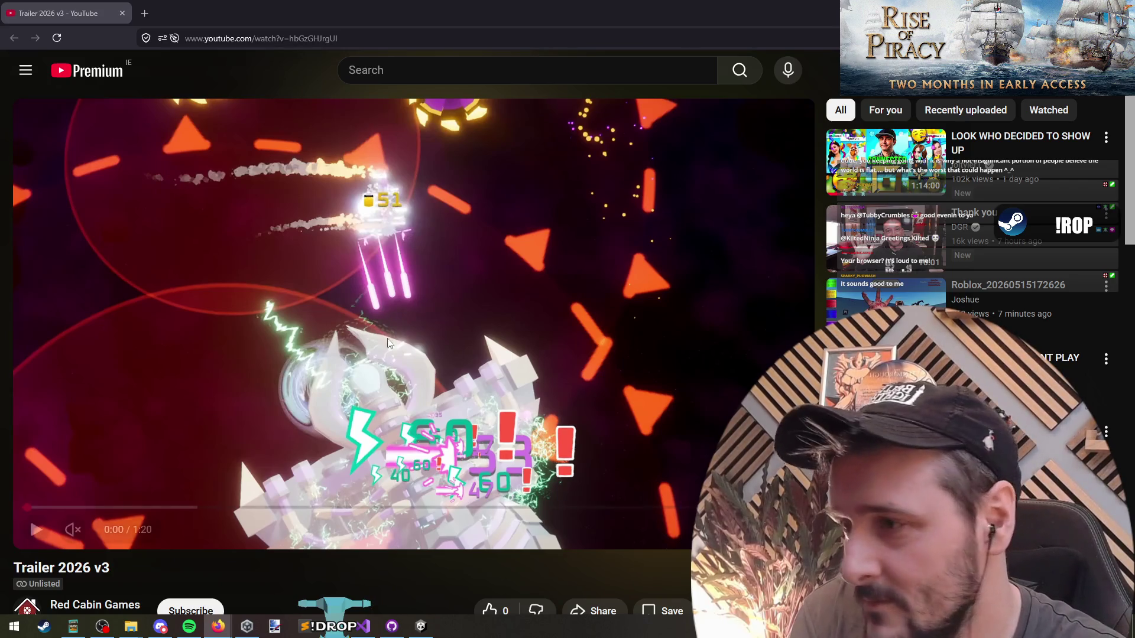
left_click_drag(27, 507, 26, 508)
left_click(461, 244)
left_click(162, 410)
left_click(73, 529)
left_click(137, 313)
Watch the trailer with brief pauses, including the jungle scene, then return to Unity.
left_click(230, 279)
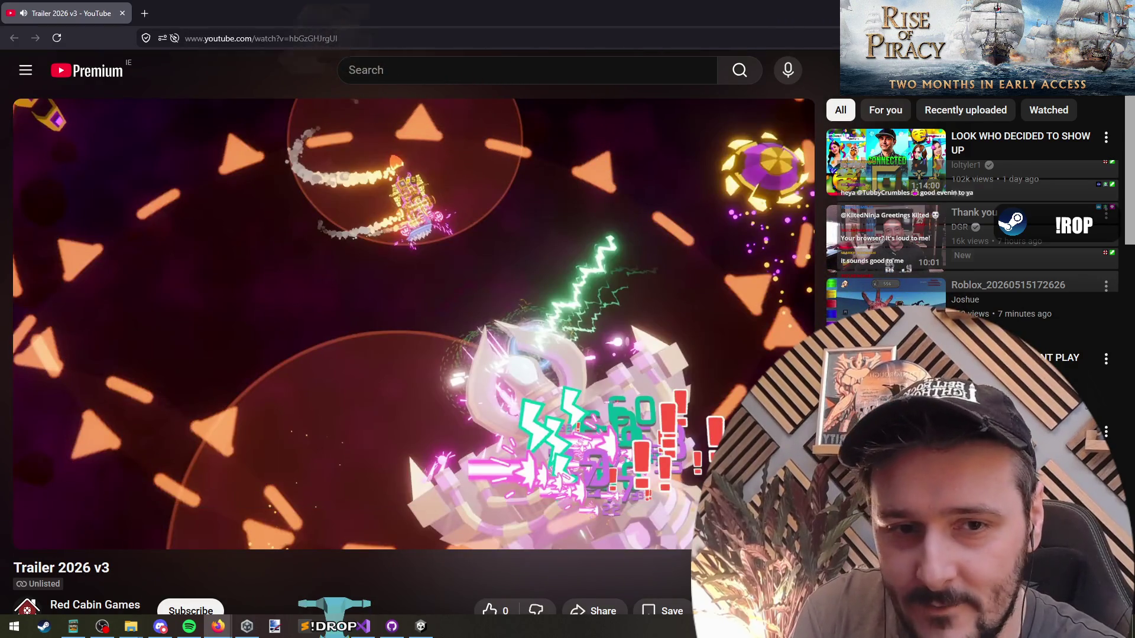
left_click(296, 247)
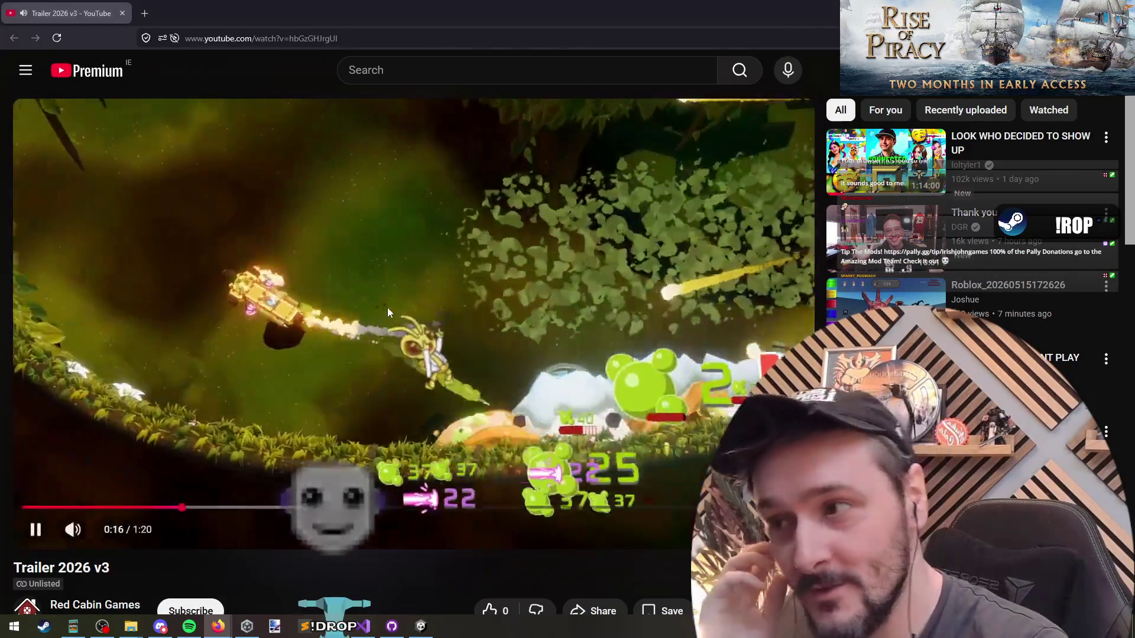
left_click(354, 343)
left_click(357, 423)
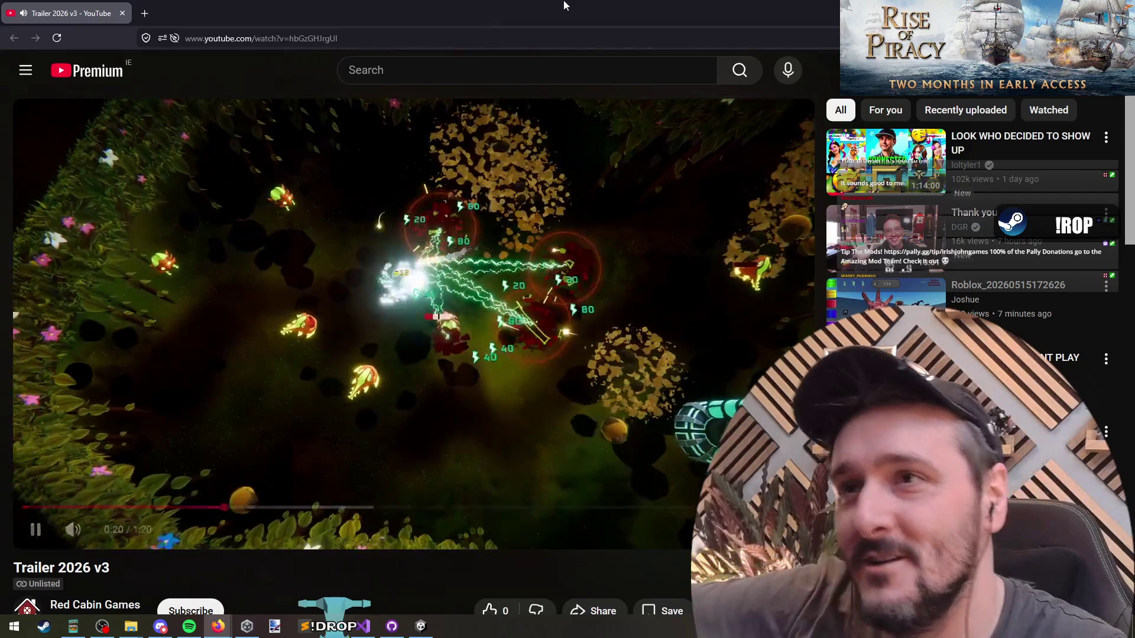
key("alt+Tab")
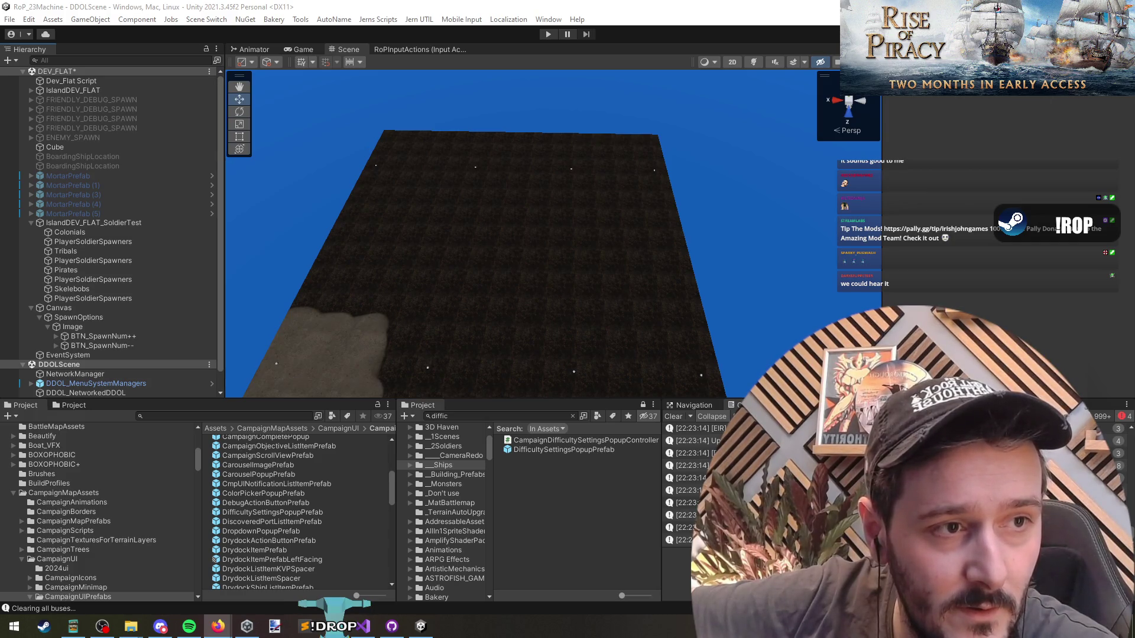
Bring Trailer 2026 v3 back, rewind it to 0:00 and play it through.
key("alt+Tab")
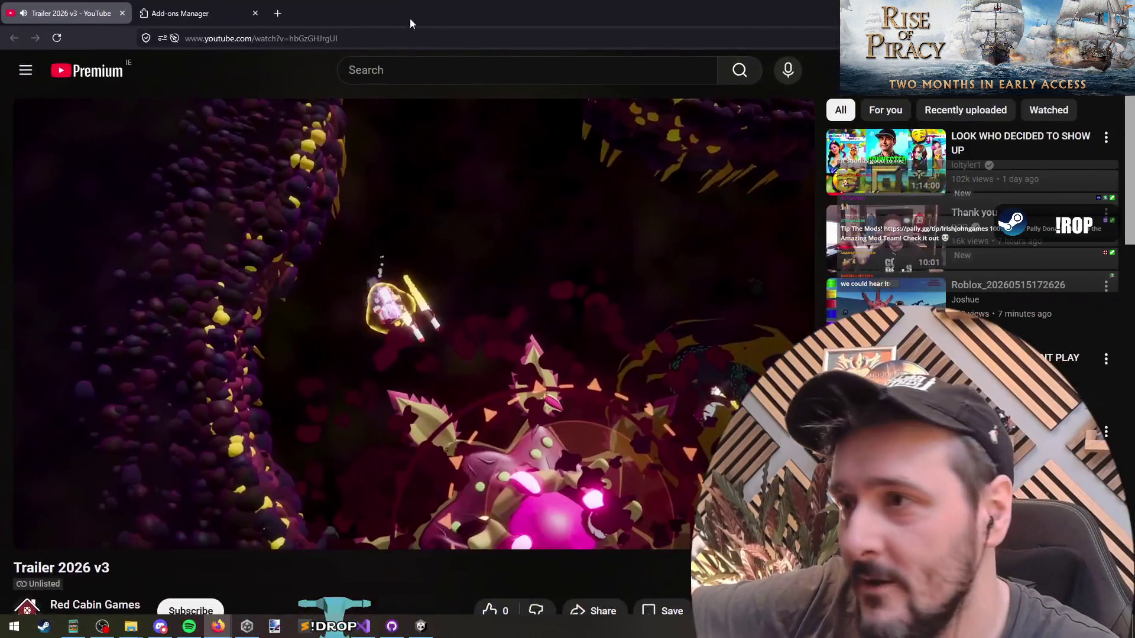
left_click(24, 507)
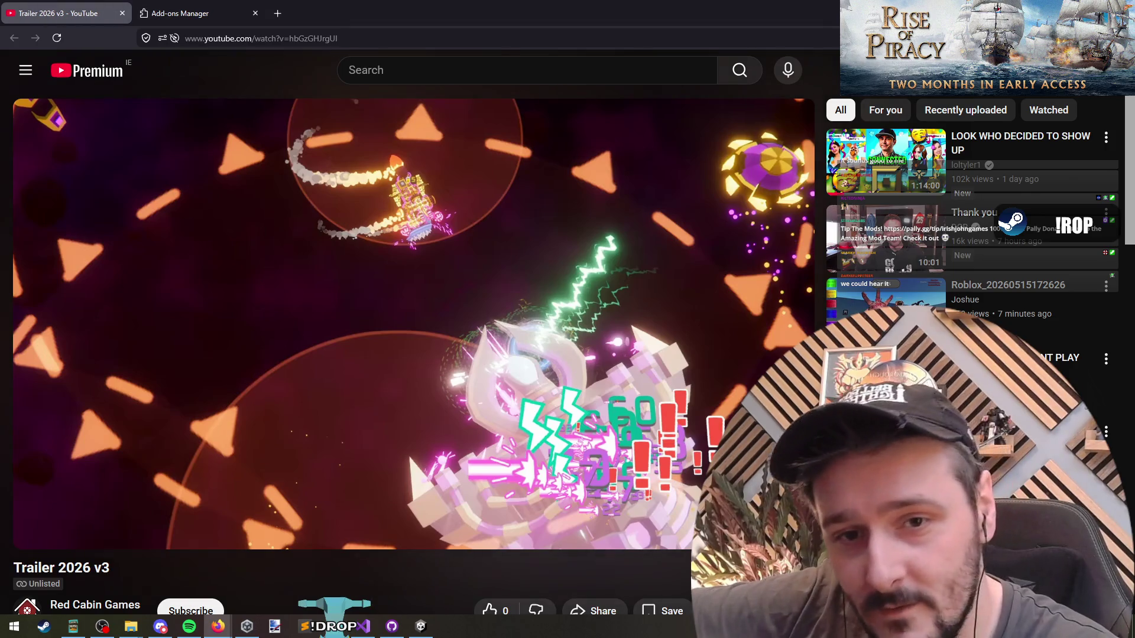
left_click(278, 228)
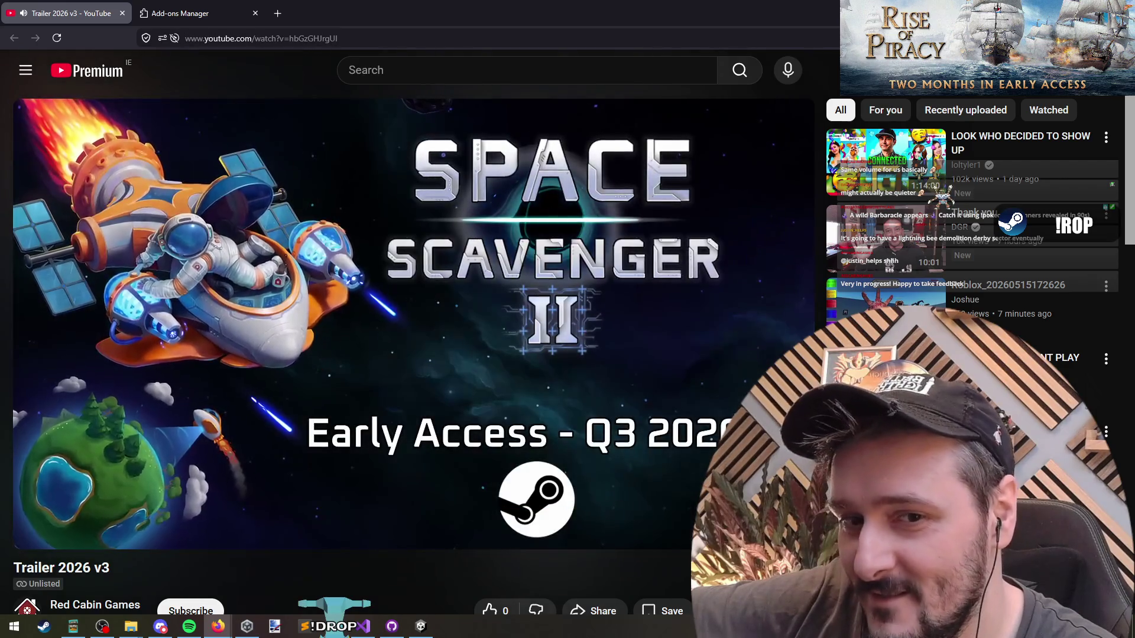
Review the trailer at 0:54, replay it, and pause on the radiation warning scene.
left_click(234, 367)
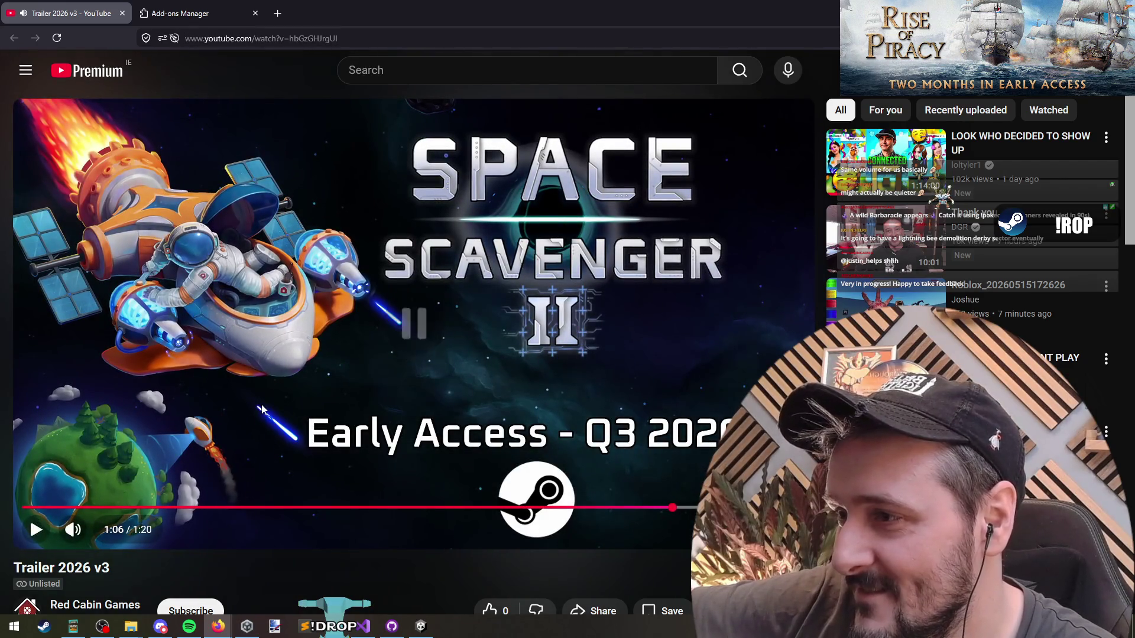
left_click(218, 372)
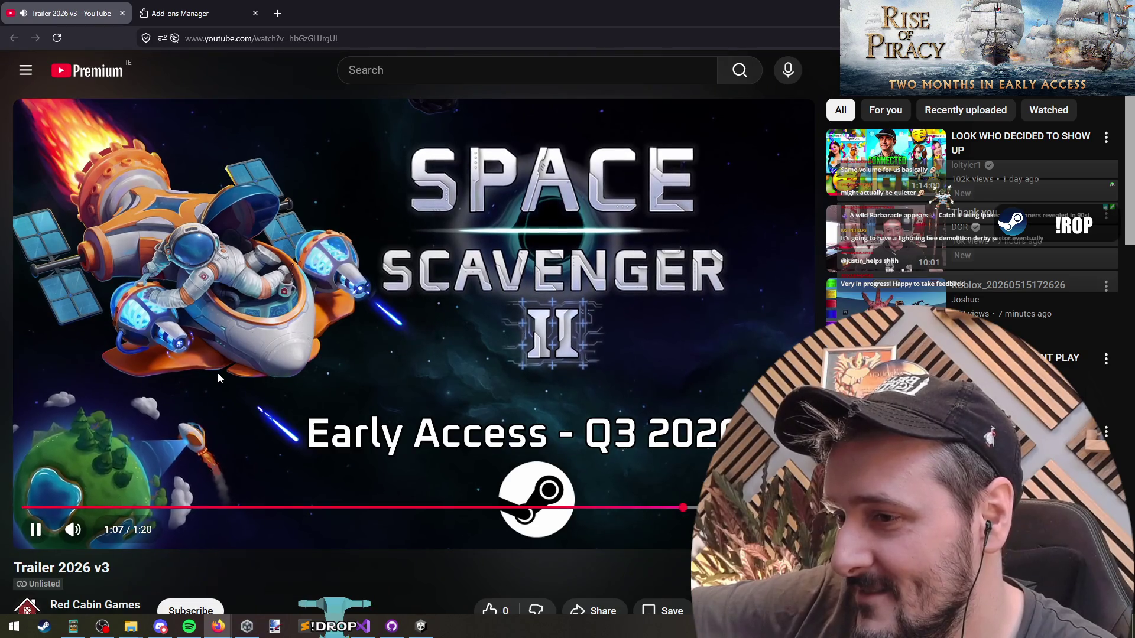
left_click(557, 311)
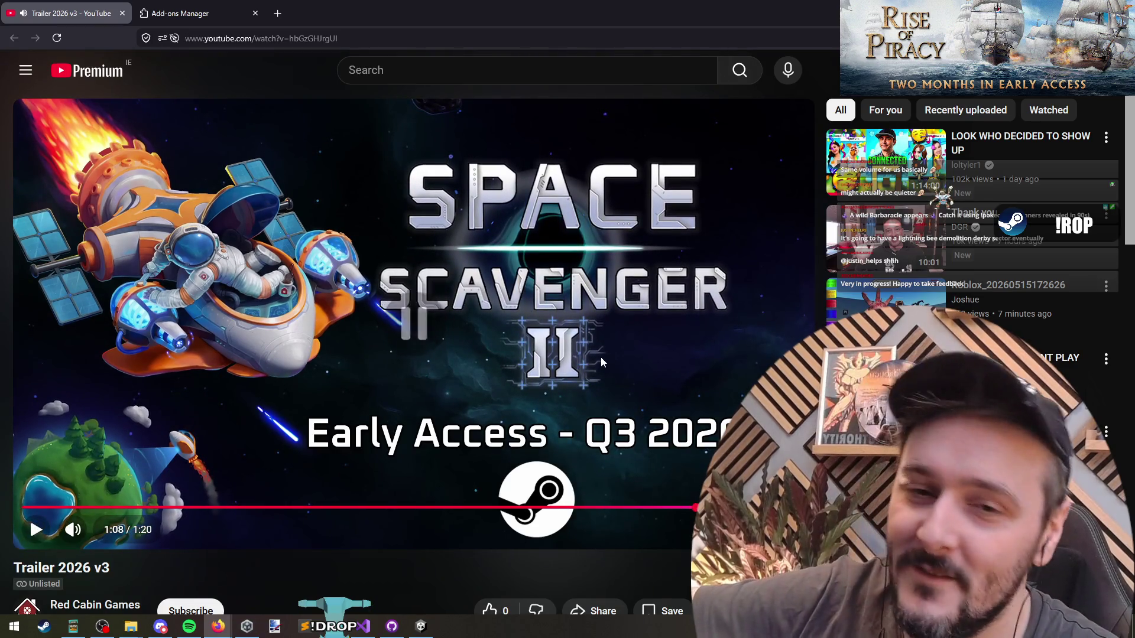
left_click(274, 321)
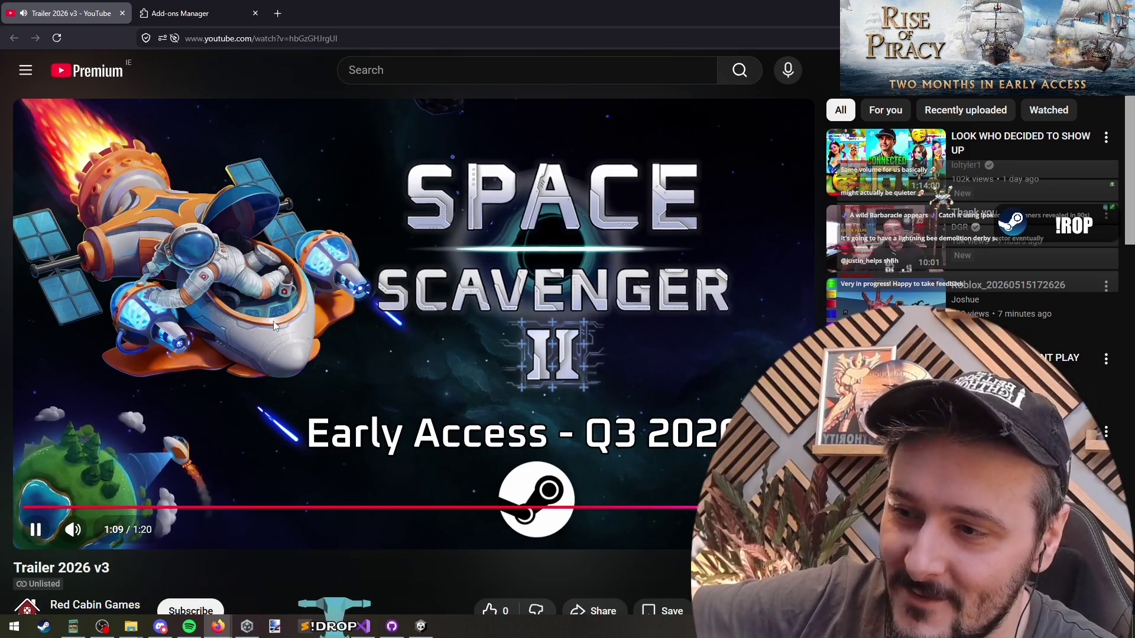
left_click(551, 507)
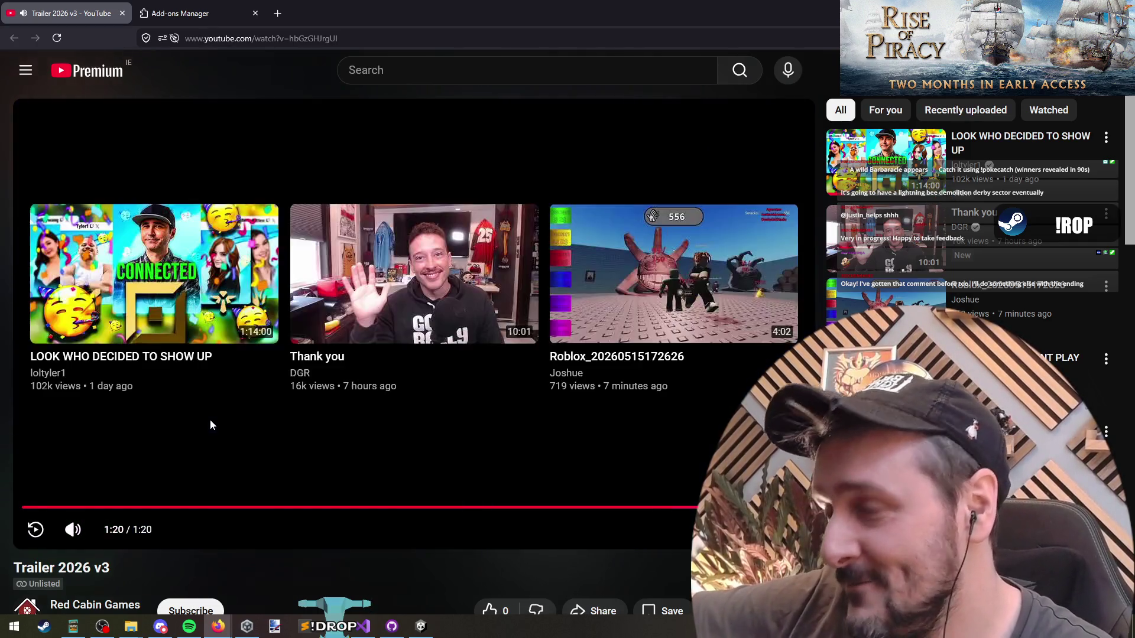
left_click(36, 529)
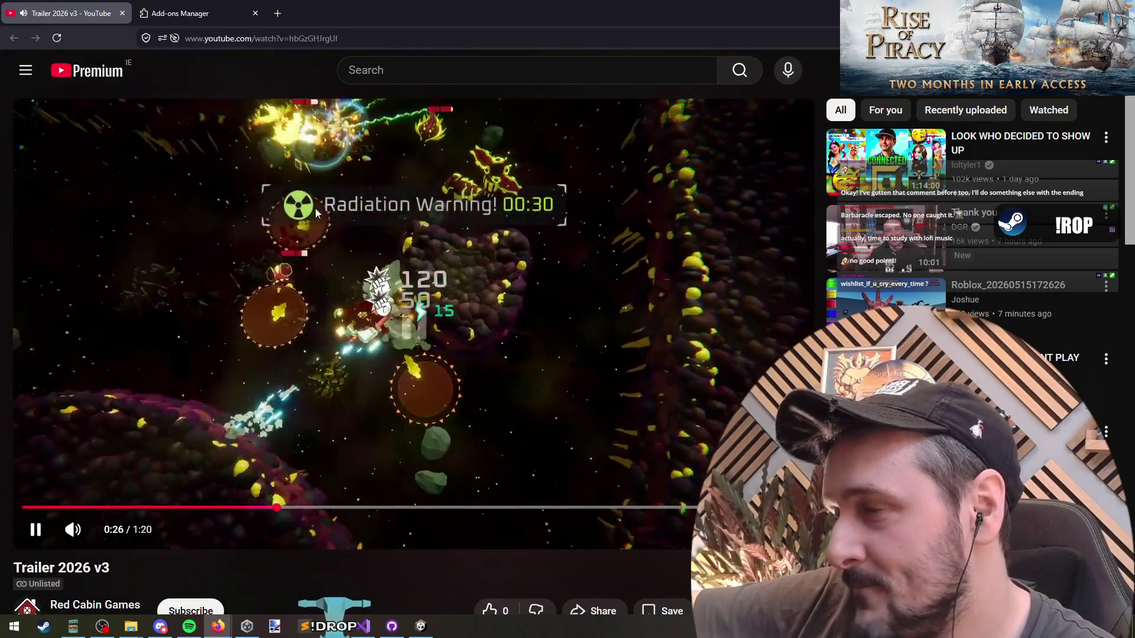
left_click(346, 218)
key("alt+Tab")
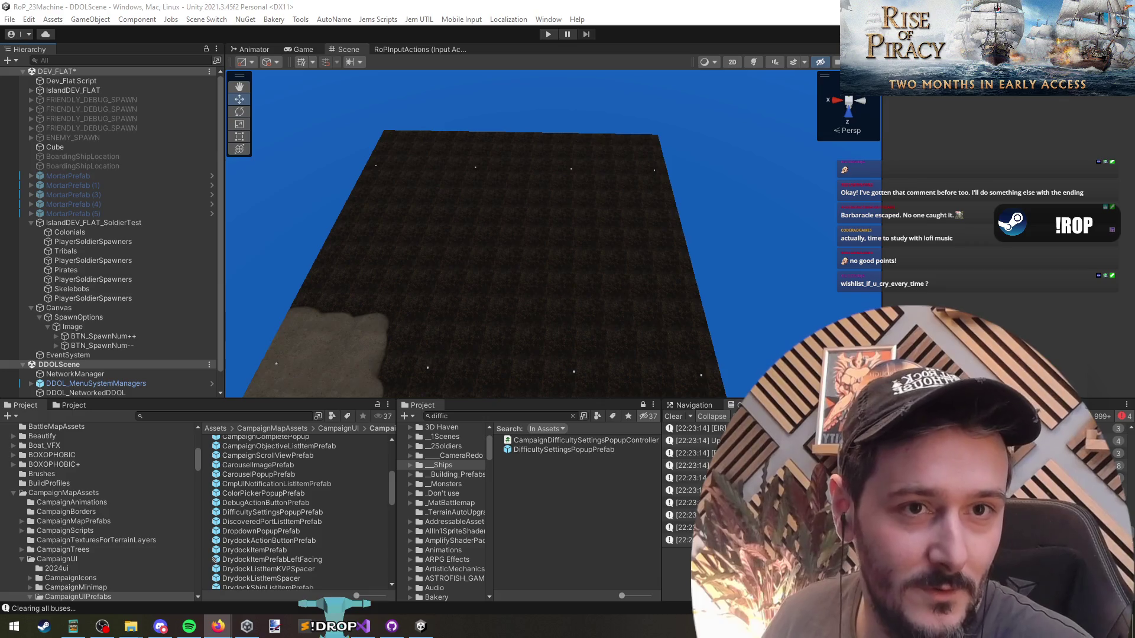
Play the Space Scavenger 2 announcement trailer on Steam, pause it, and return to Trailer 2026 v3.
key("alt+Tab")
scroll(249, 440, "down", 5)
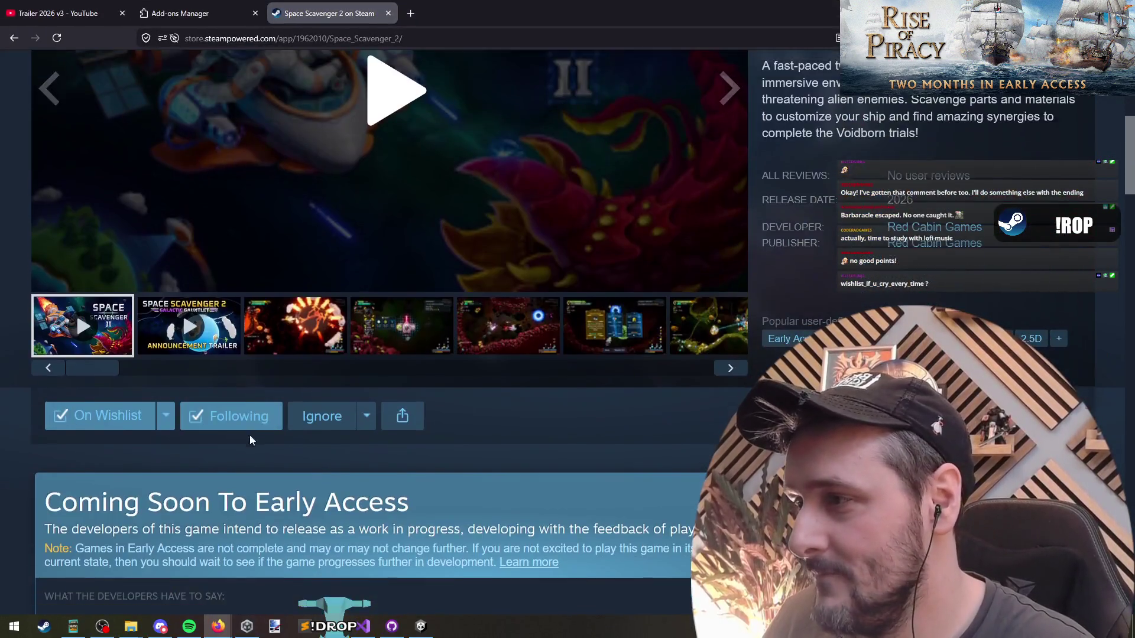
scroll(249, 435, "up", 5)
left_click(189, 503)
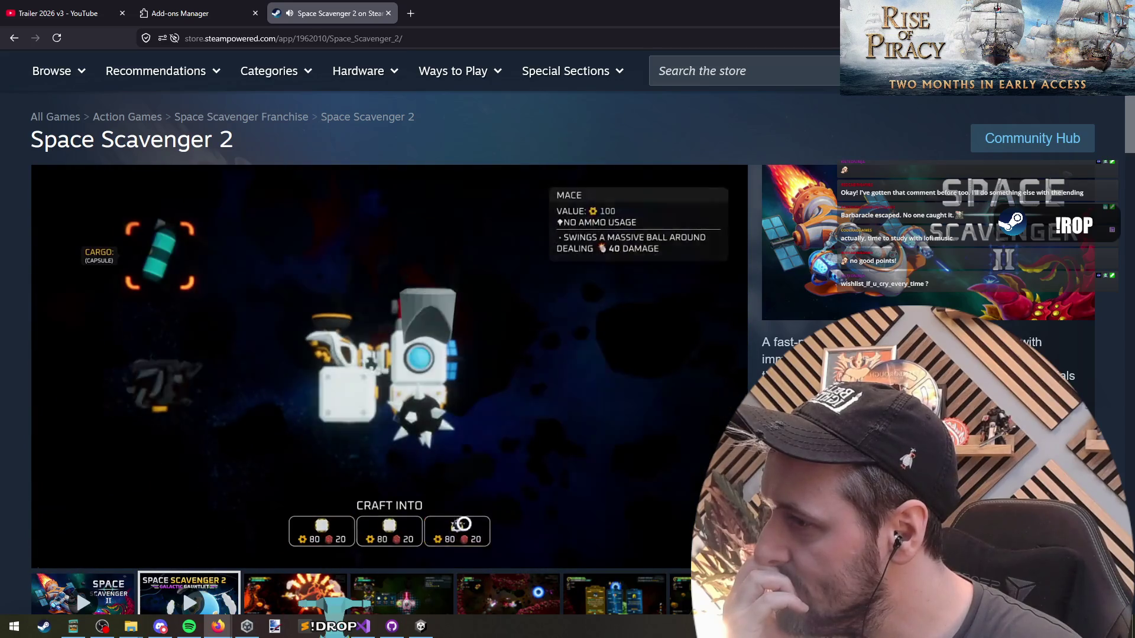
left_click(498, 258)
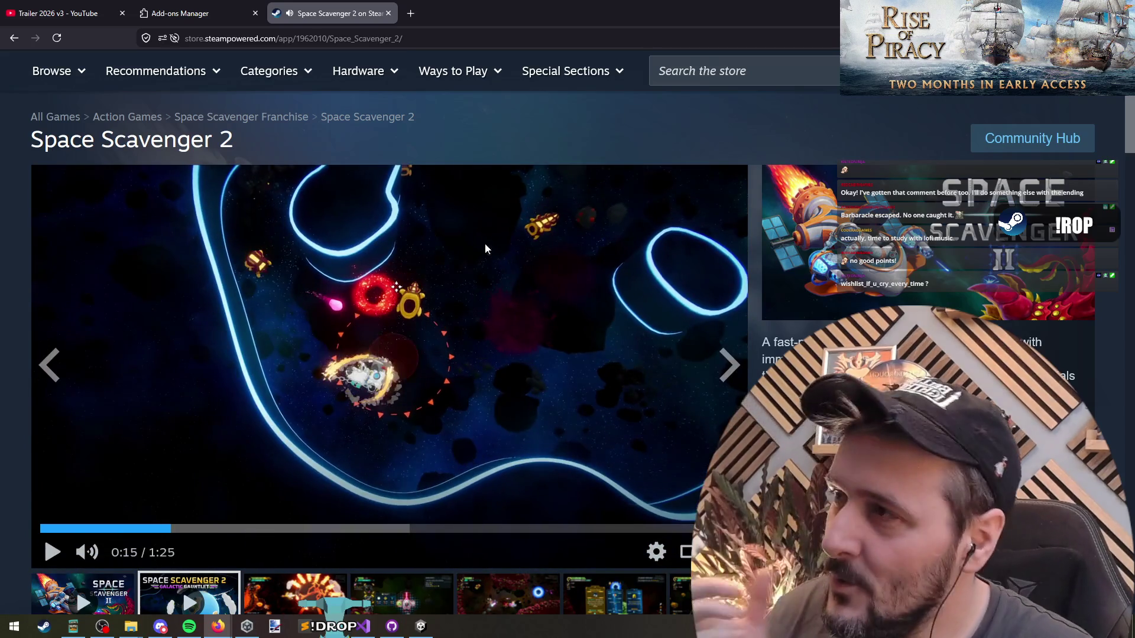
left_click(59, 13)
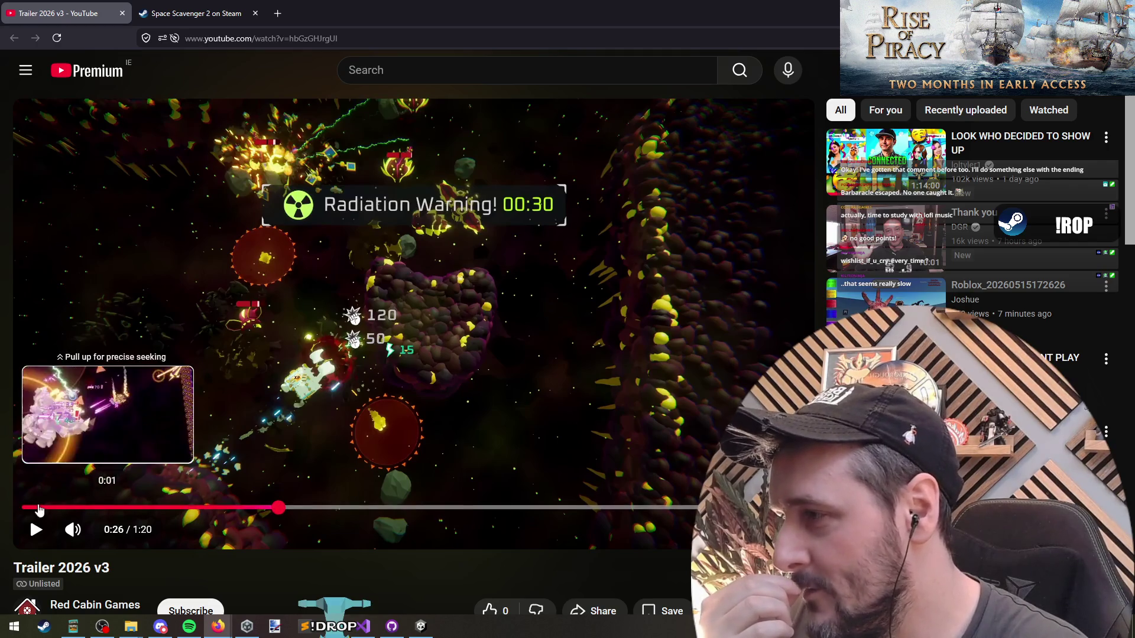
Play Trailer 2026 v3 from 0:03, then scrub ahead and resume from about 0:49.
left_click(57, 507)
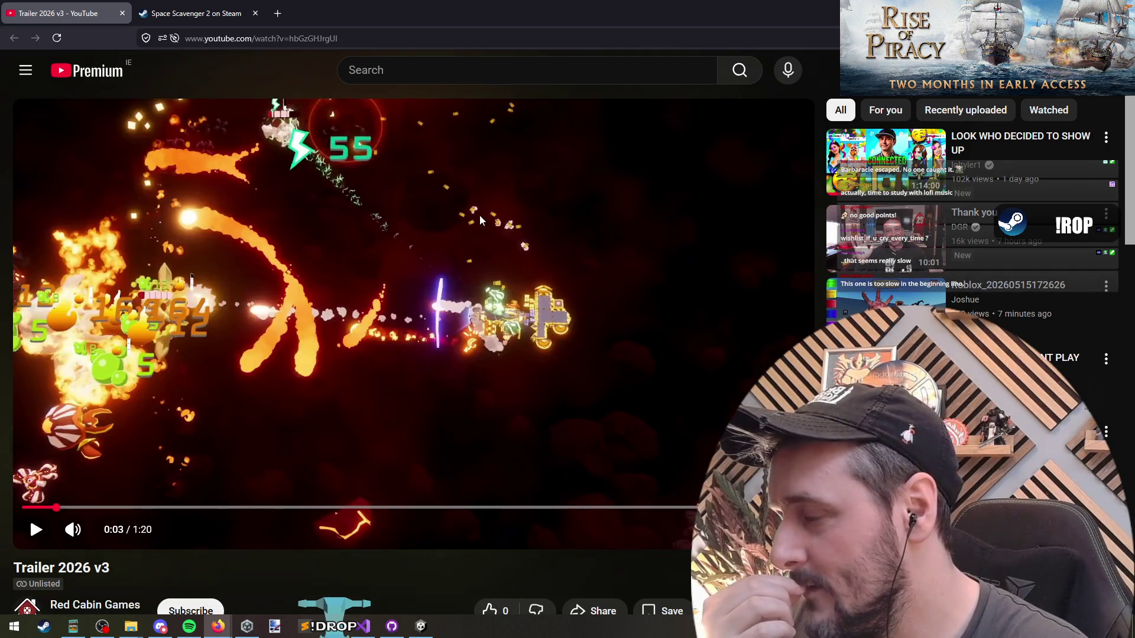
left_click(416, 248)
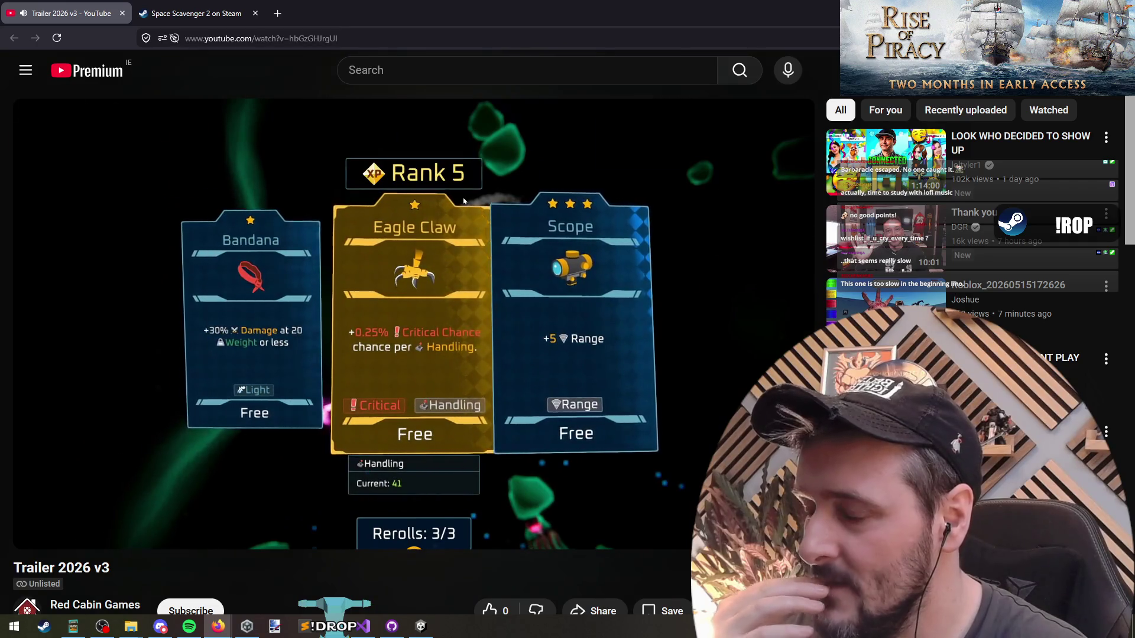
mouse_move(288, 347)
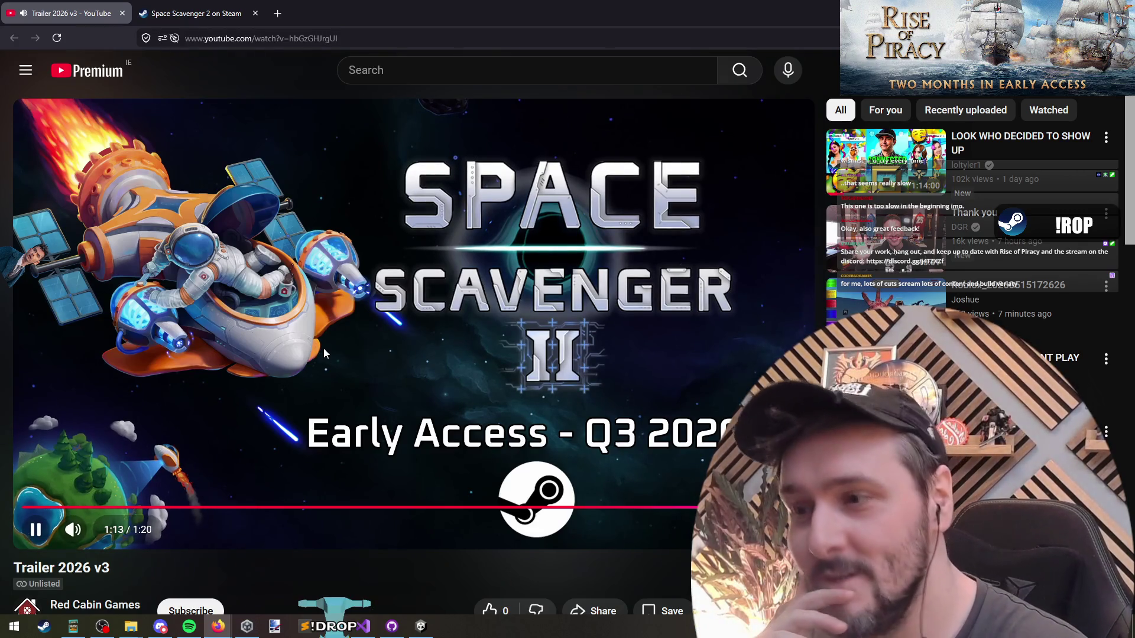
left_click_drag(398, 507, 399, 508)
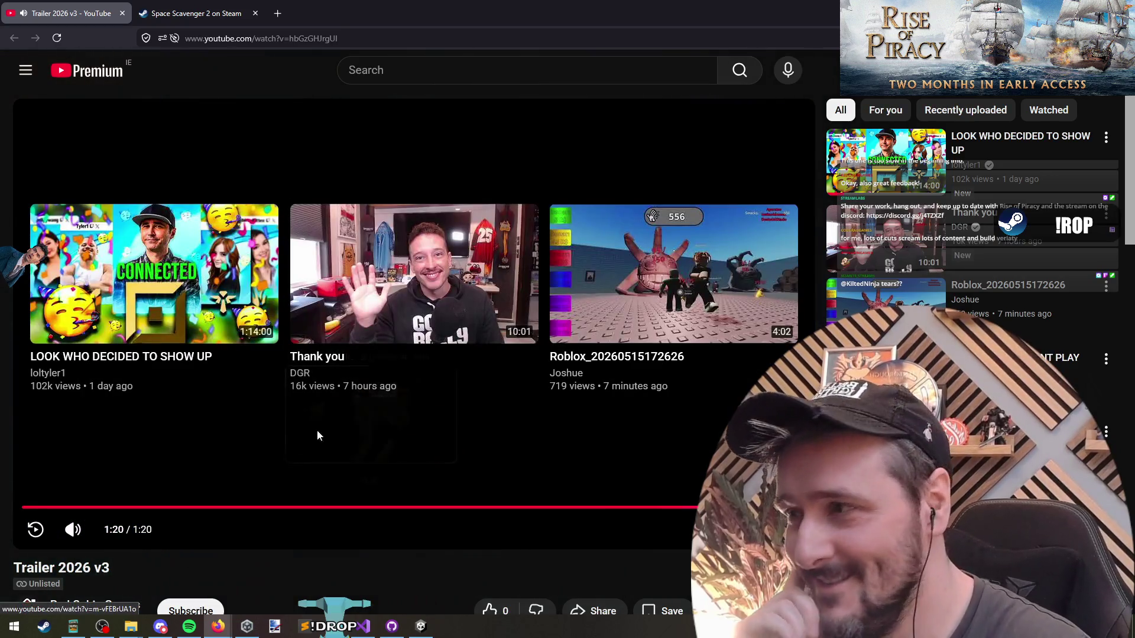
left_click(505, 506)
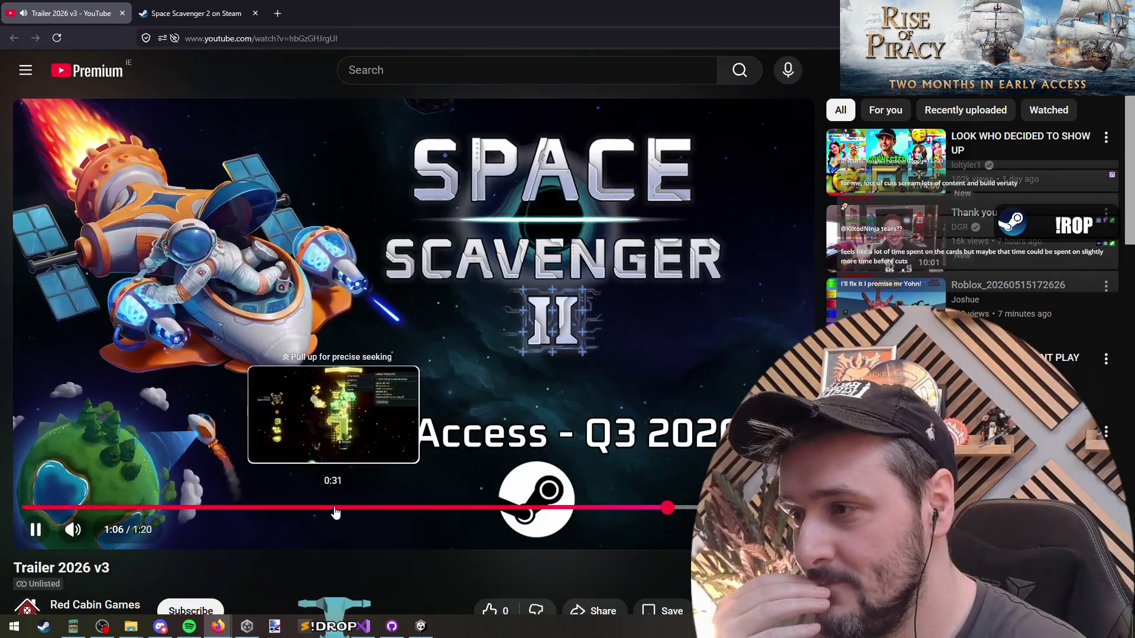
Seek back to the 0:32 scene, rewind past Rank 5, and pause on the Epic Gadgets cards.
left_click(341, 507)
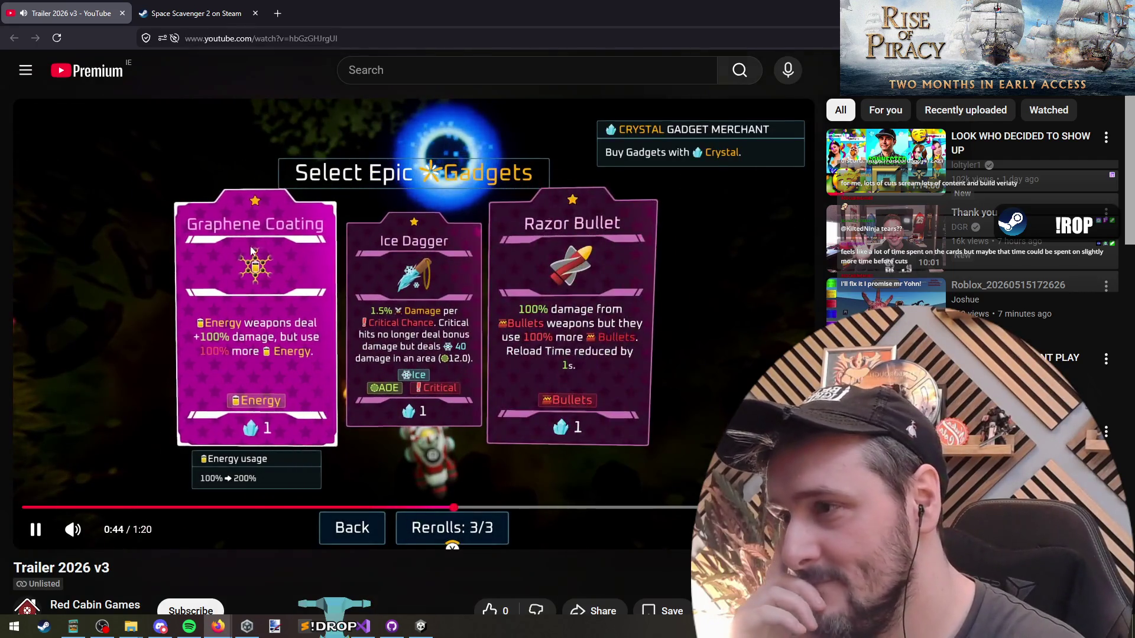
left_click(299, 282)
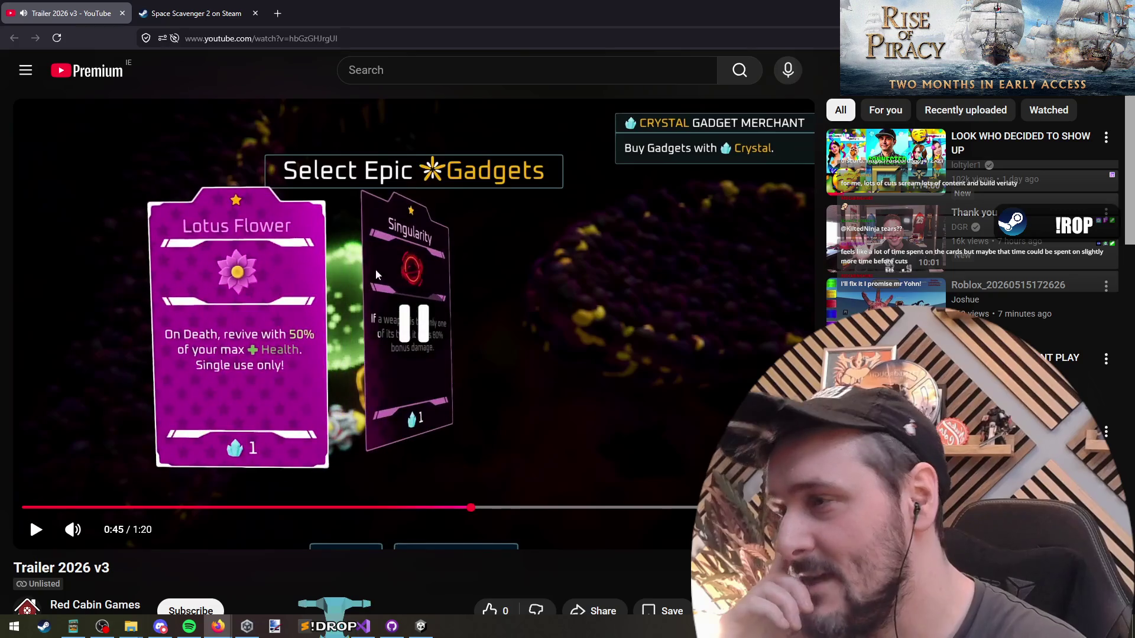
key("Left")
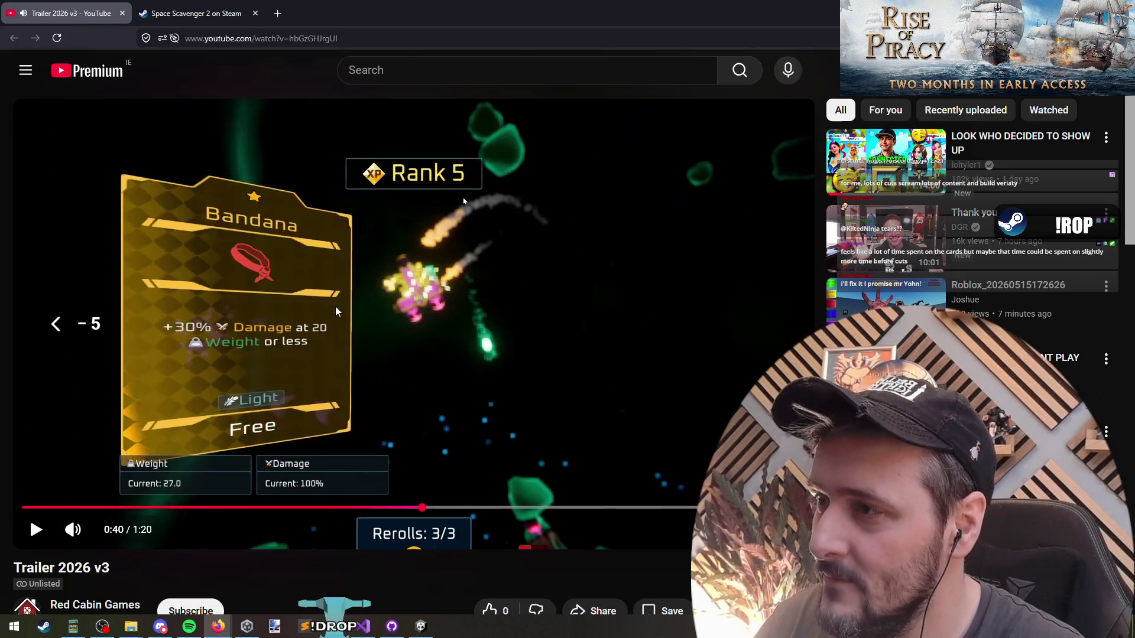
key("space")
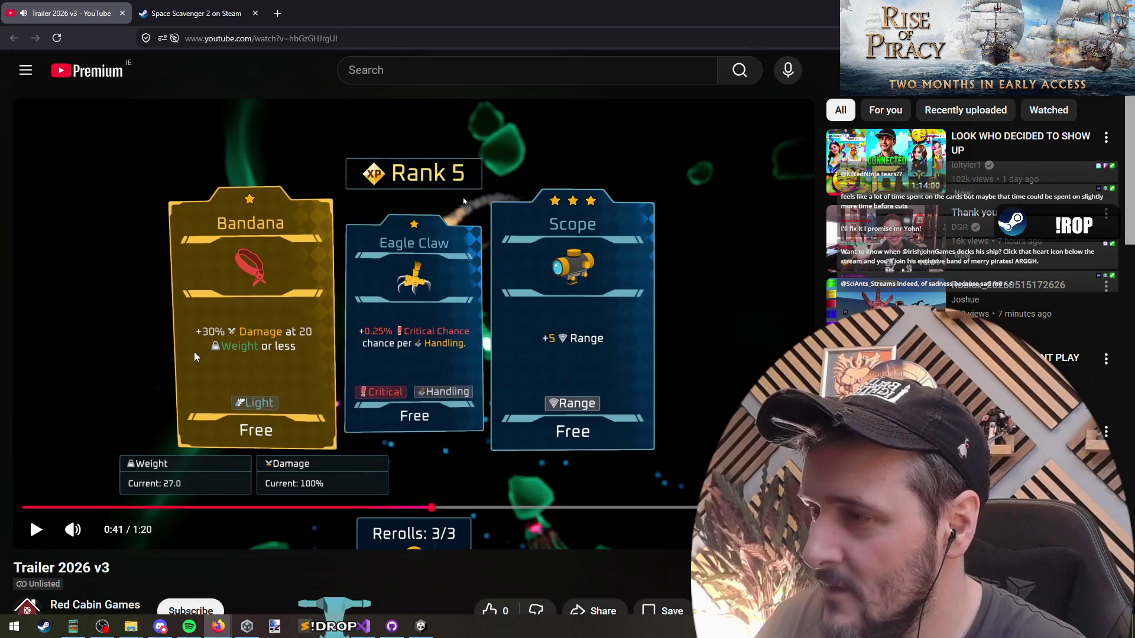
key("Left")
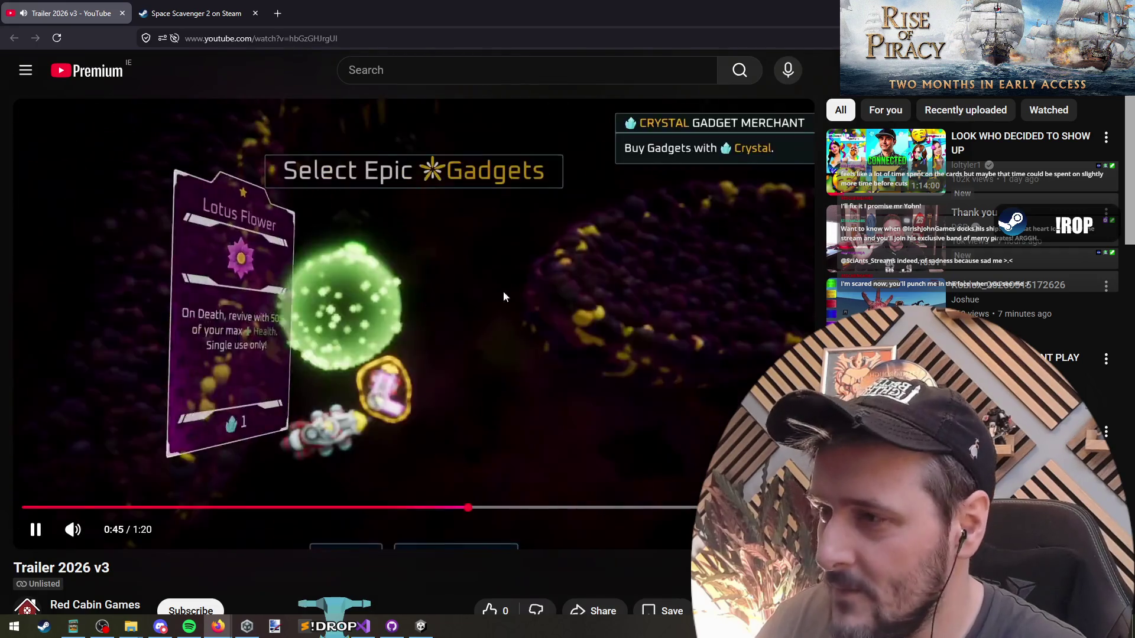
left_click(298, 266)
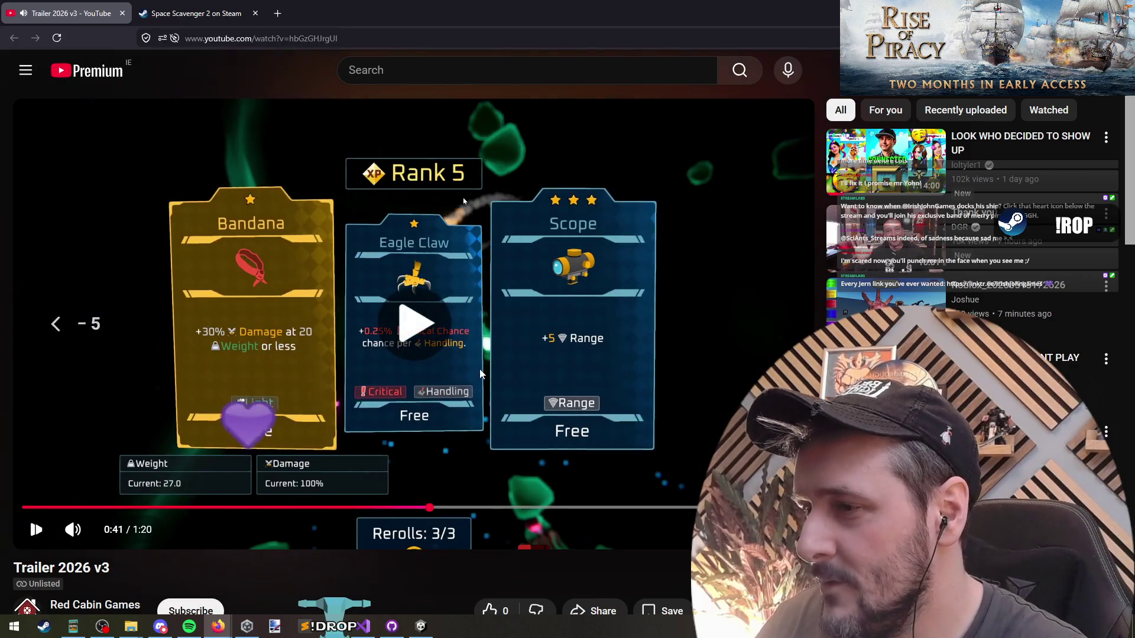
Play through the Rank 3 scene and Lotus Flower card, leaving the trailer paused at 0:46.
left_click(480, 372)
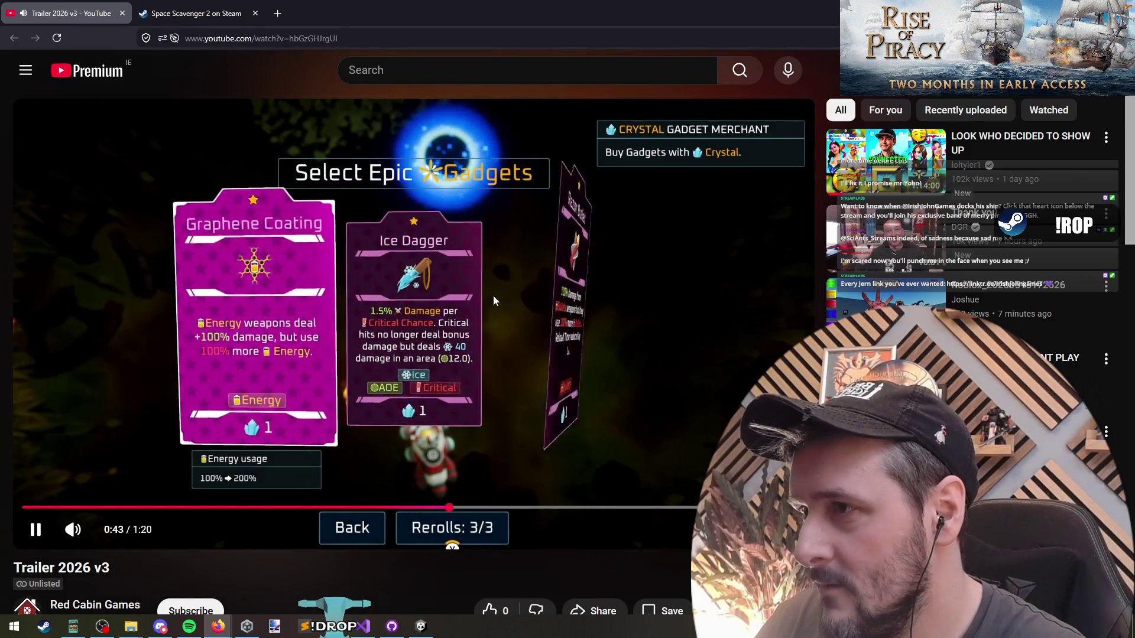
left_click(493, 295)
left_click(507, 385)
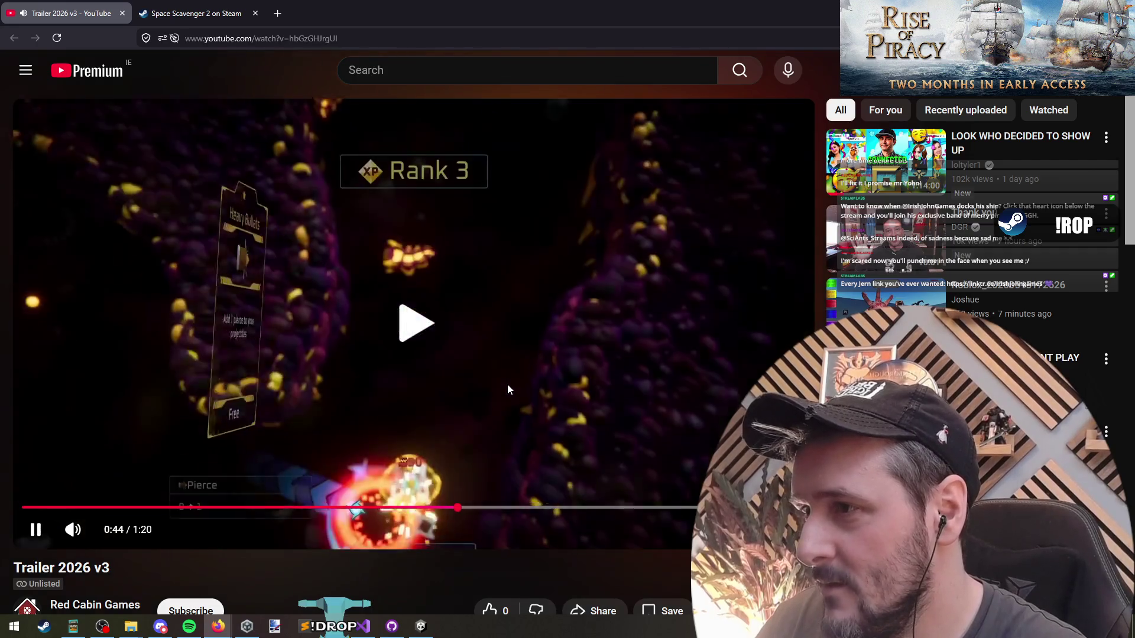
left_click(330, 348)
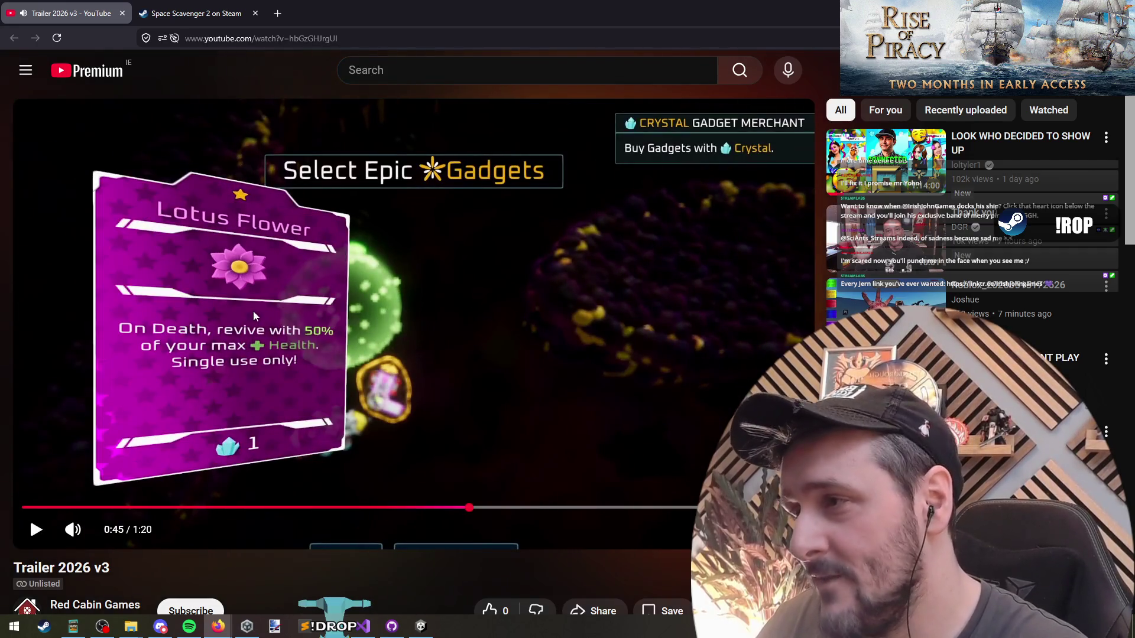
left_click(402, 338)
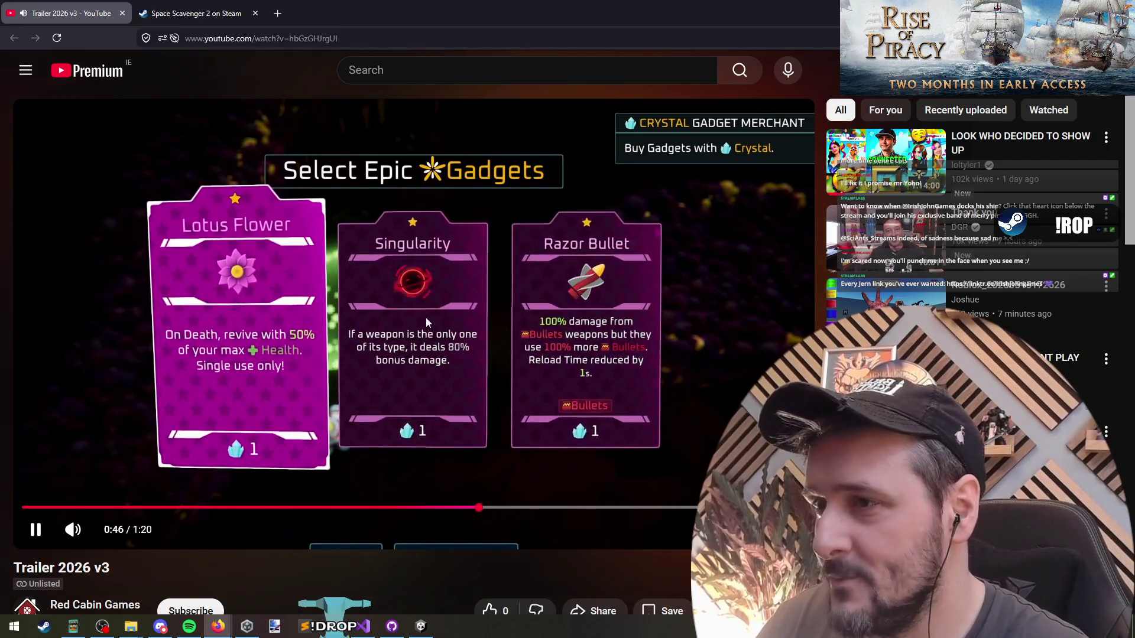
left_click(426, 320)
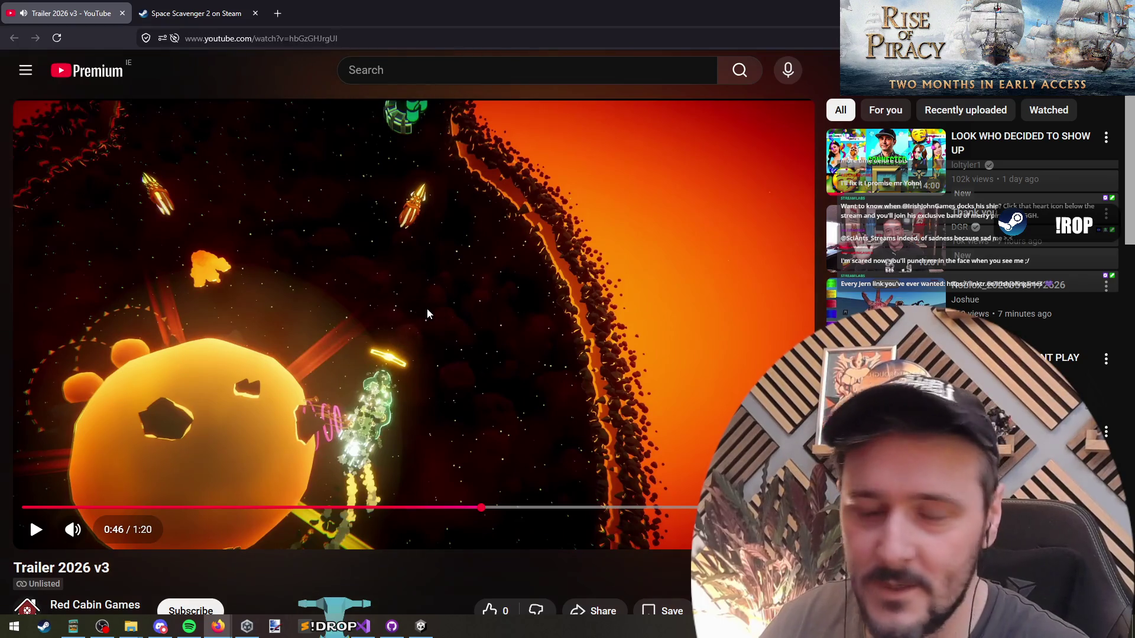
Close the YouTube trailer tab, scroll the Space Scavenger 2 Steam page, and switch back to Unity.
middle_click(87, 5)
scroll(195, 265, "down", 10)
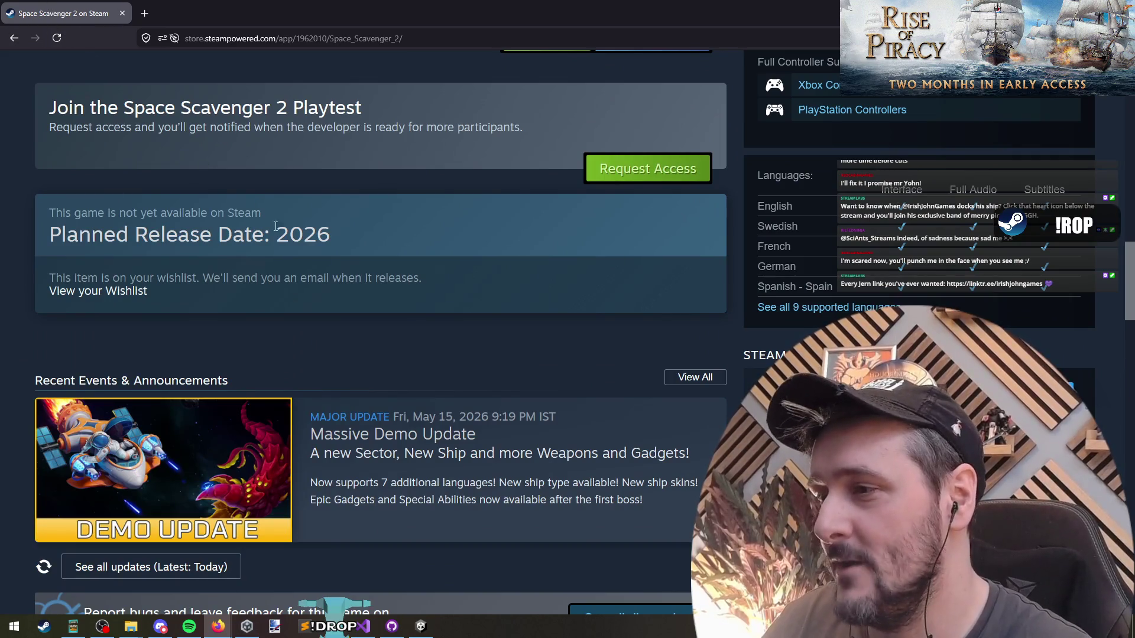
scroll(269, 230, "up", 15)
key("alt+Tab")
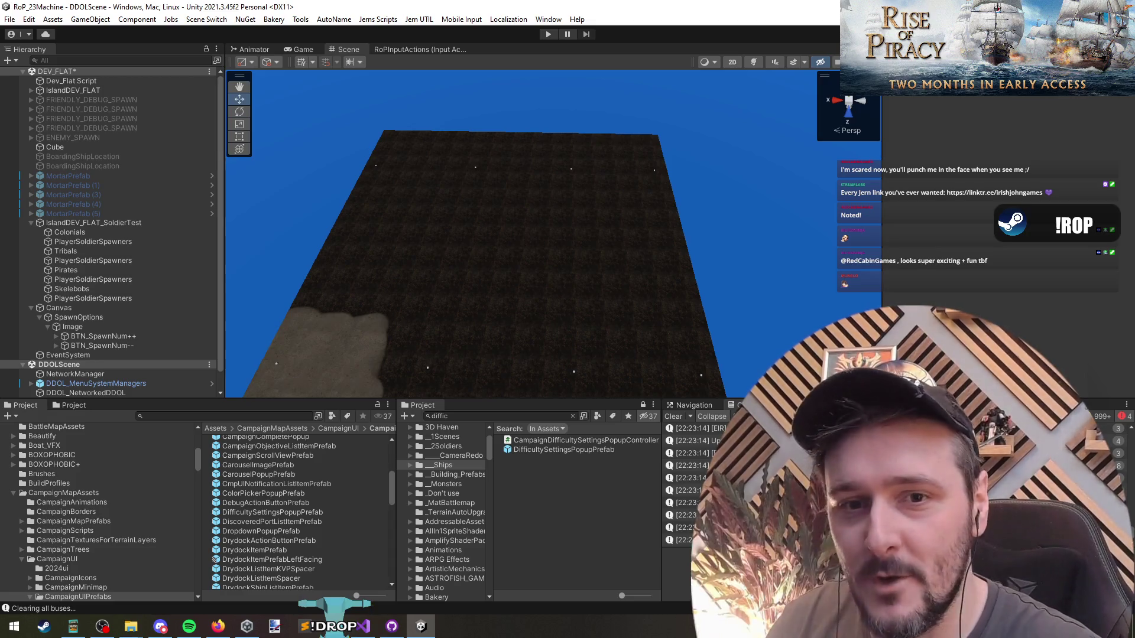
Return to the editor and inspect the spawn-count decrease/increase buttons and the Canvas object.
key("alt+Tab")
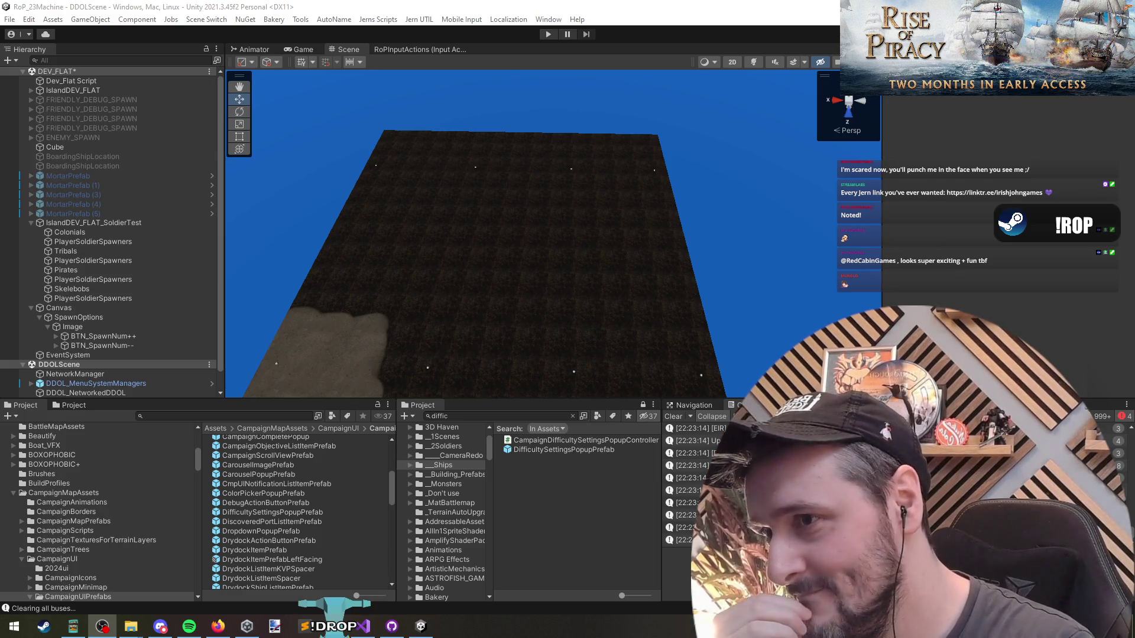
key("alt+Tab")
left_click(144, 344)
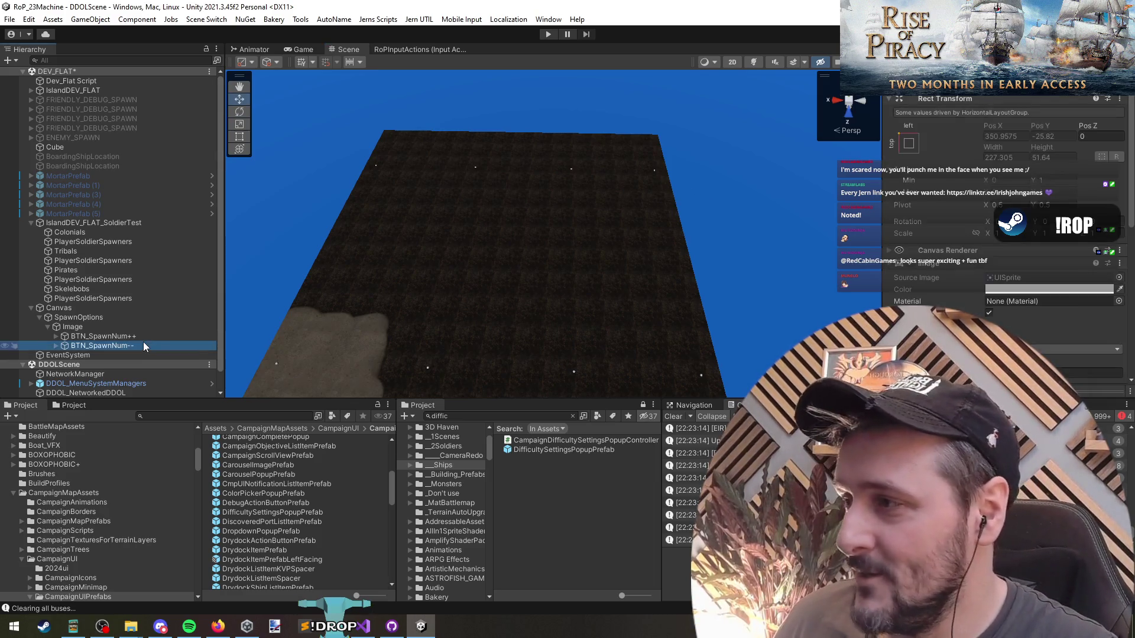
left_click(143, 339)
scroll(956, 234, "down", 5)
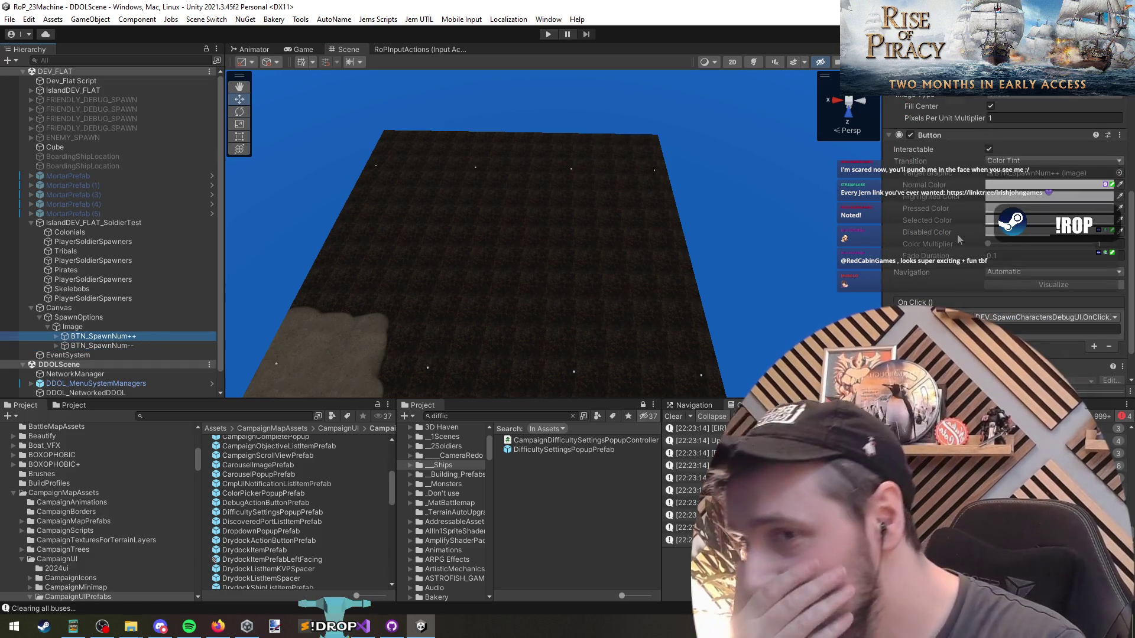
left_click(83, 308)
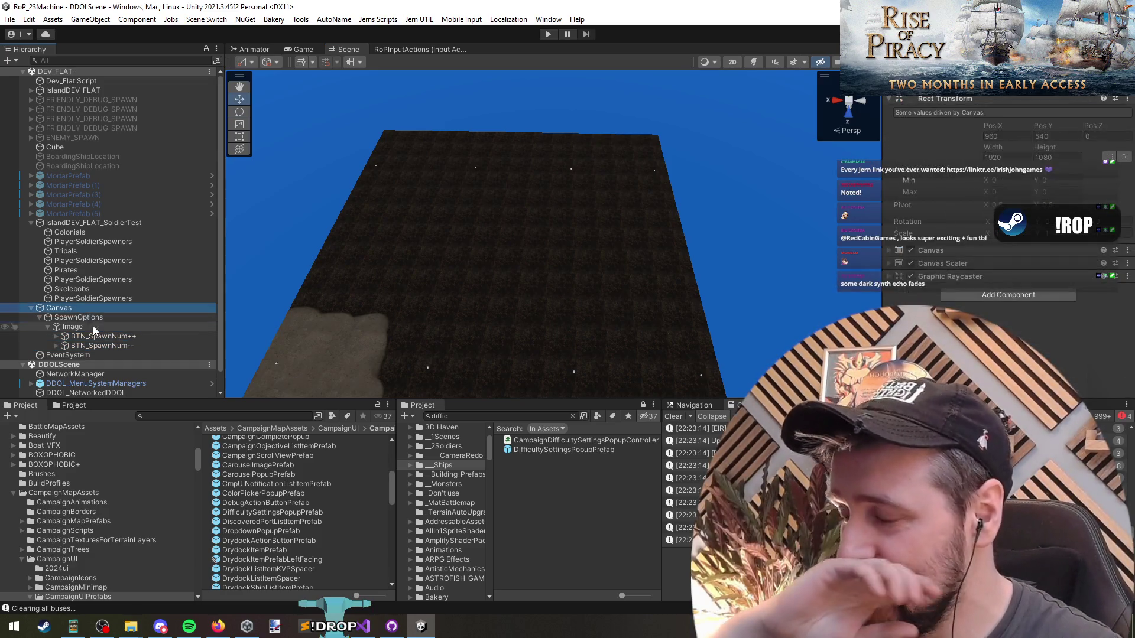
Collapse the soldier test object and Canvas entries in the Hierarchy and clear the selection.
left_click(67, 225)
key("Left")
key("Down")
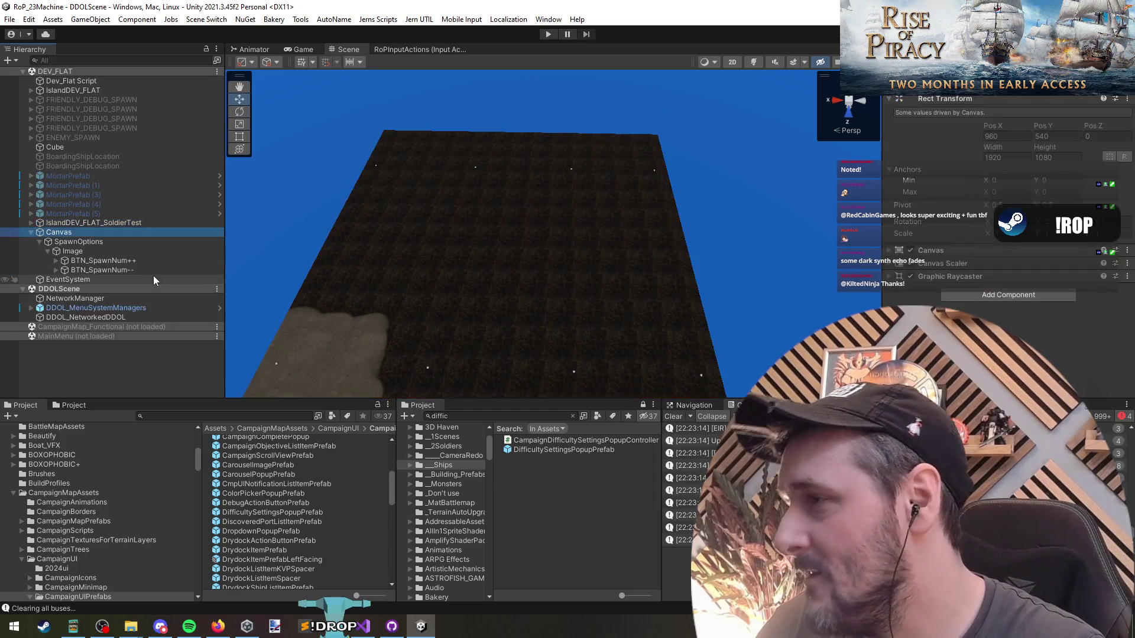
key("Left")
left_click(139, 370)
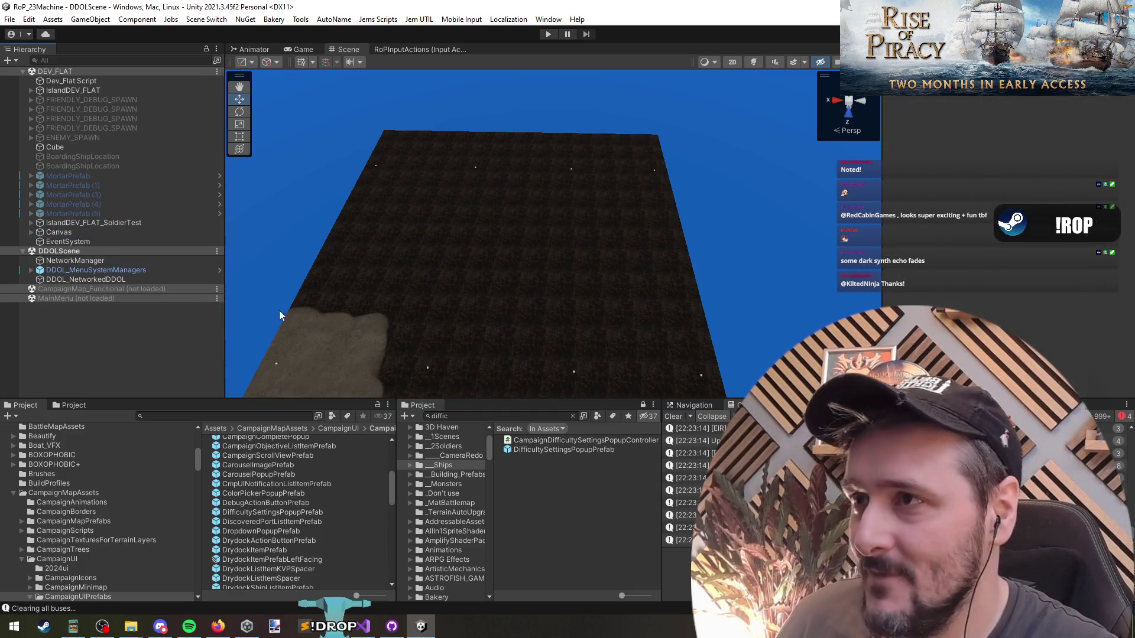
Unload the DEV_FLAT scene from the Hierarchy's scene options, leaving DDOLScene loaded.
left_click(378, 19)
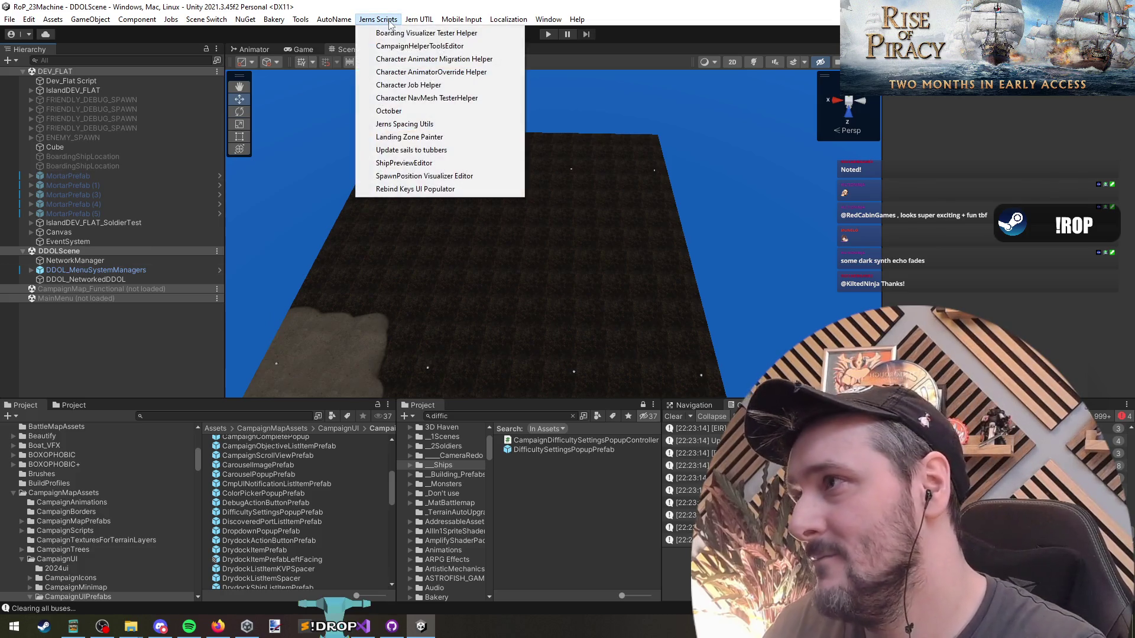
left_click(23, 71)
right_click(77, 79)
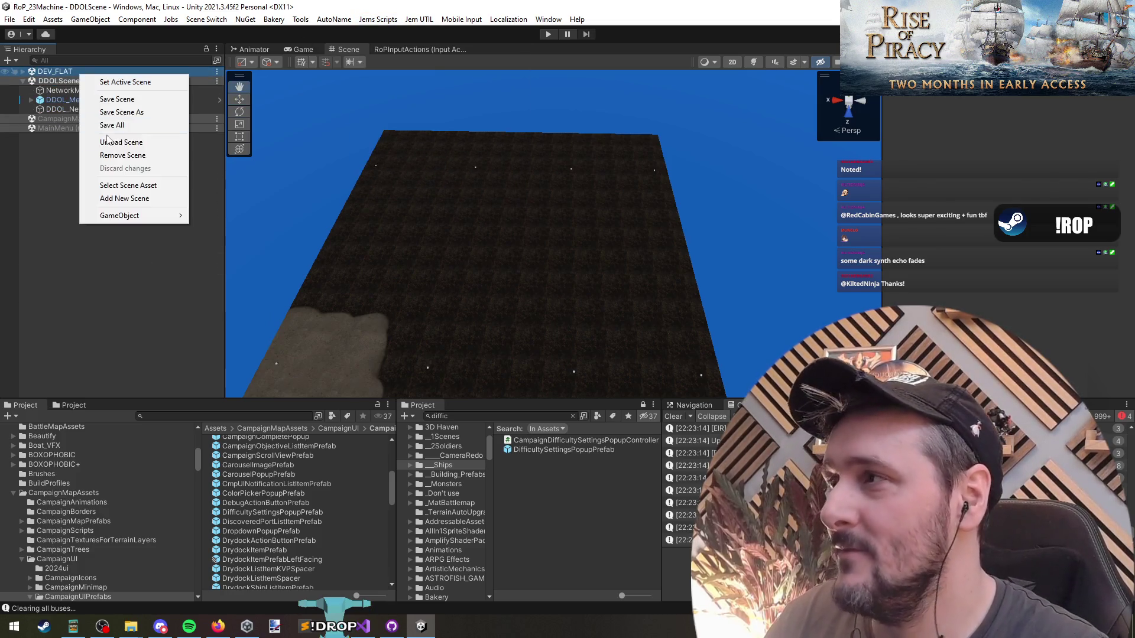
left_click(112, 142)
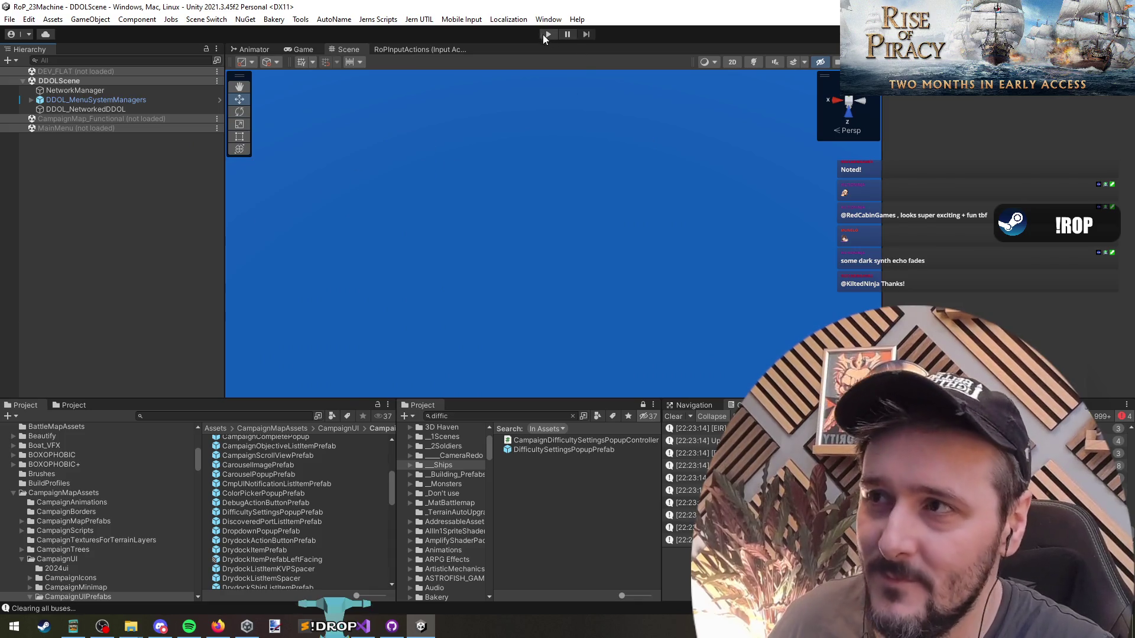
Enter Play mode, wait through loading, and select the player's ship with key 2.
left_click(547, 35)
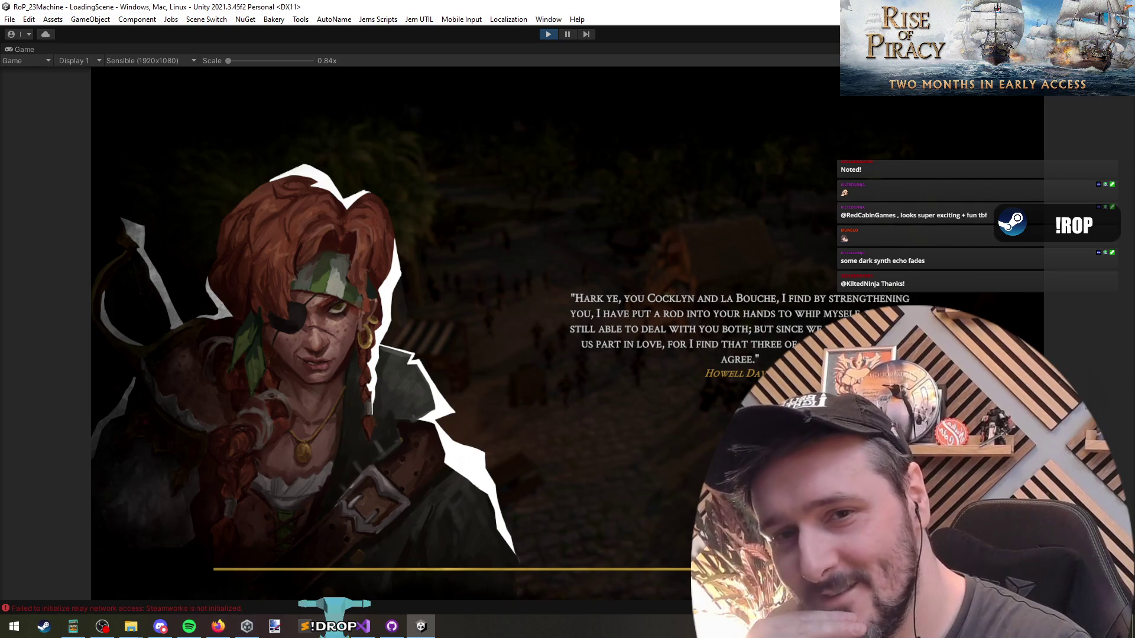
key("alt+Tab")
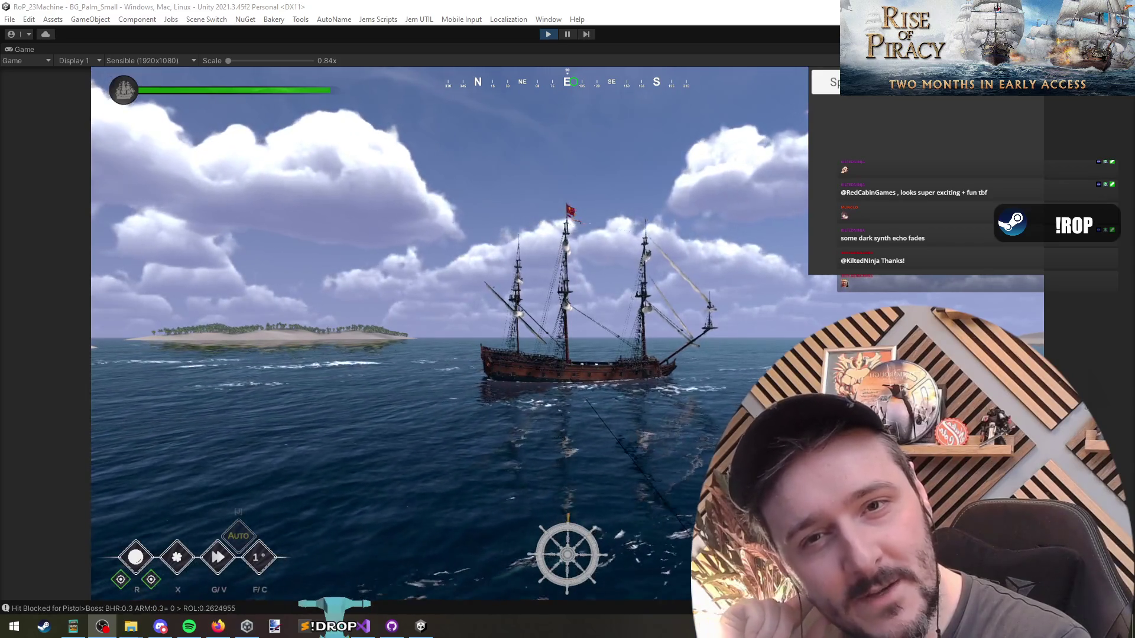
key("2")
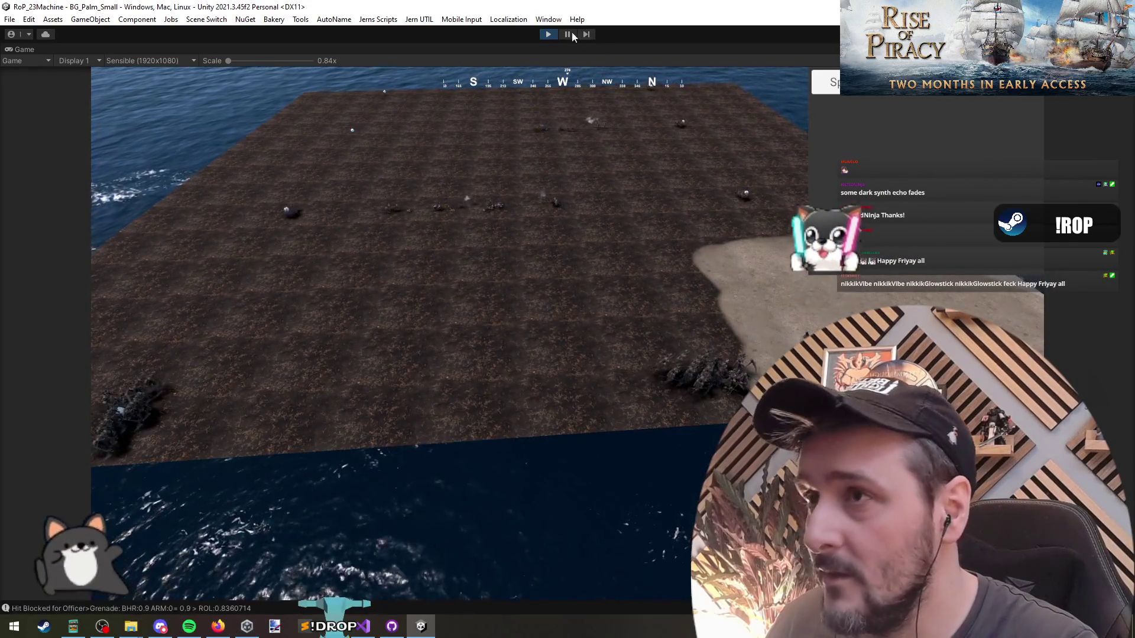
Pause, filter the Console to errors, and swap EventSystem's module for InputSystemUIInputModule.
left_click(568, 35)
left_click(1102, 416)
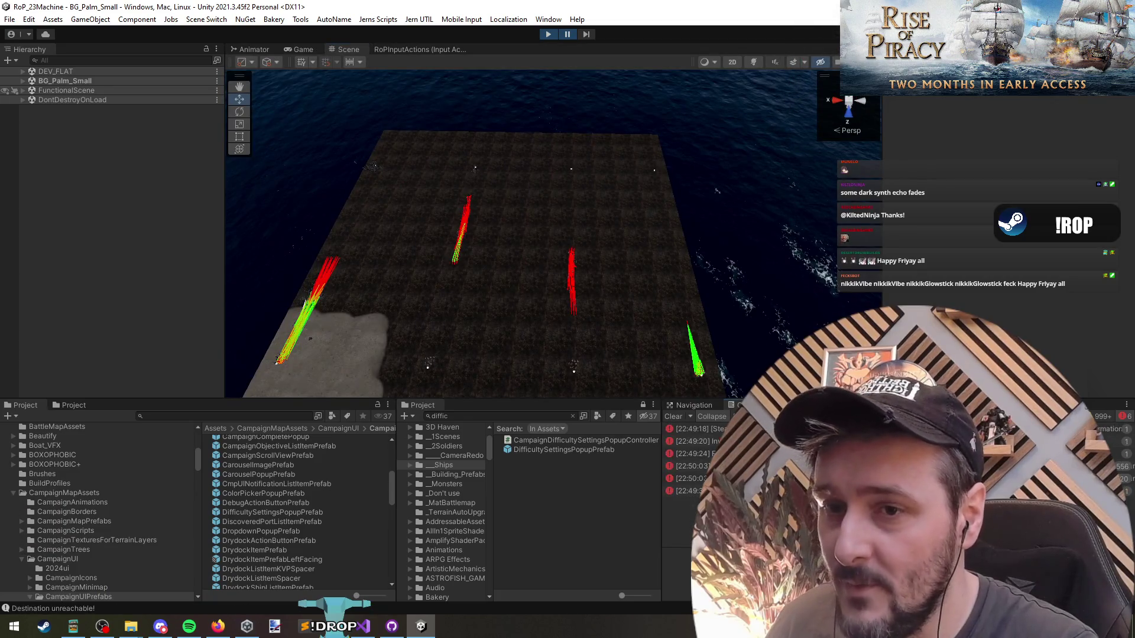
left_click(697, 453)
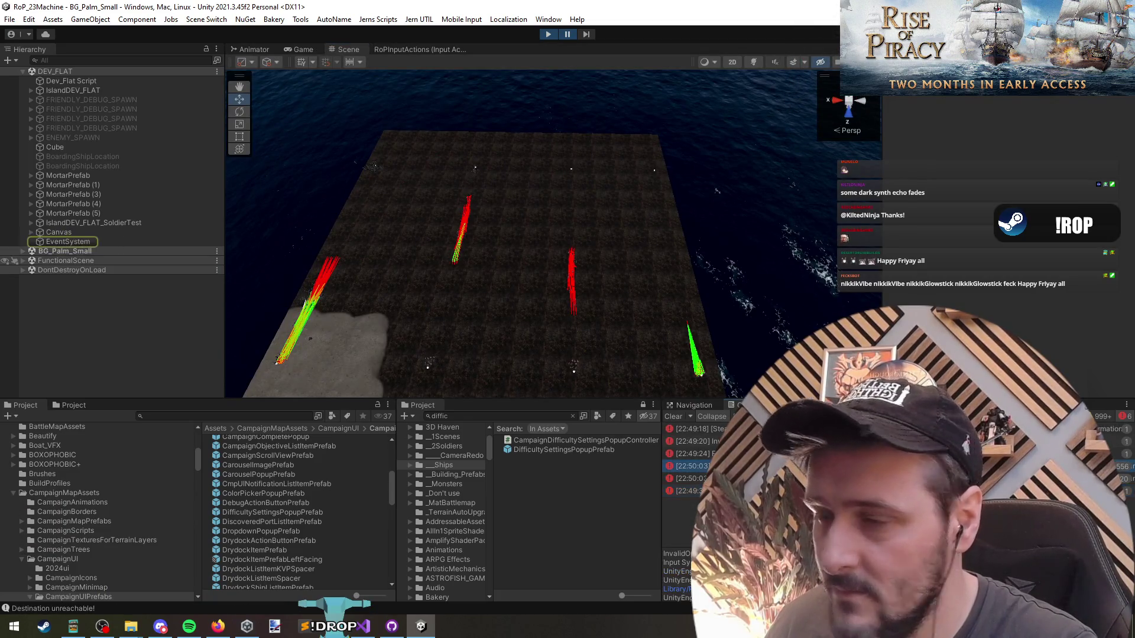
left_click(68, 241)
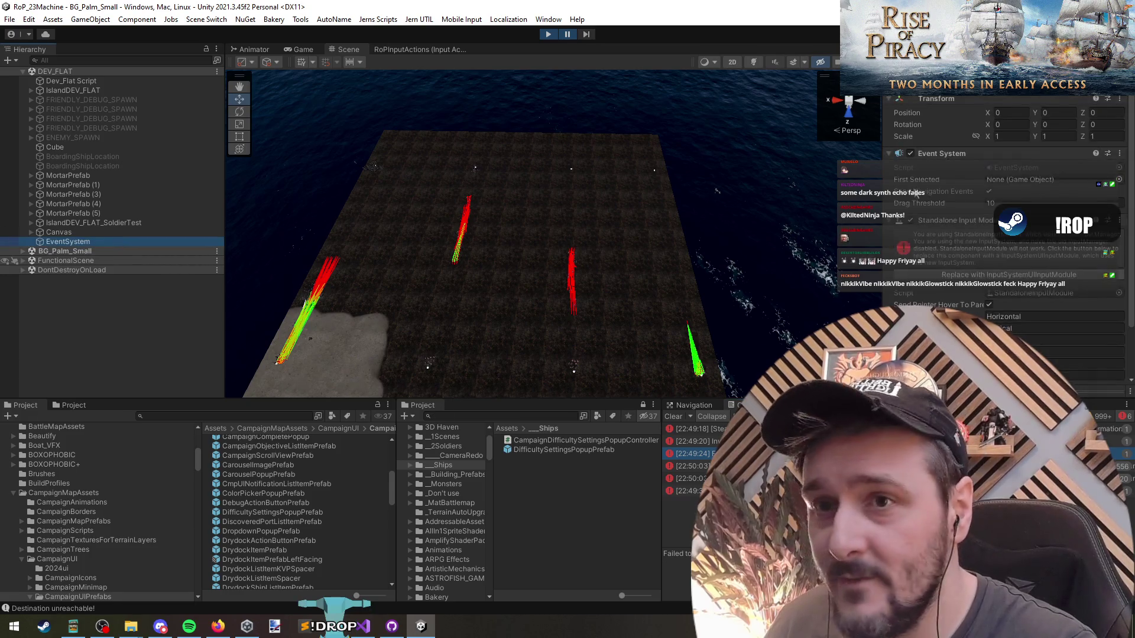
left_click(980, 277)
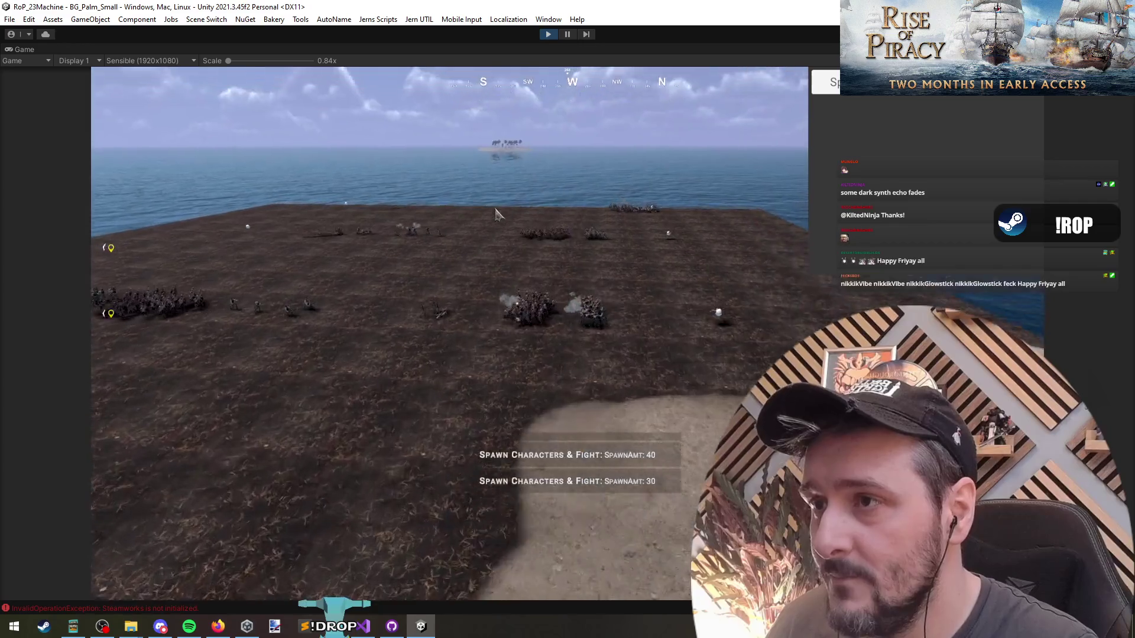
Zoom in on the dark formation and box-select soldiers on the beach, then group 1.
scroll(495, 214, "up", 2)
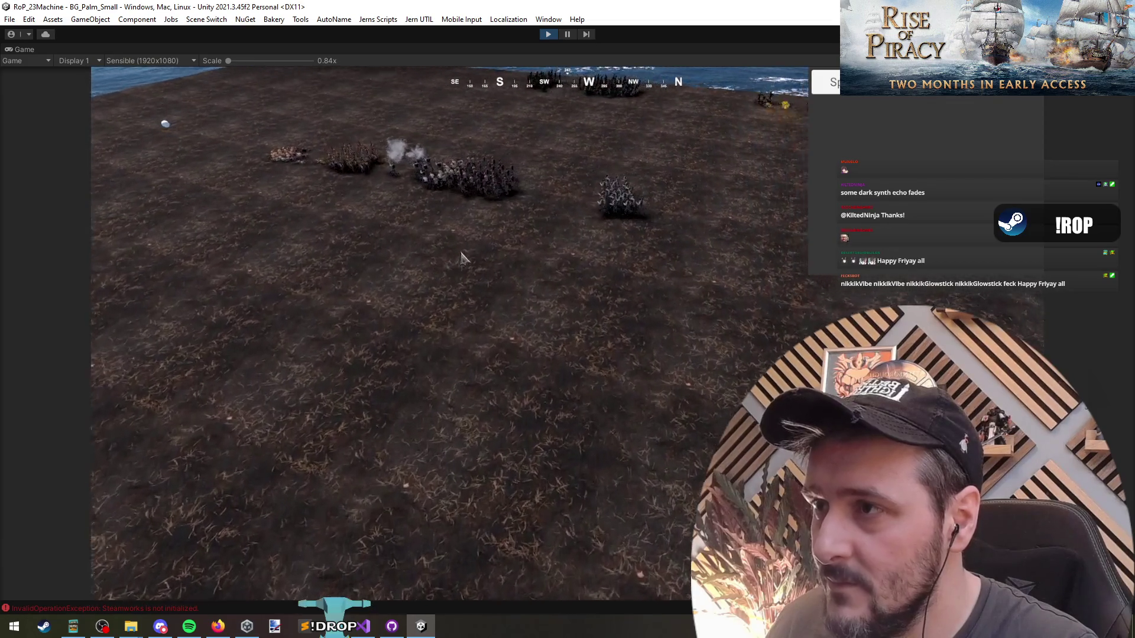
scroll(461, 258, "up", 2)
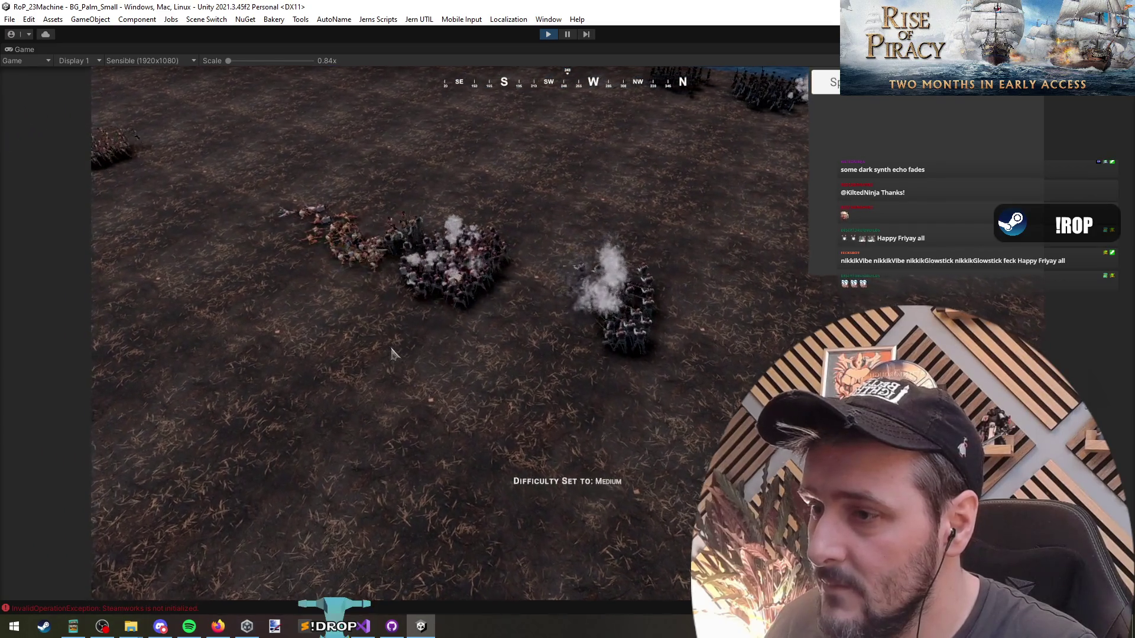
scroll(413, 343, "up", 2)
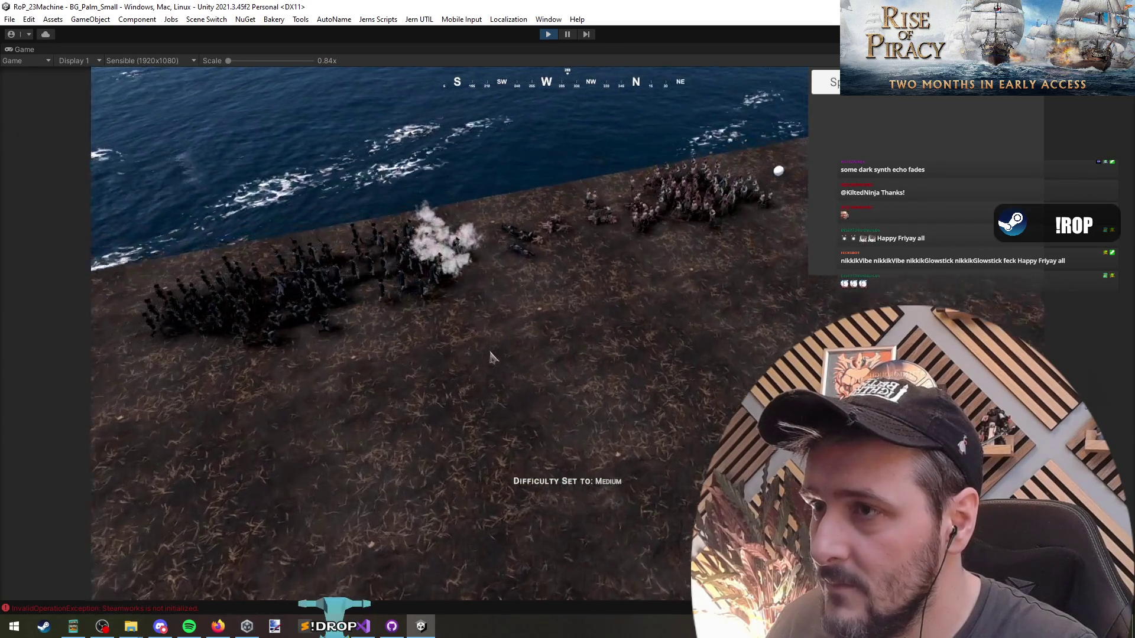
left_click_drag(471, 367, 335, 362)
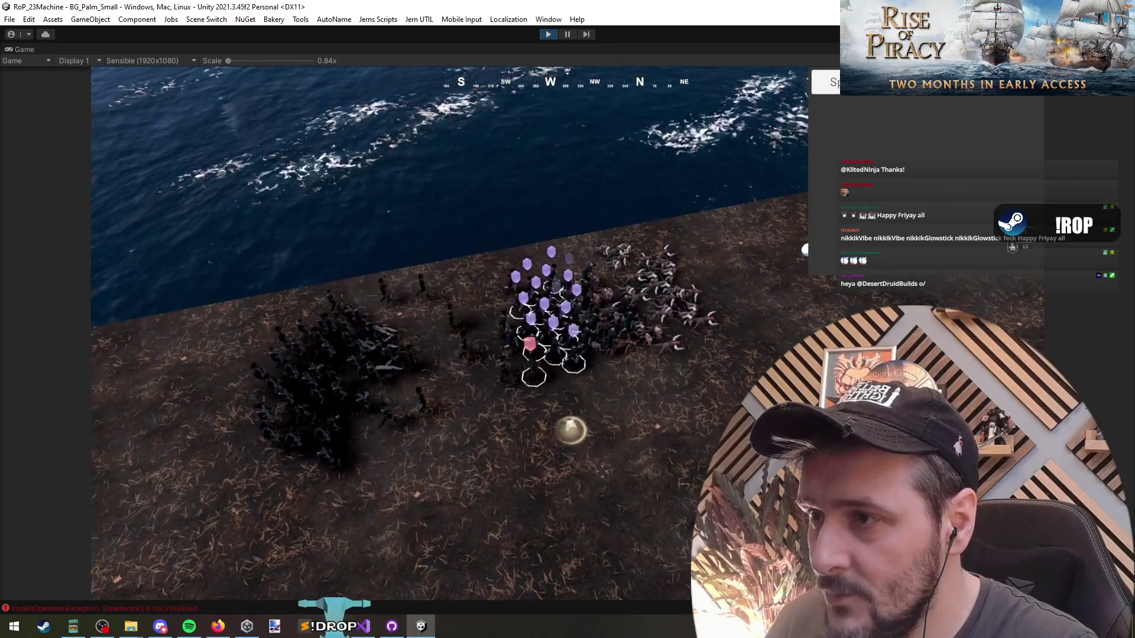
left_click(447, 353)
left_click_drag(446, 308, 492, 348)
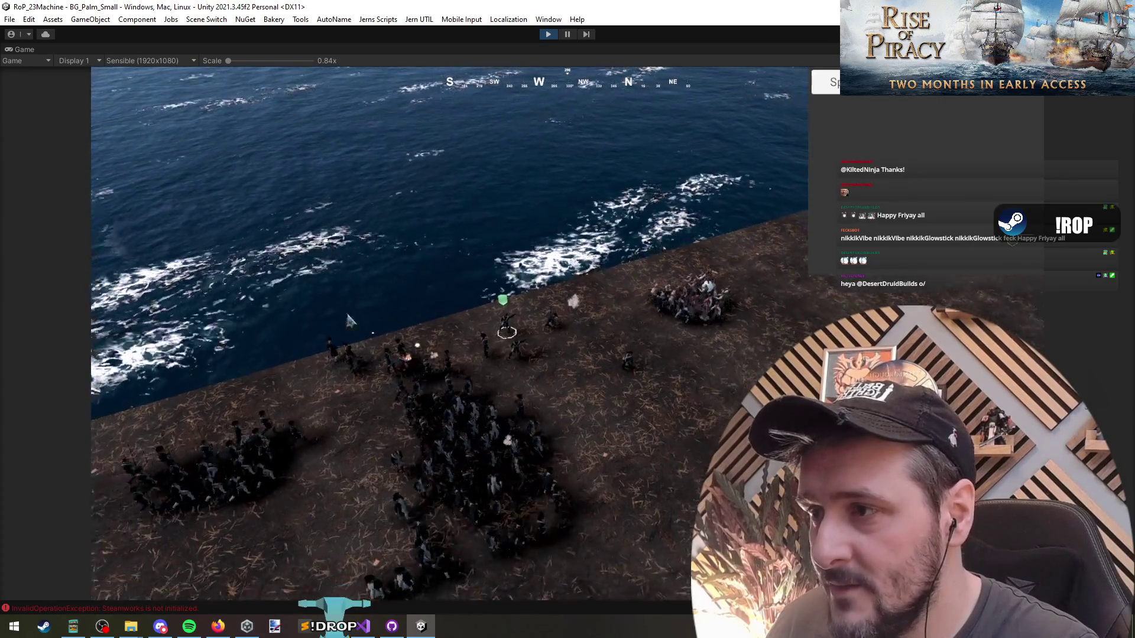
key("1")
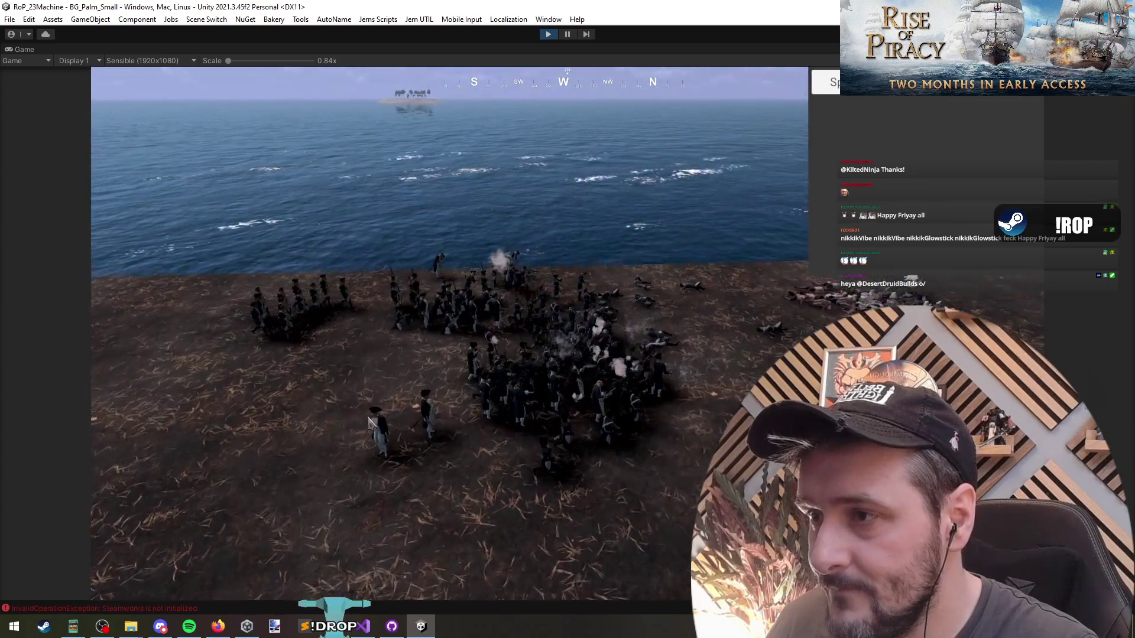
Zoom out, select the central troop group, and pan the camera back toward the armies.
scroll(299, 402, "up", 2)
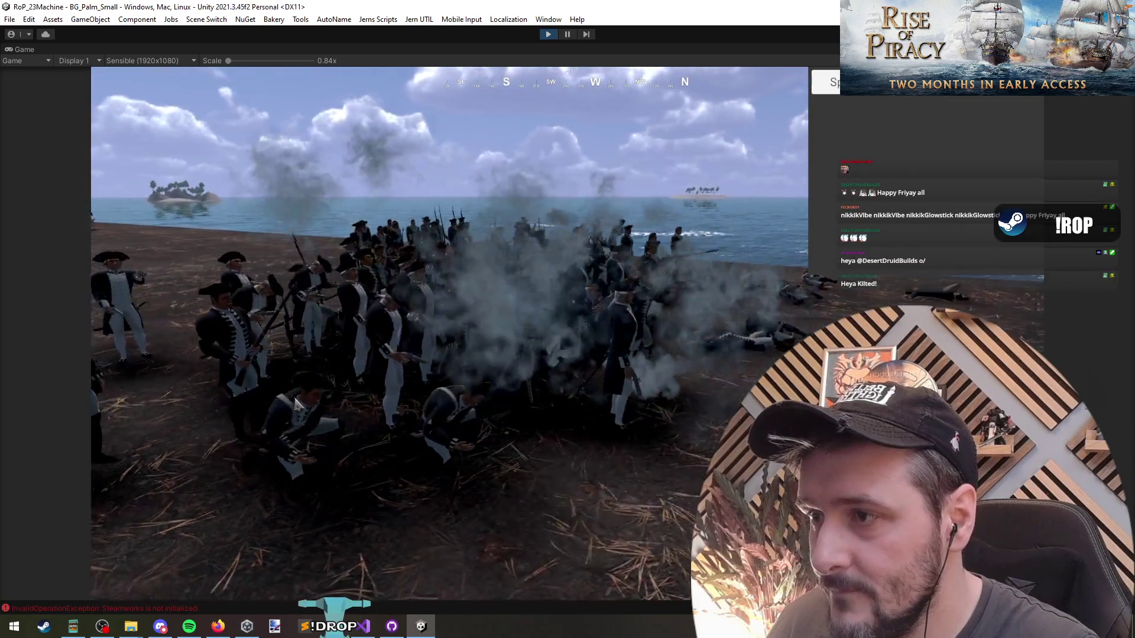
scroll(248, 403, "down", 5)
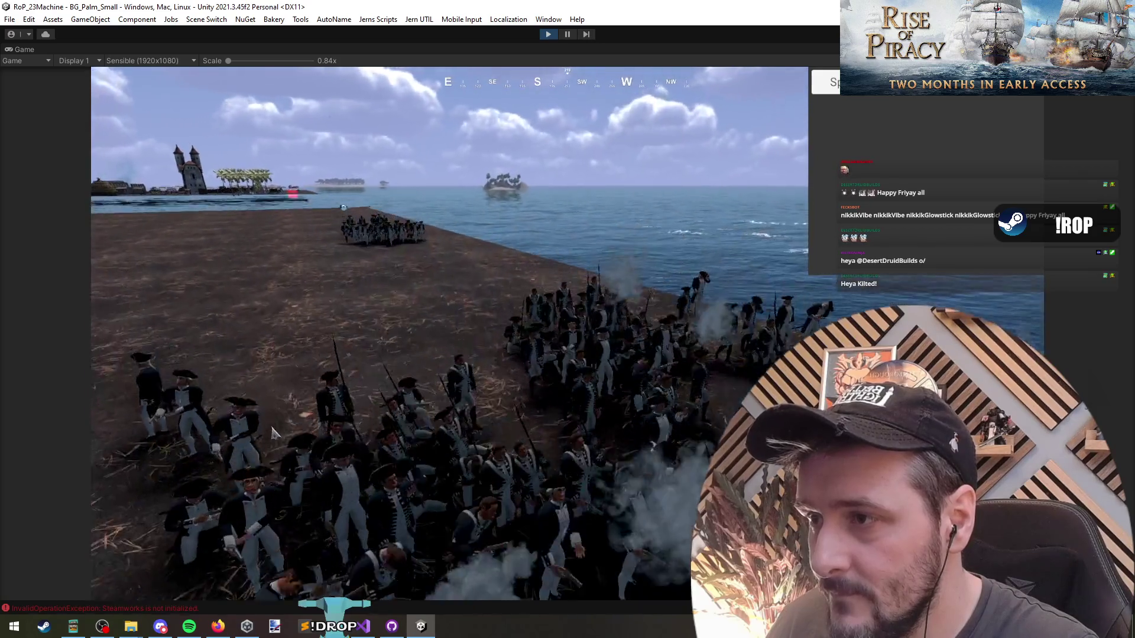
scroll(421, 430, "down", 5)
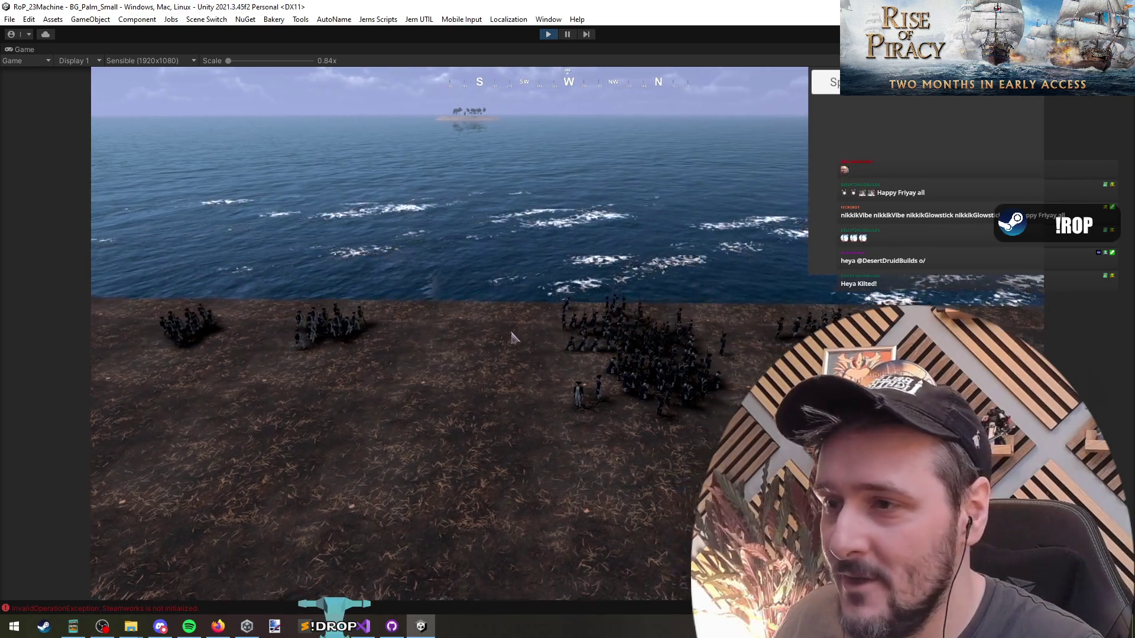
scroll(532, 278, "down", 3)
left_click(529, 254)
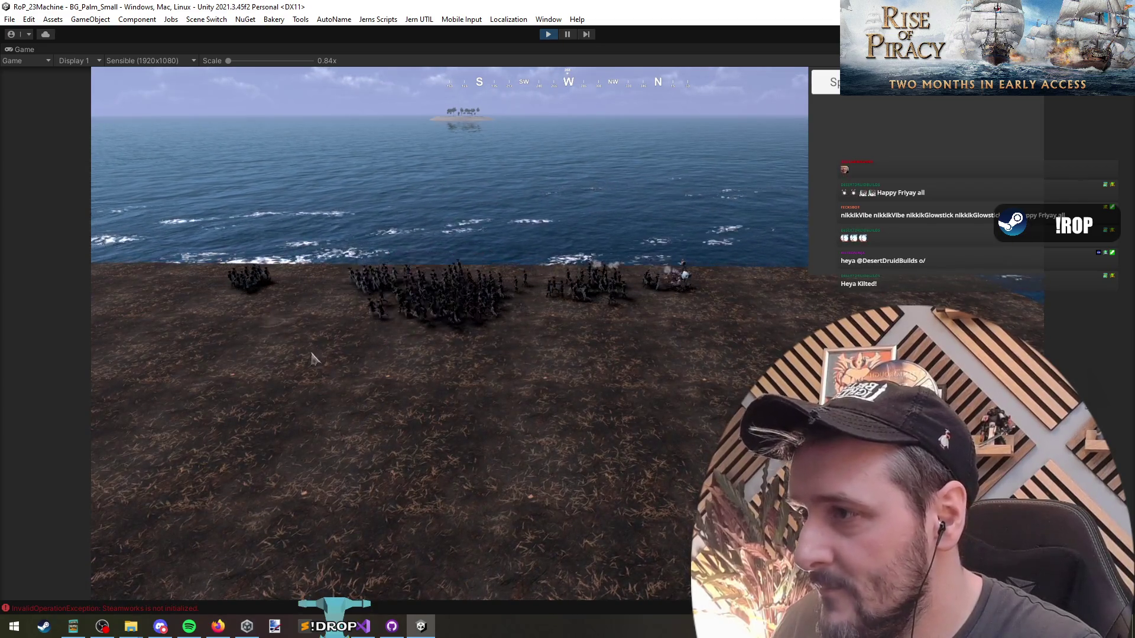
scroll(461, 379, "down", 2)
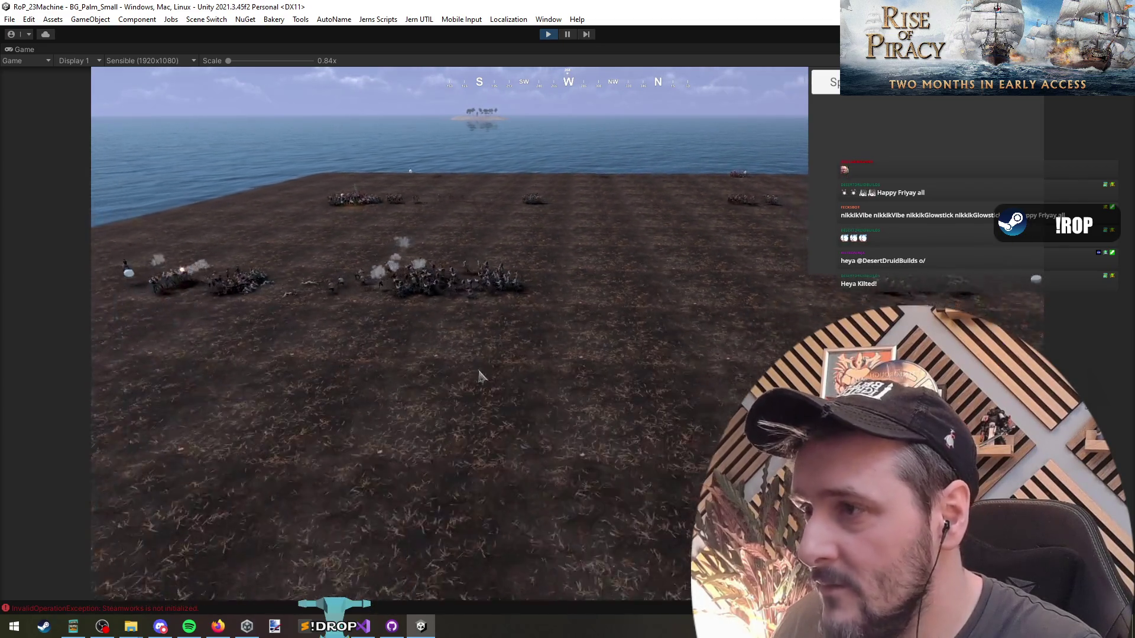
scroll(446, 416, "up", 5)
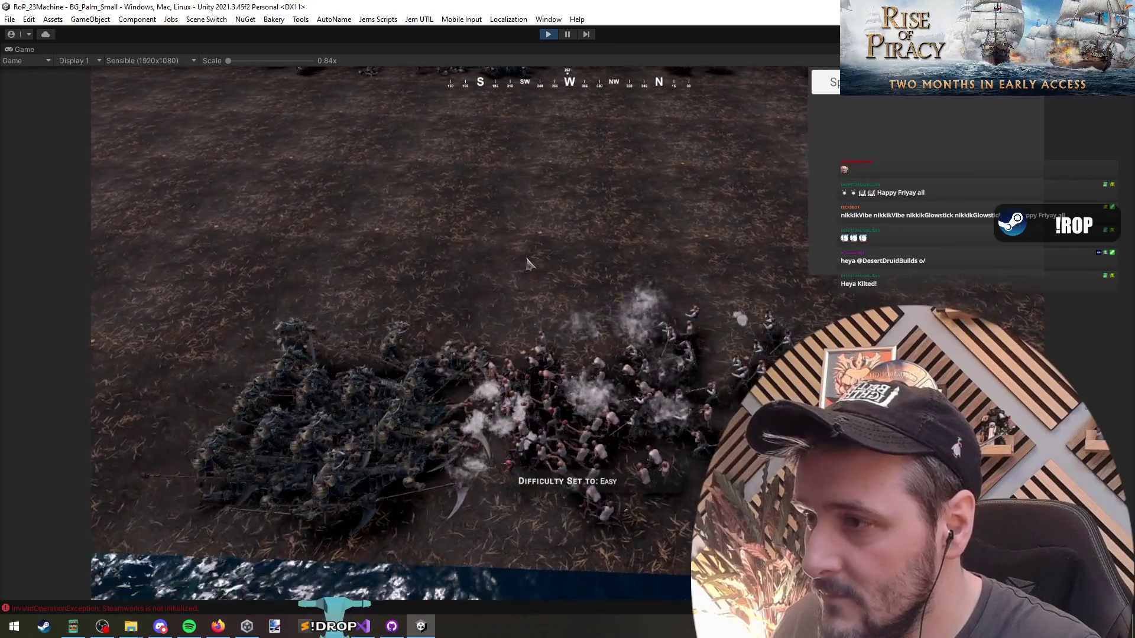
key("a")
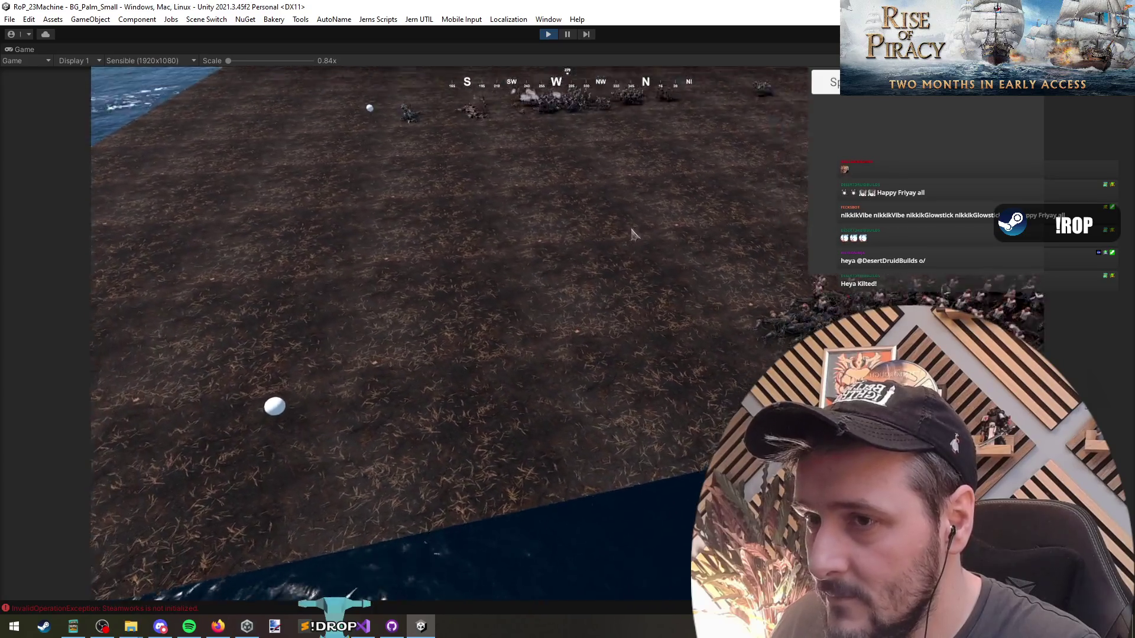
key("e")
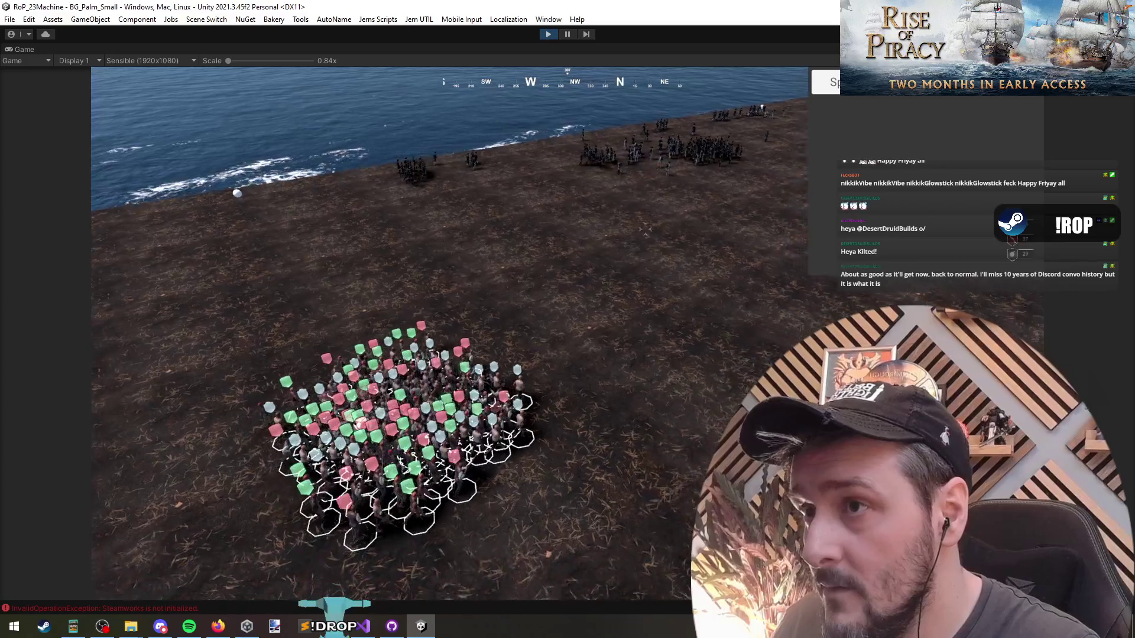
Select and deselect the soldiers, set difficulty to Easy with F1, then reselect all troops.
left_click_drag(347, 473, 126, 317)
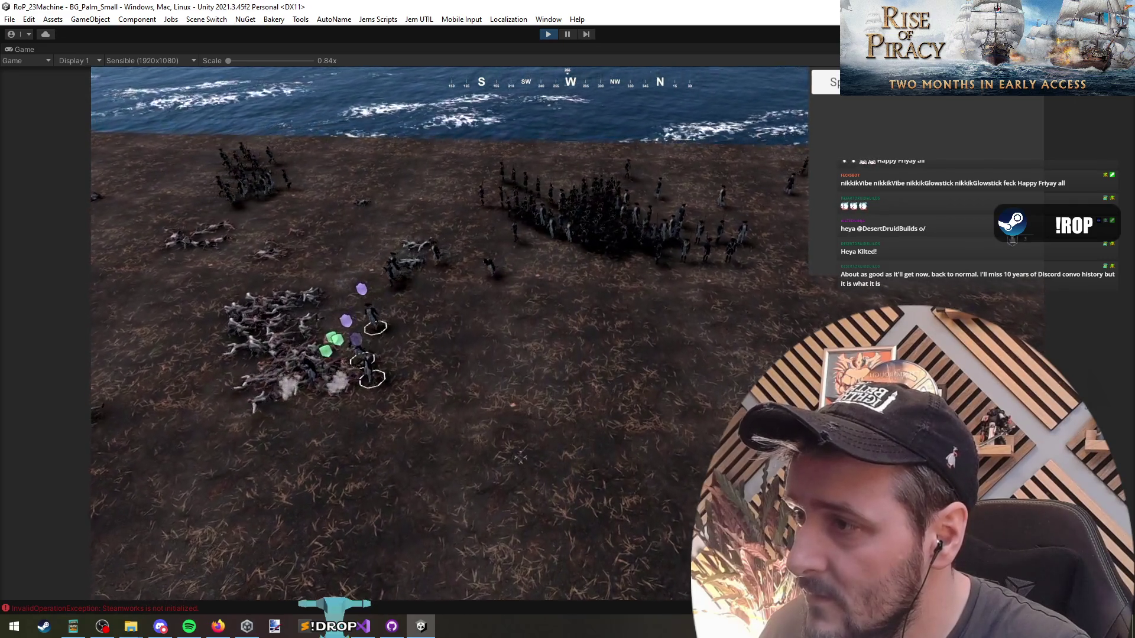
key("ctrl+a")
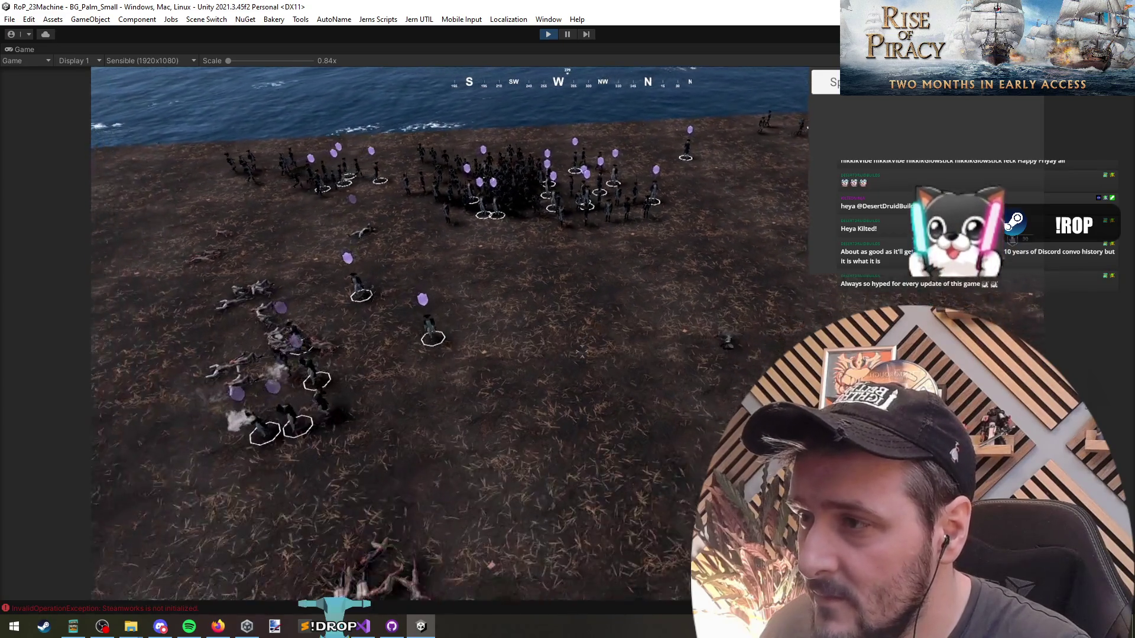
left_click(496, 307)
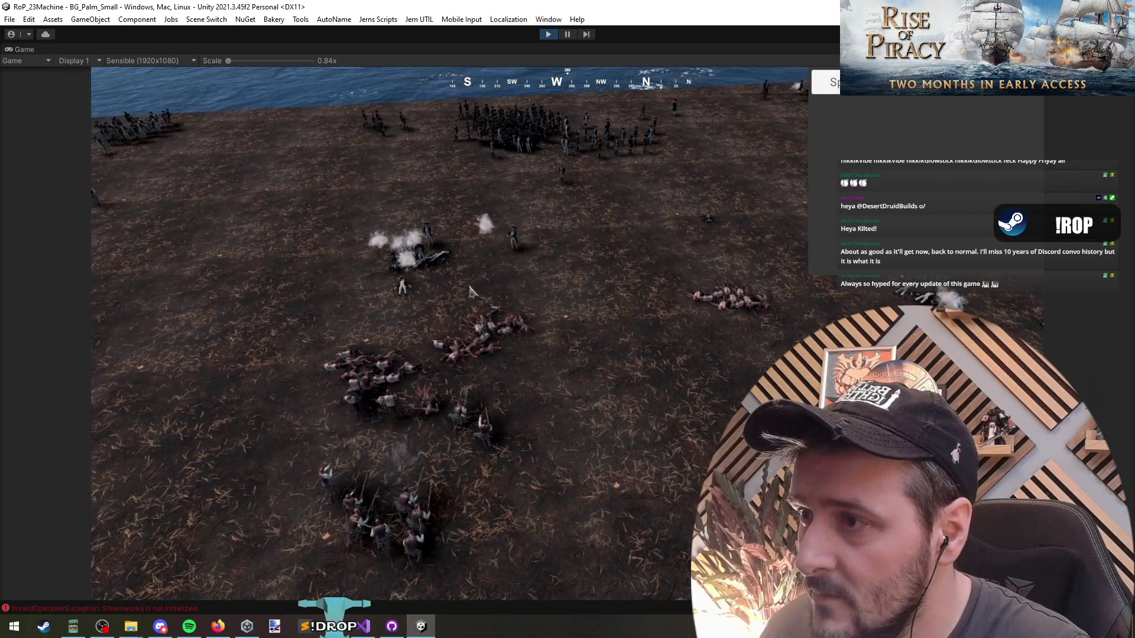
key("F1")
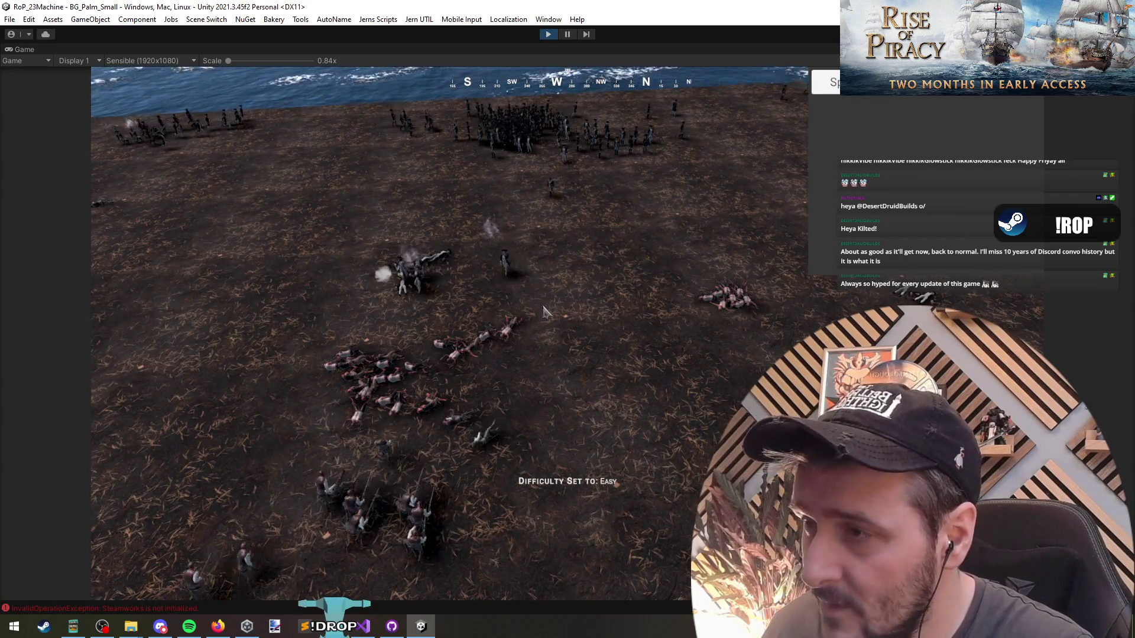
key("ctrl+a")
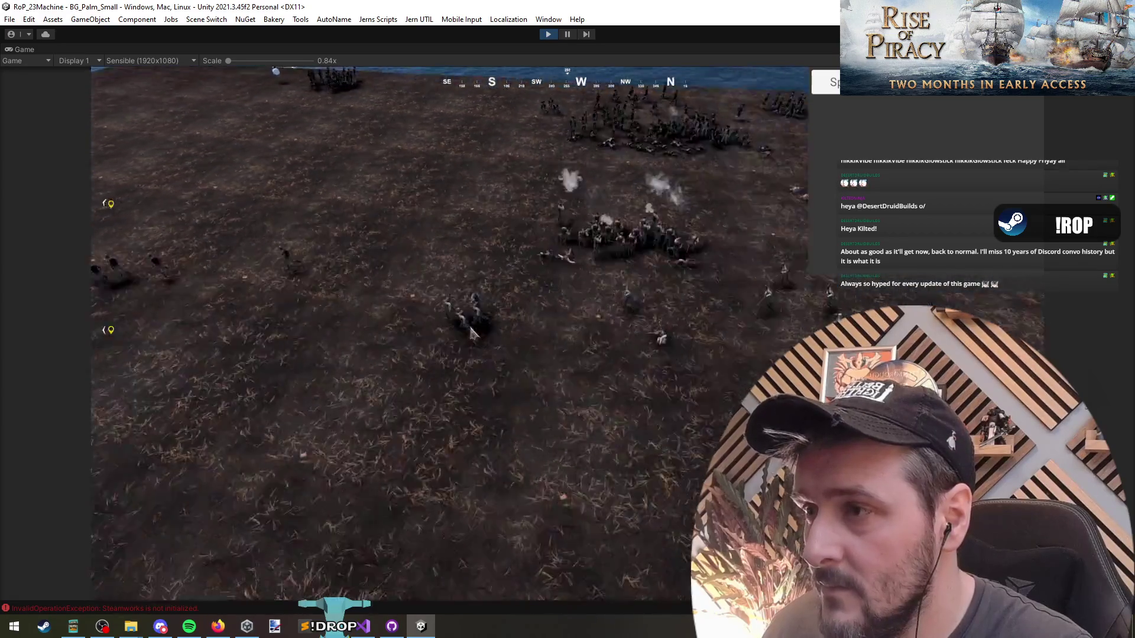
scroll(398, 327, "up", 5)
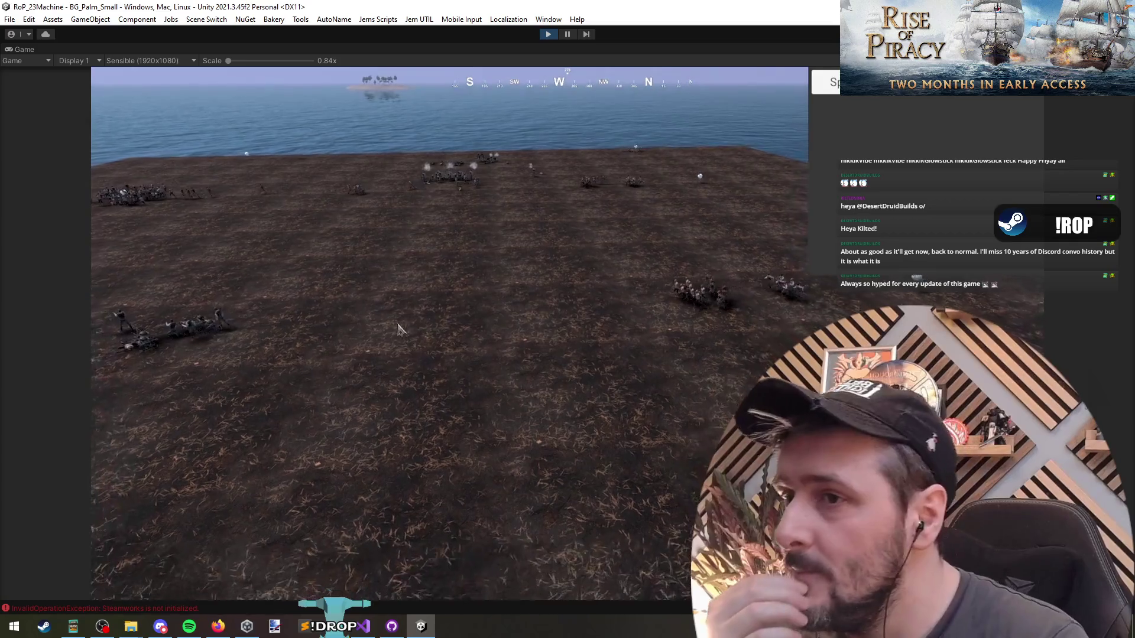
Zoom and move toward the troops, then select the left, far and central regiments to inspect their units.
scroll(397, 327, "up", 2)
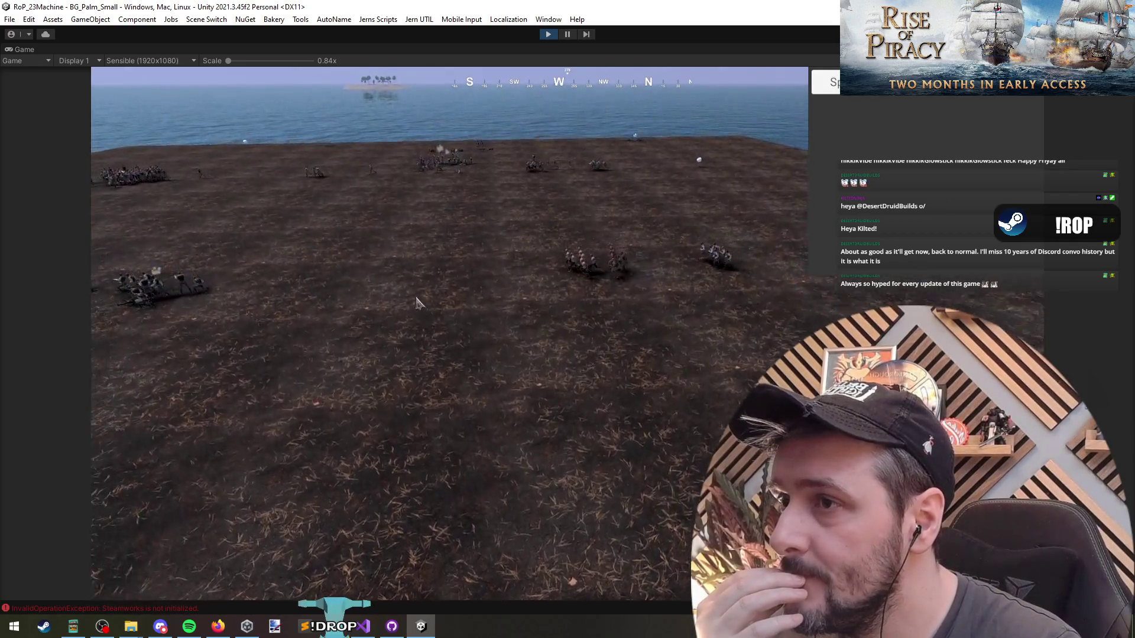
scroll(549, 282, "up", 3)
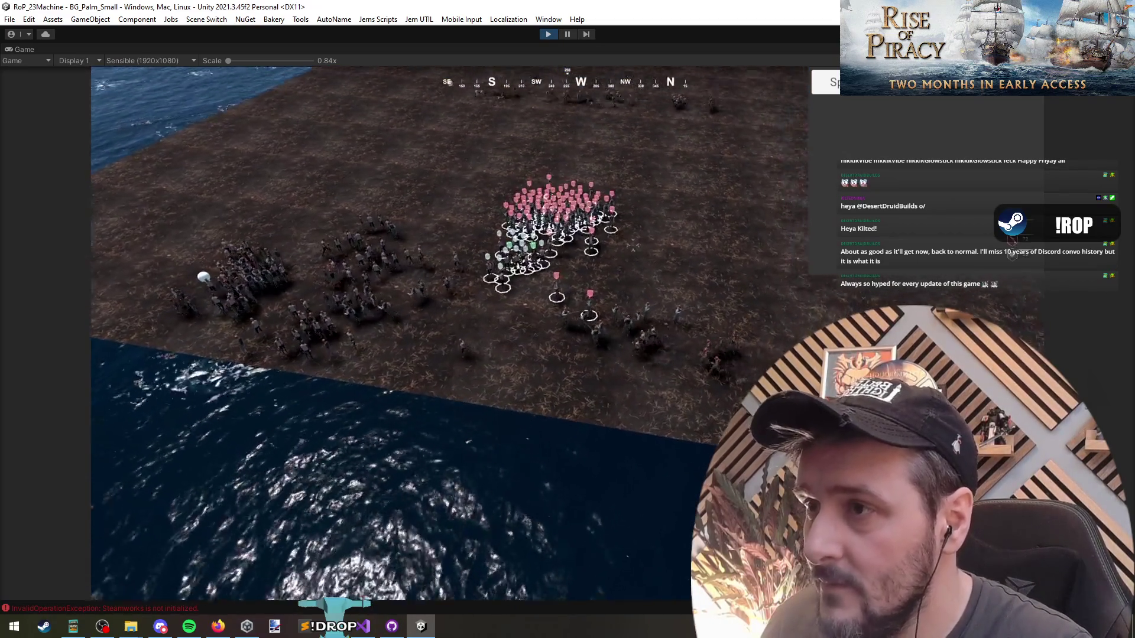
key("w")
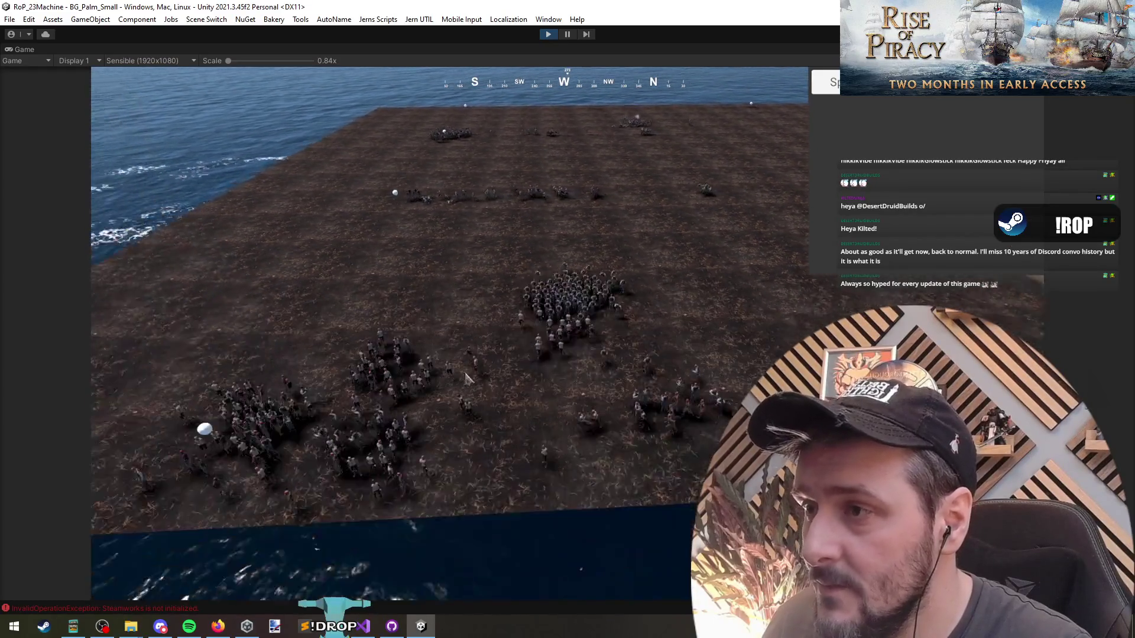
left_click_drag(577, 299, 254, 449)
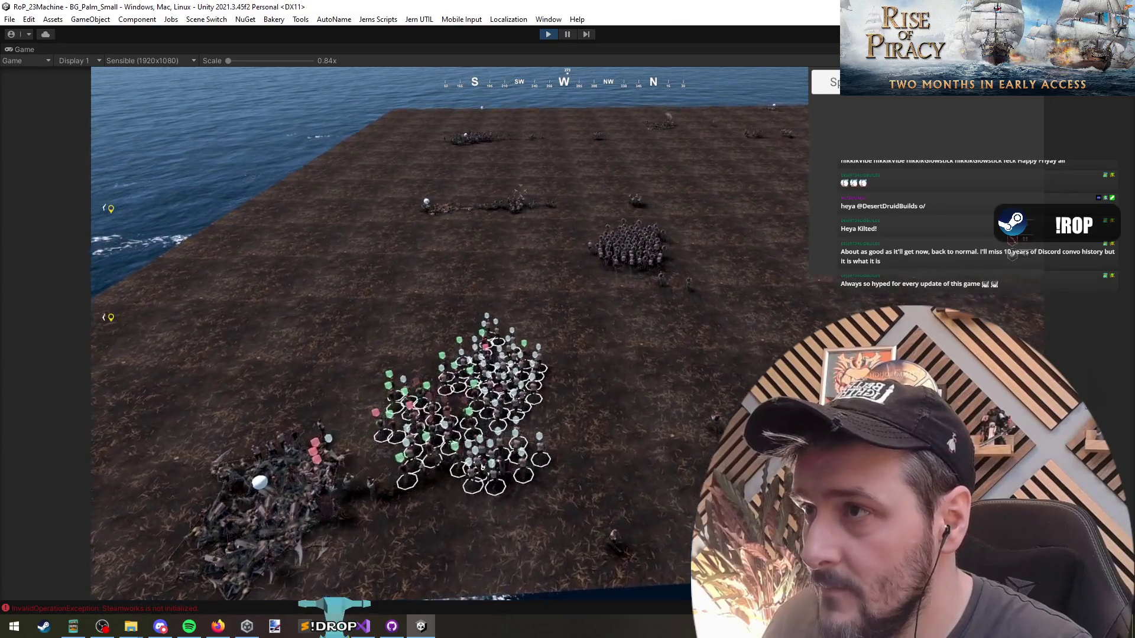
double_click(588, 156)
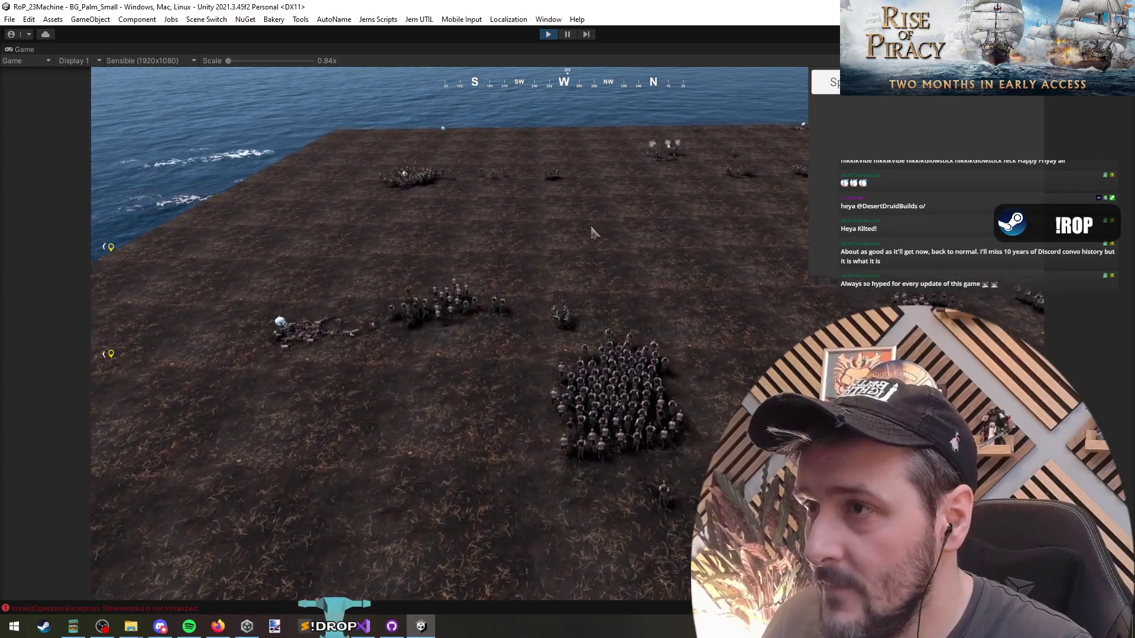
scroll(588, 245, "down", 2)
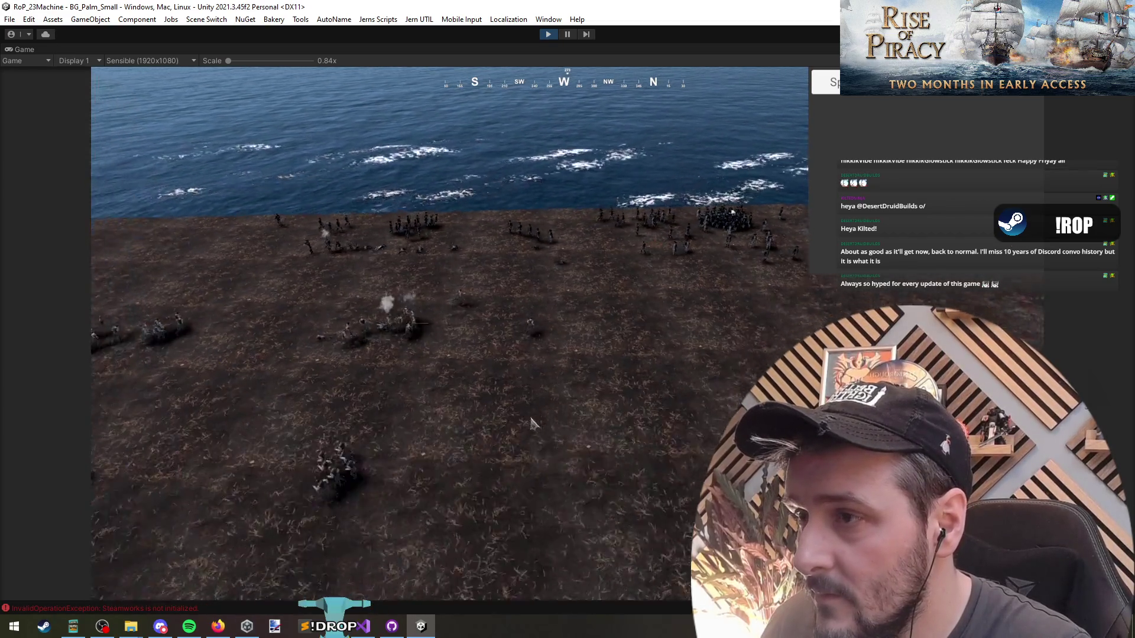
left_click_drag(199, 222, 477, 332)
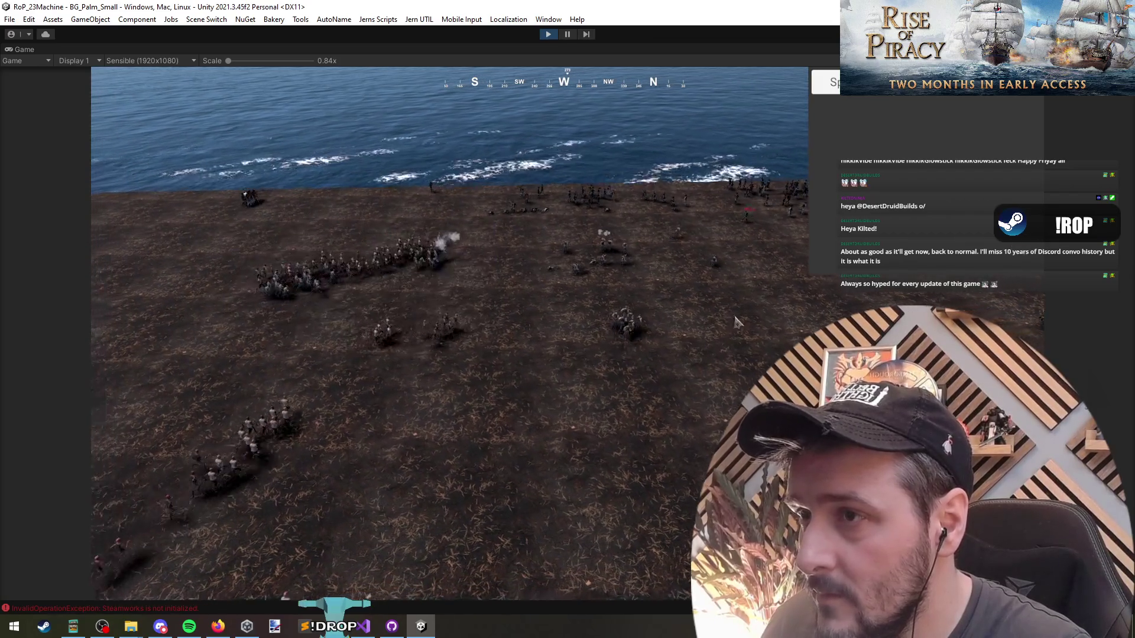
left_click_drag(237, 230, 455, 313)
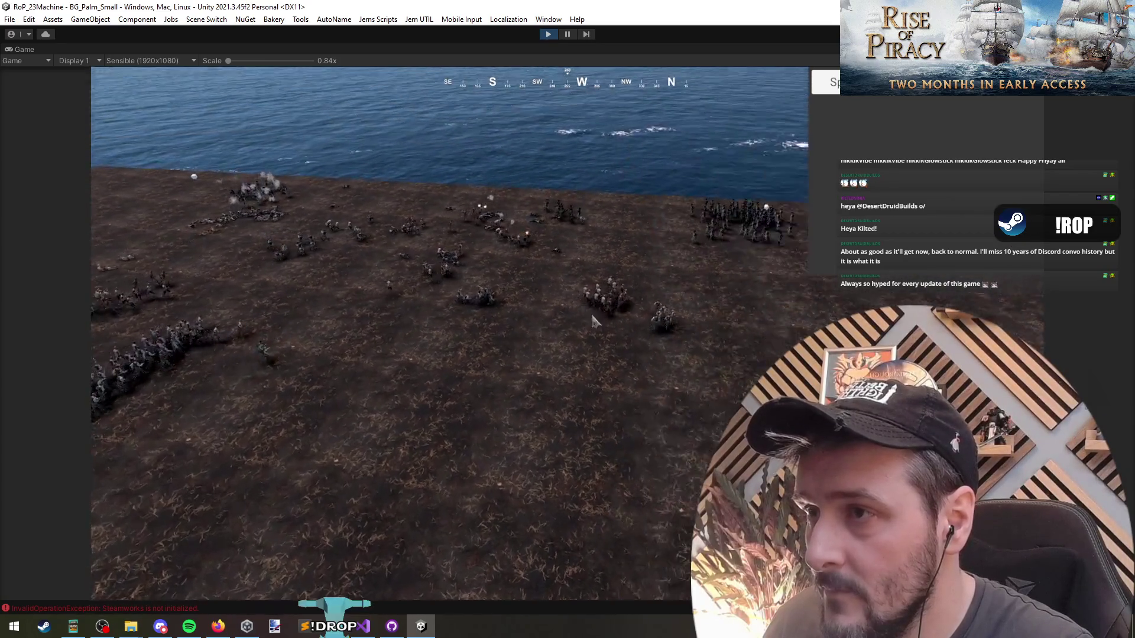
scroll(572, 347, "up", 3)
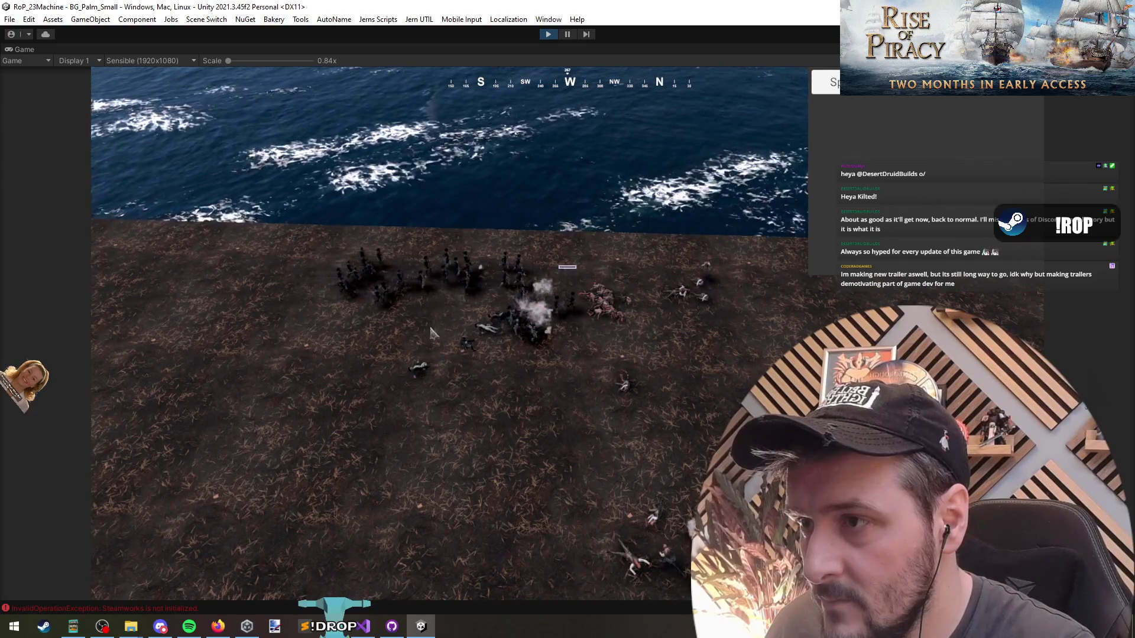
Deselect and reselect troop groups, then set the difficulty to Impossible with F3.
left_click(494, 449)
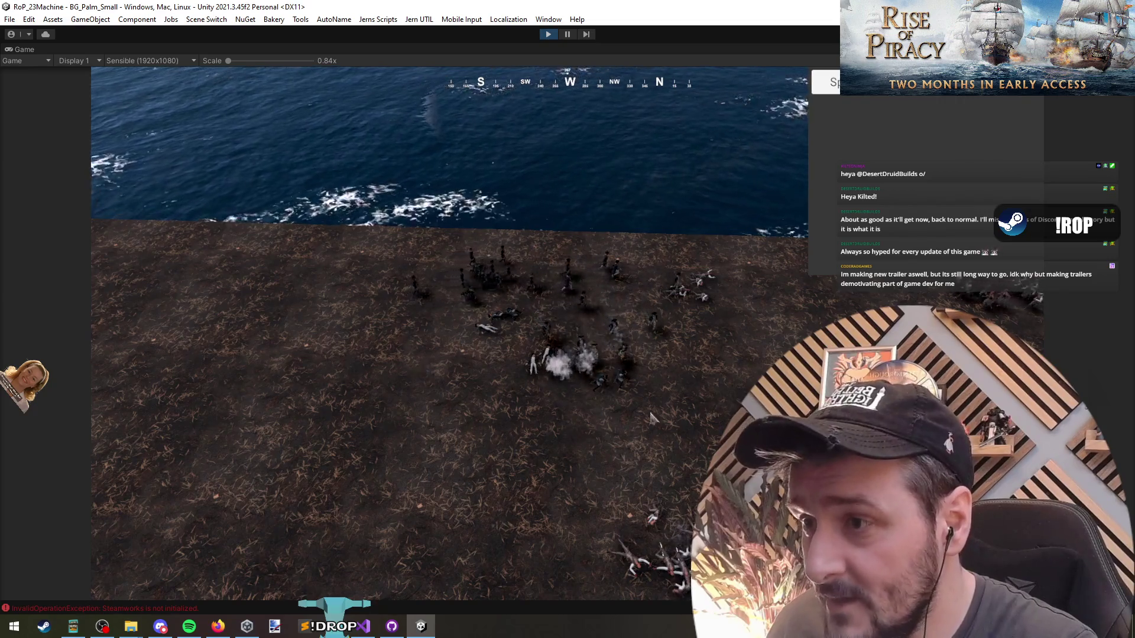
scroll(589, 395, "down", 5)
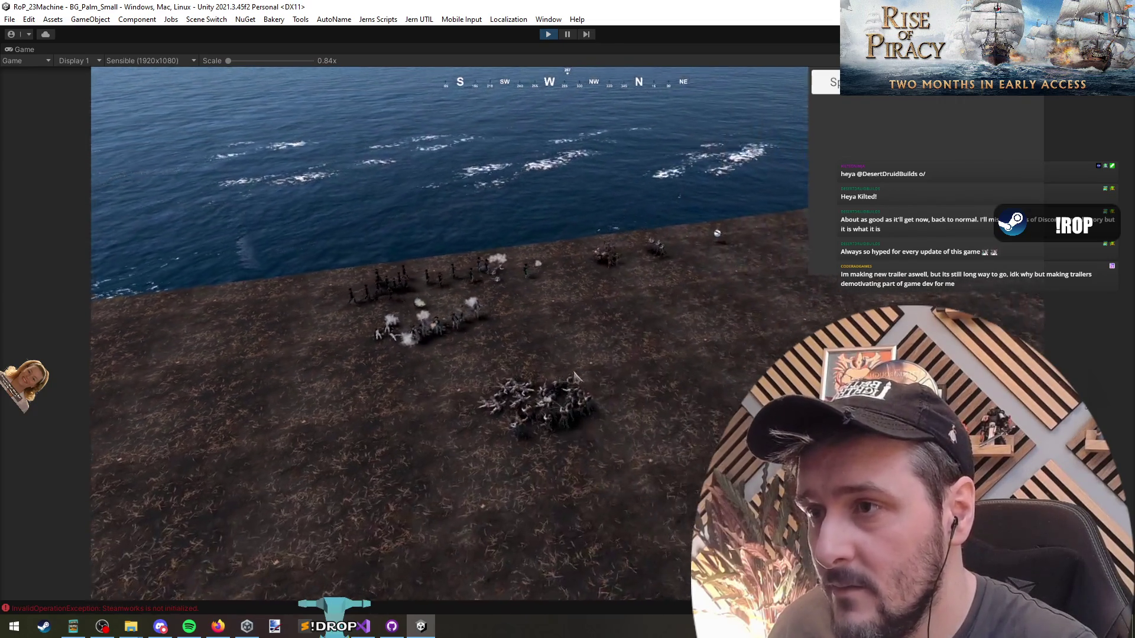
key("1")
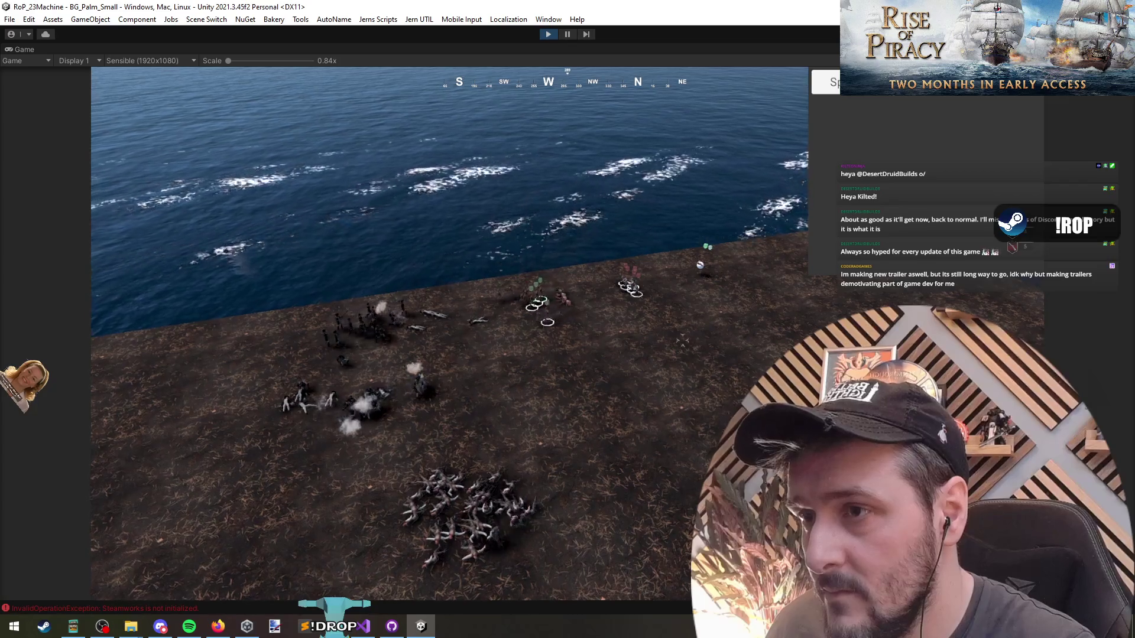
left_click(676, 341)
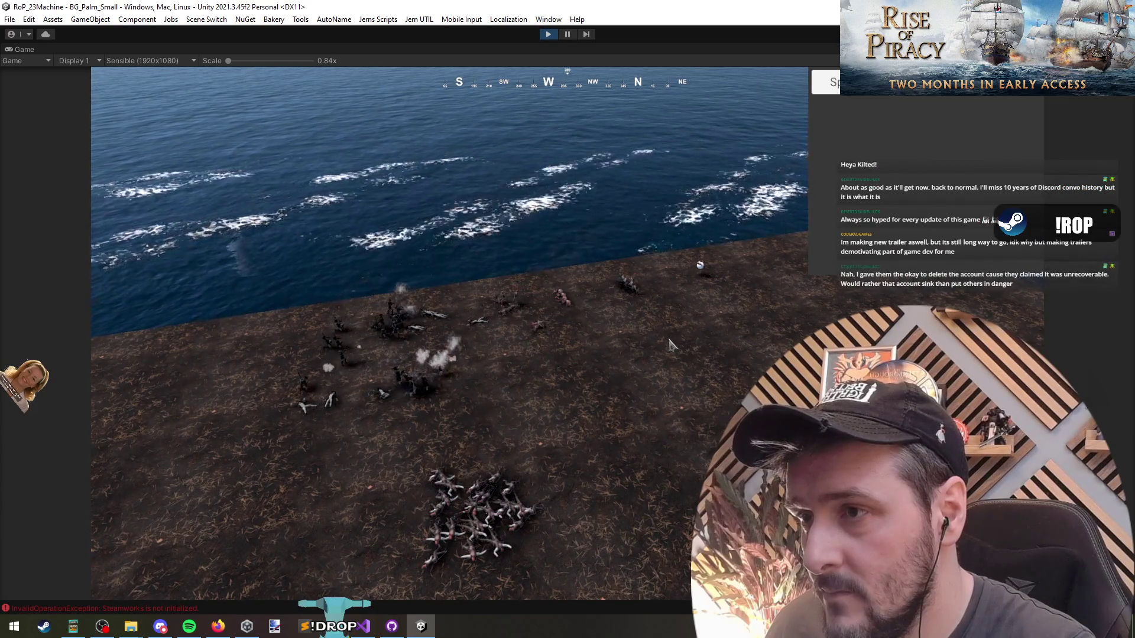
scroll(571, 367, "up", 5)
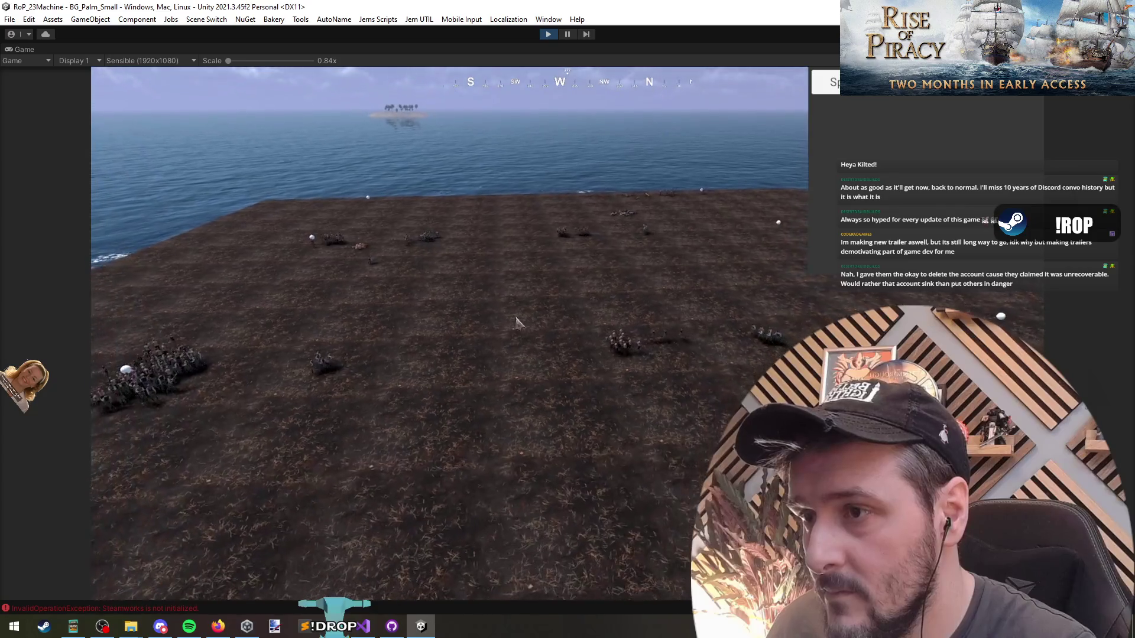
left_click_drag(380, 304, 169, 410)
key("s")
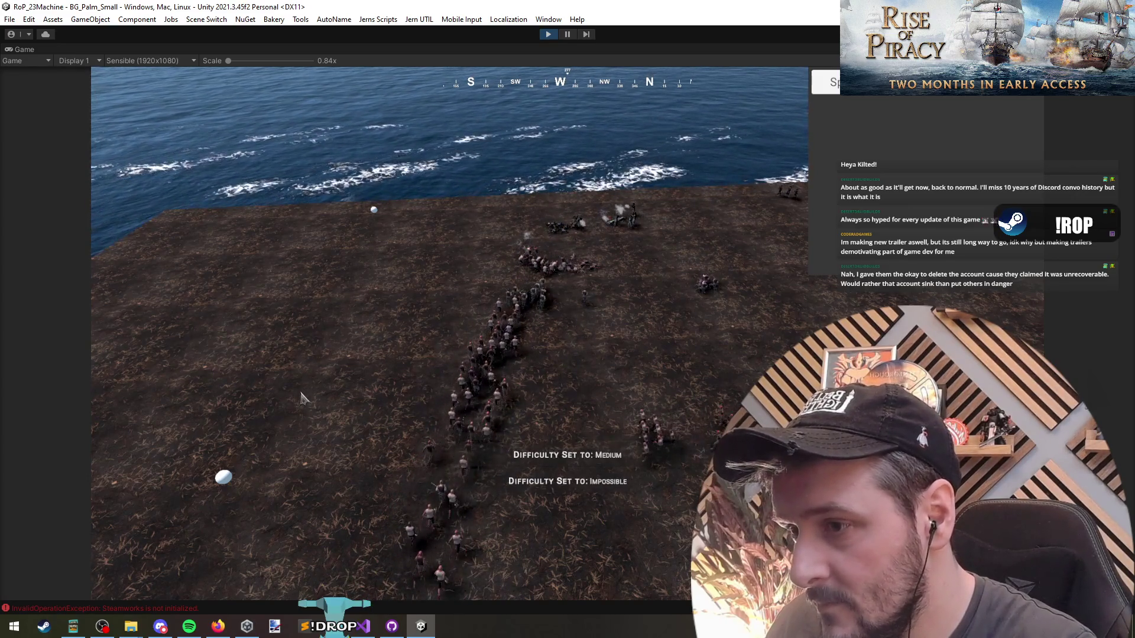
key("F3")
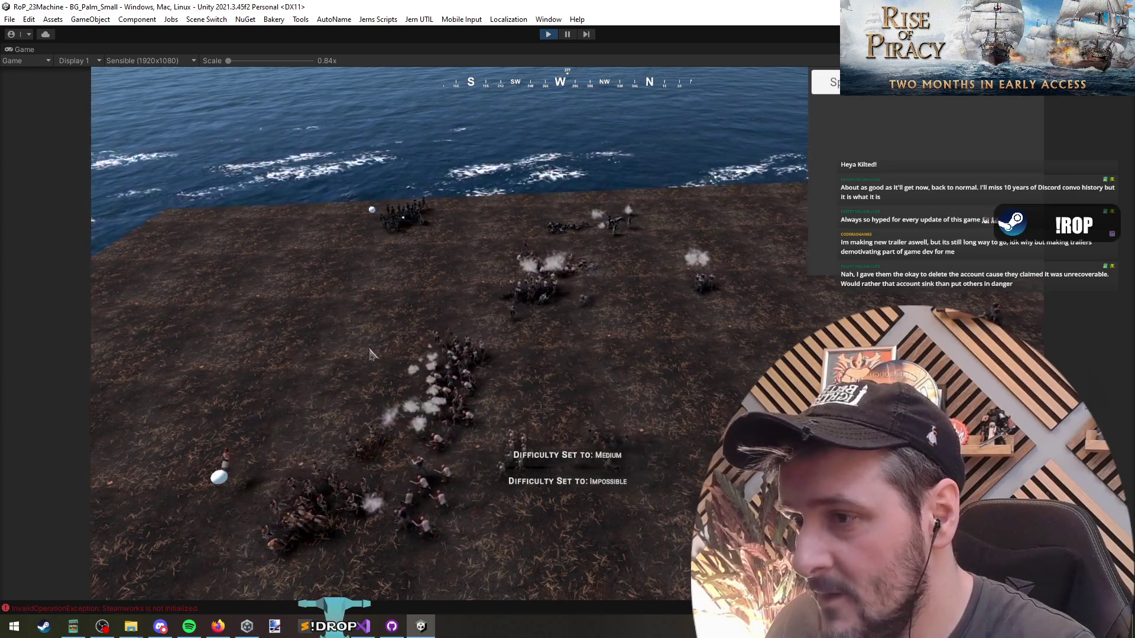
Select the marching column, then the foreground group, then all the living soldiers.
left_click_drag(371, 354, 509, 541)
left_click(539, 347)
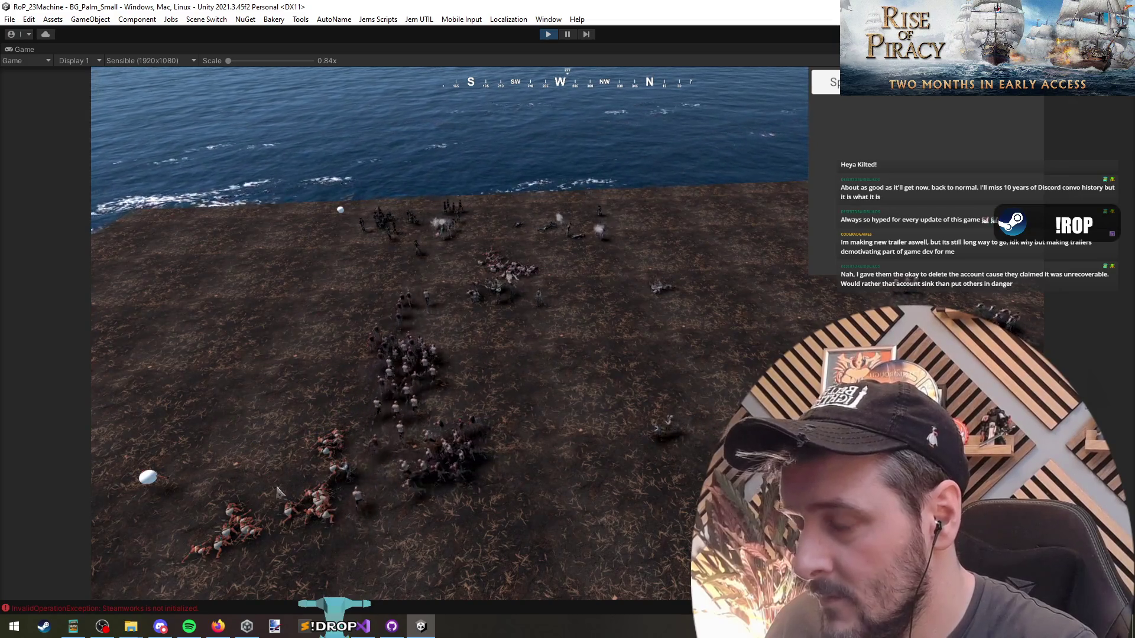
left_click_drag(233, 407, 534, 497)
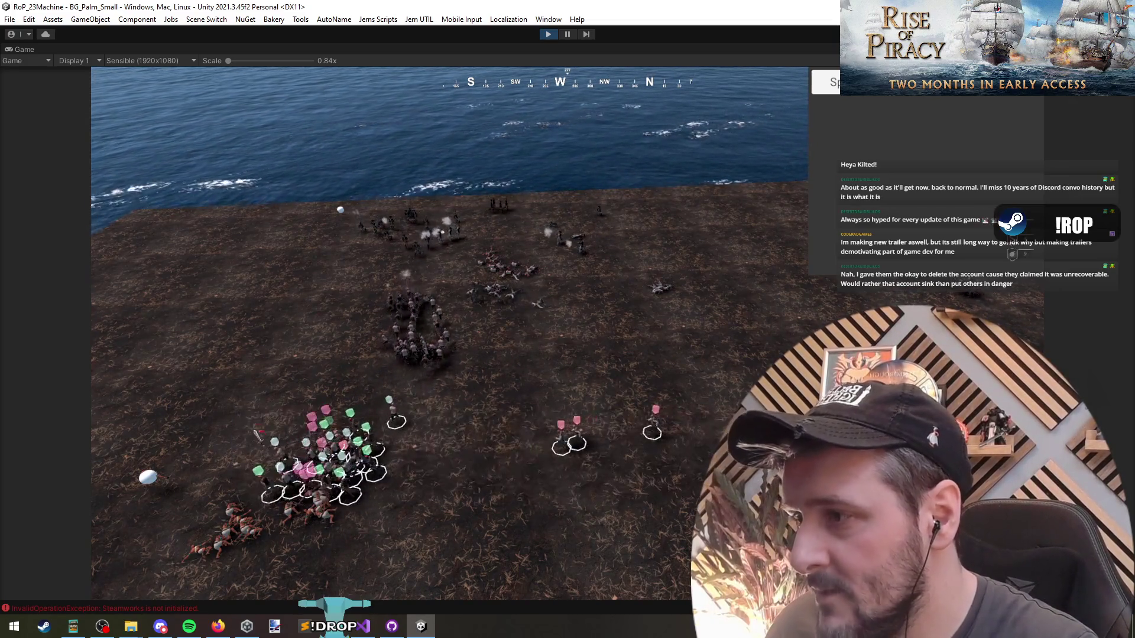
key("e")
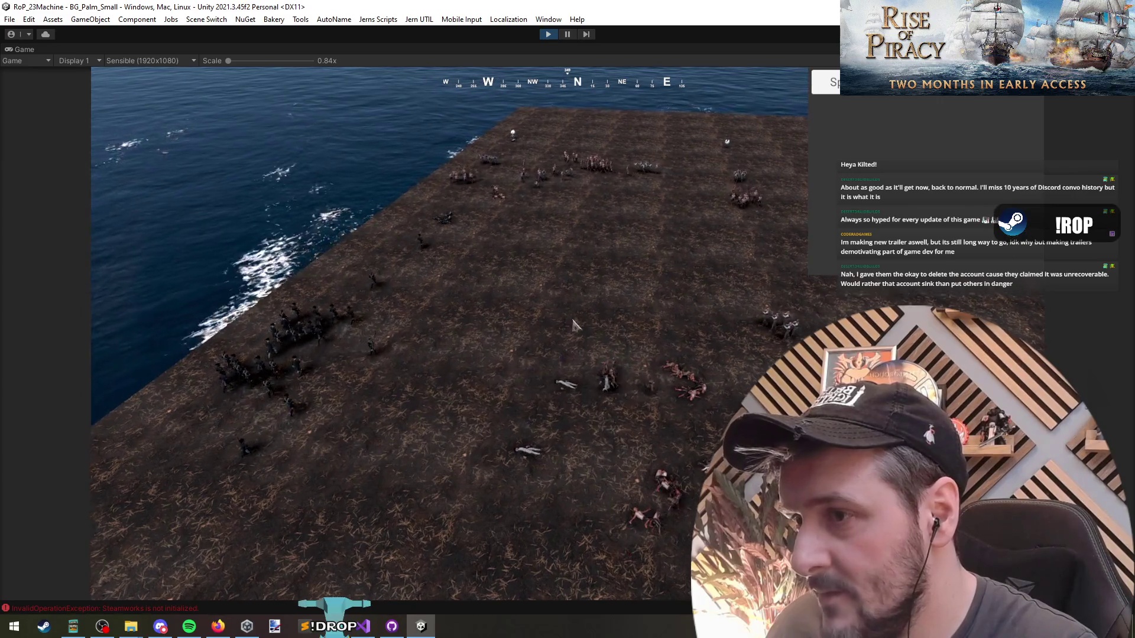
left_click_drag(363, 203, 691, 370)
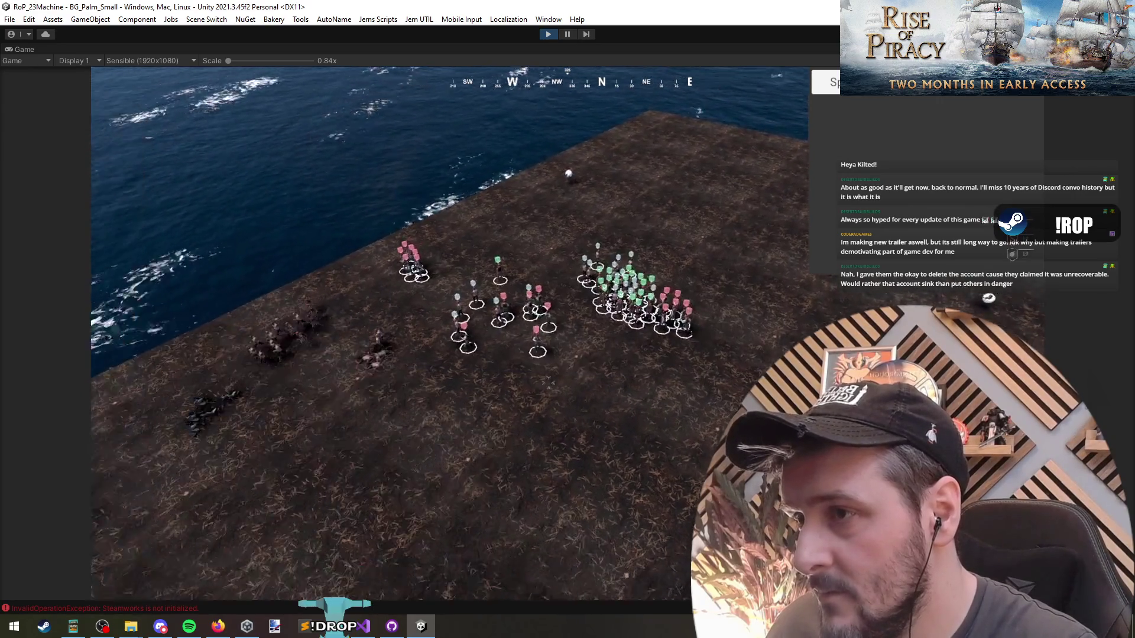
scroll(414, 407, "down", 5)
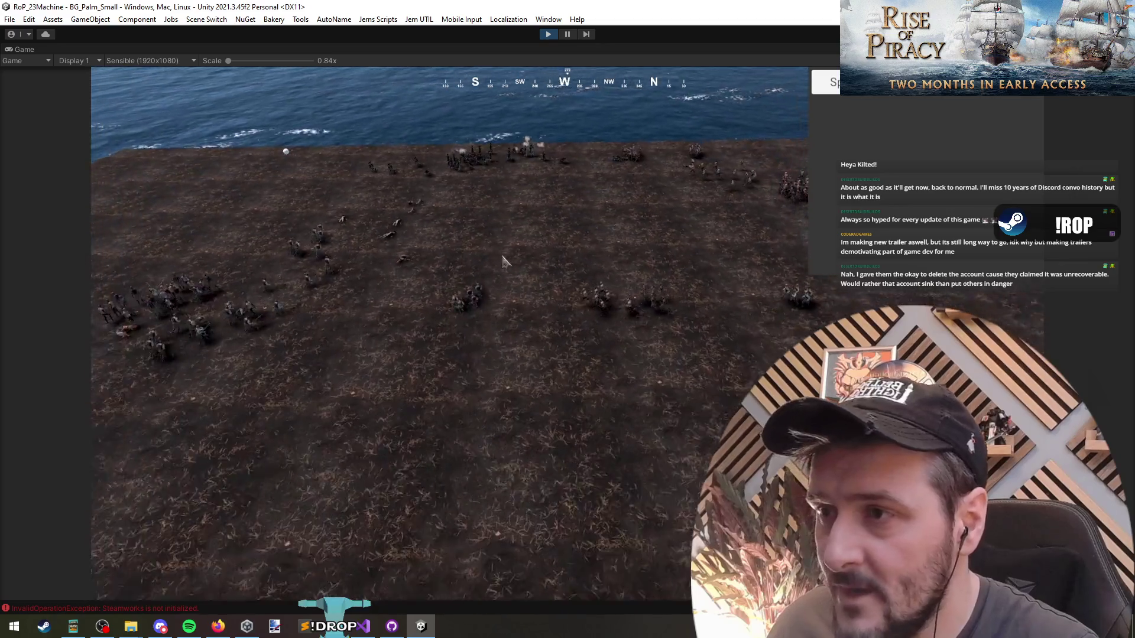
Send a selected squad marching across the field, then pick out the upper-right regiment and nearby groups.
left_click_drag(795, 393, 795, 393)
right_click(402, 203)
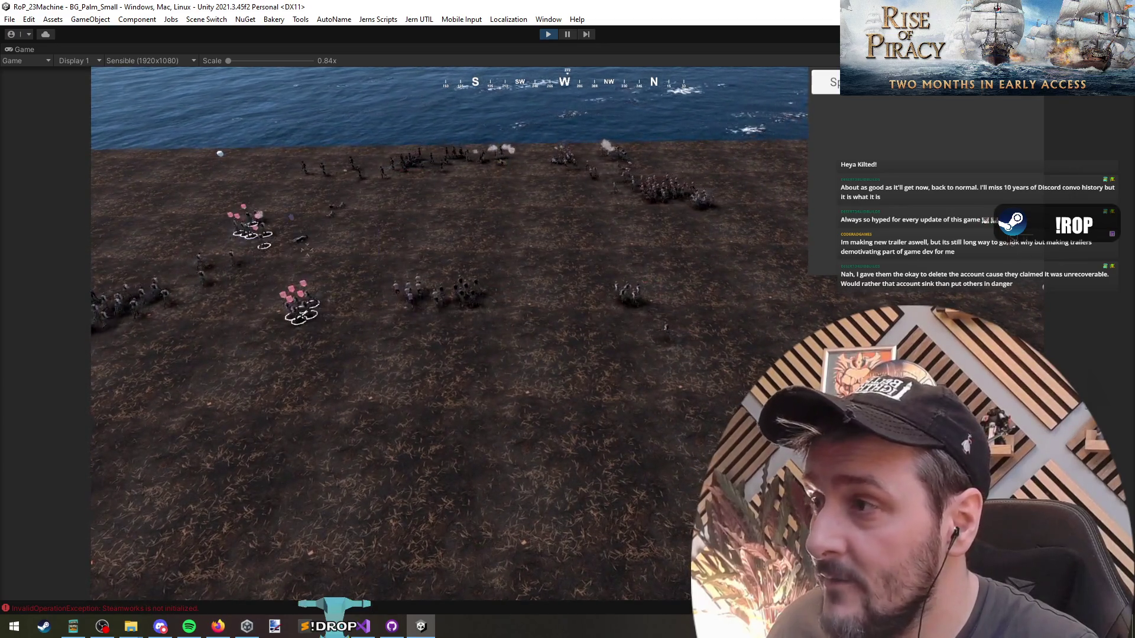
key("w")
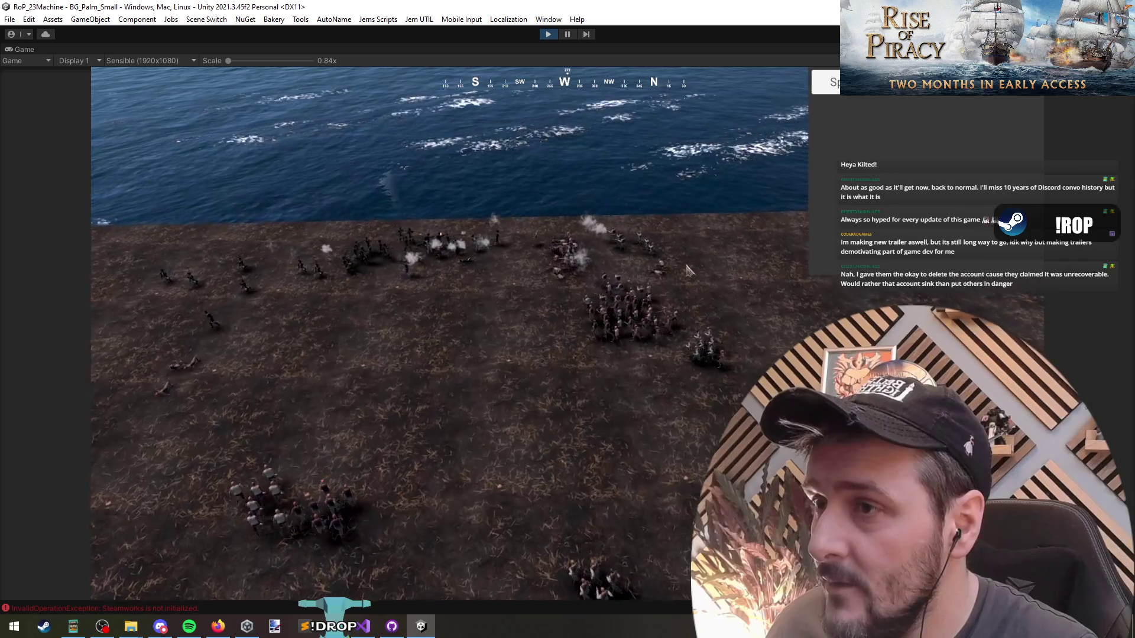
left_click_drag(680, 263, 529, 356)
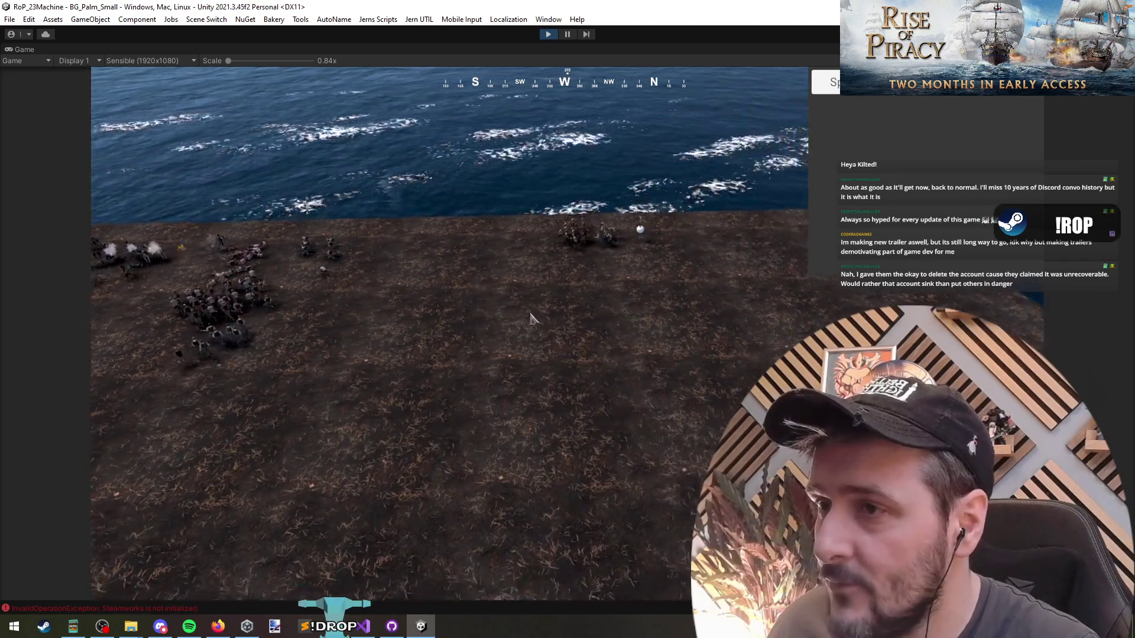
key("a")
key("a")
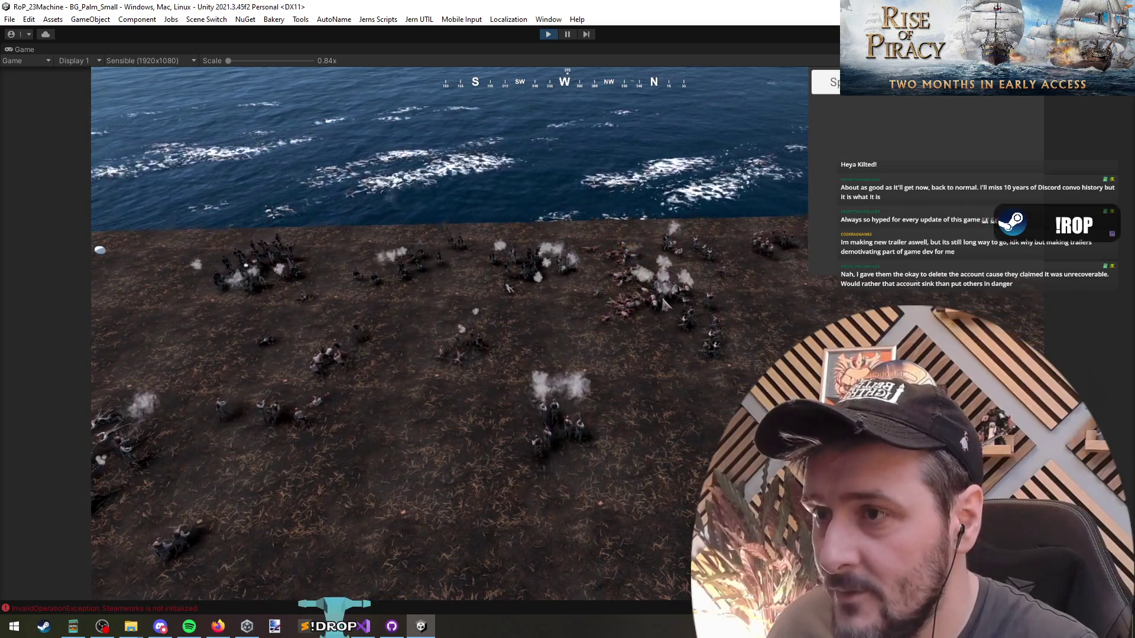
left_click(649, 316)
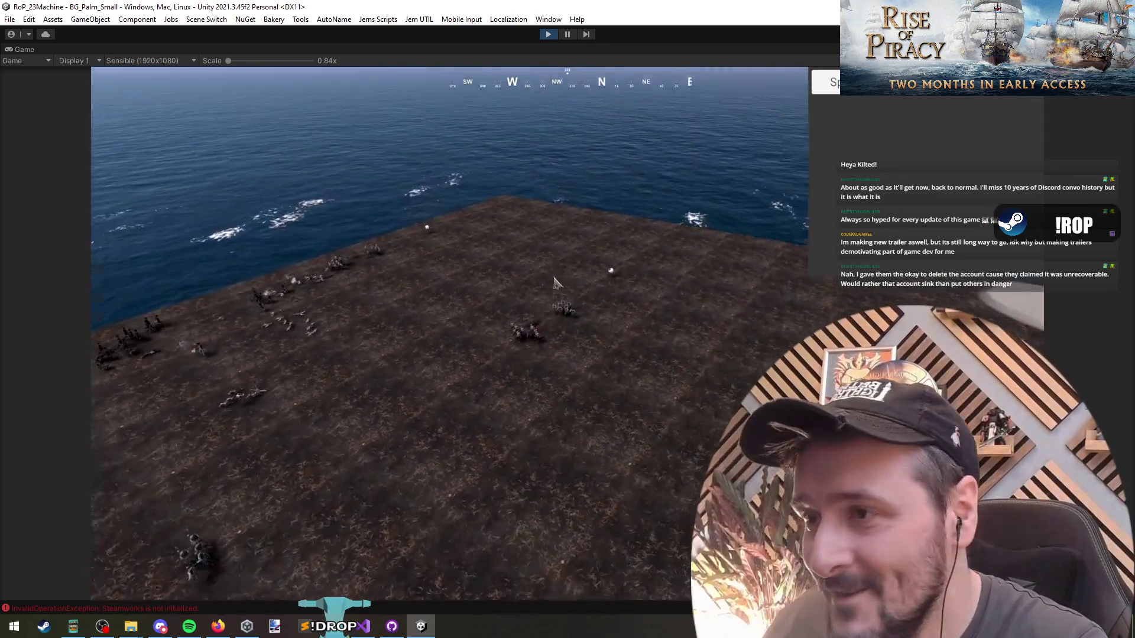
left_click_drag(555, 283, 591, 343)
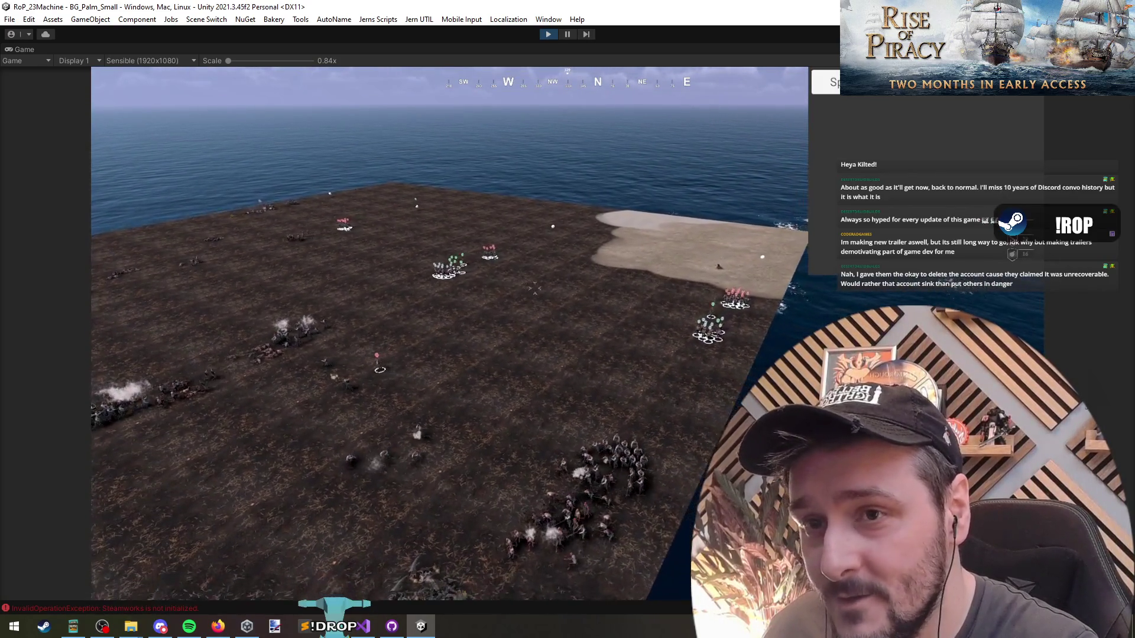
Select and deselect the lower-field troop groups, then turn the camera west toward the sea.
left_click_drag(385, 168, 810, 483)
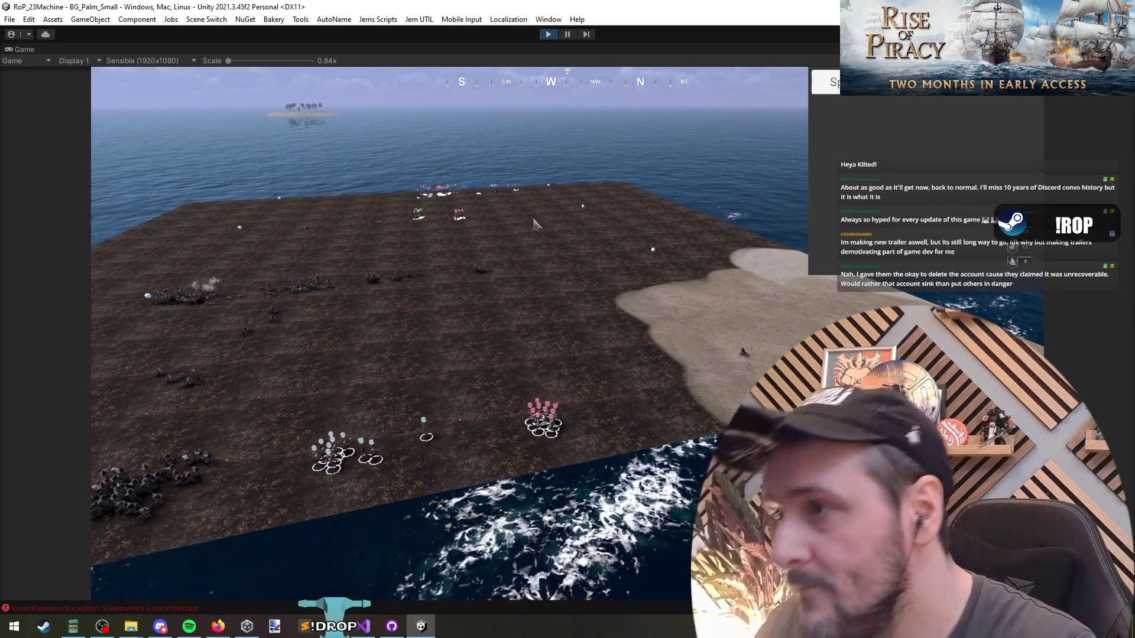
left_click(569, 325)
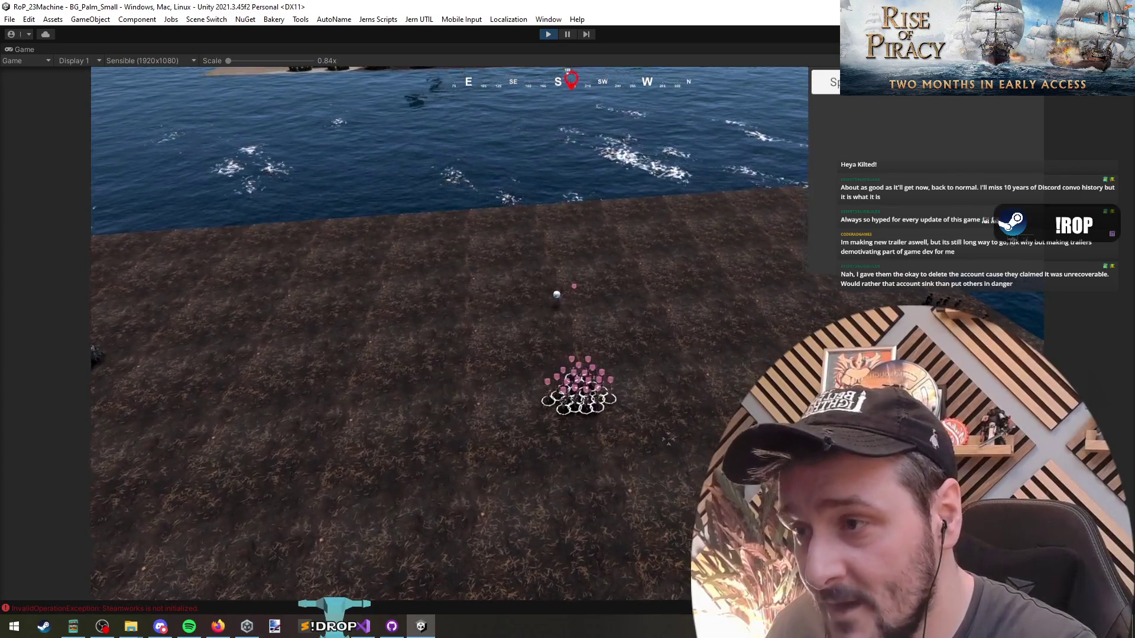
scroll(445, 349, "up", 5)
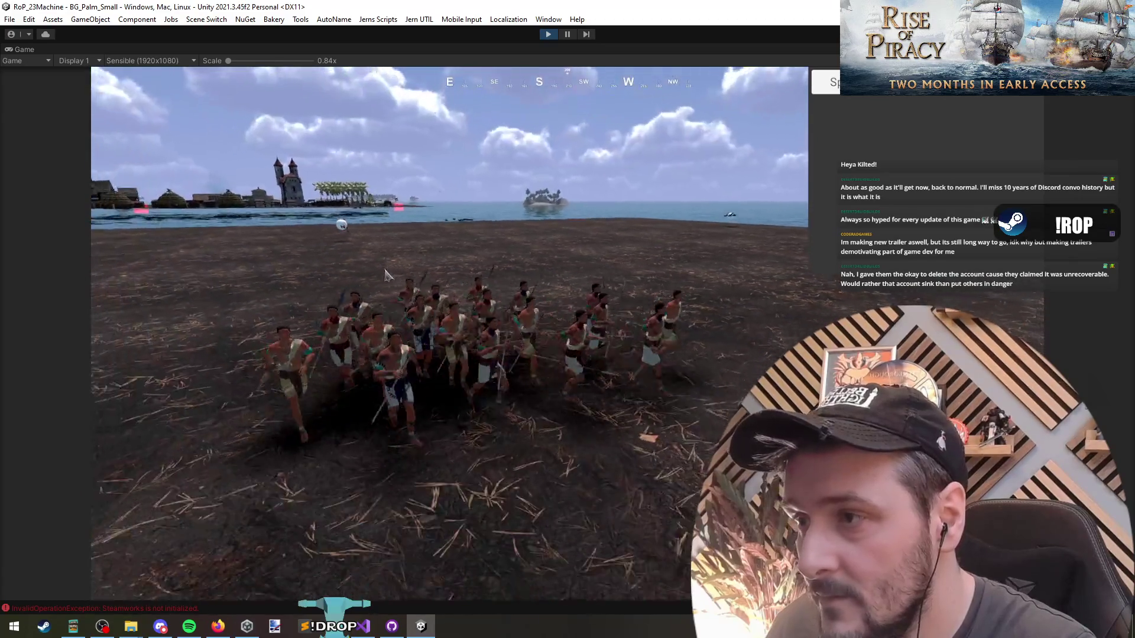
left_click_drag(372, 276, 449, 378)
scroll(607, 454, "down", 10)
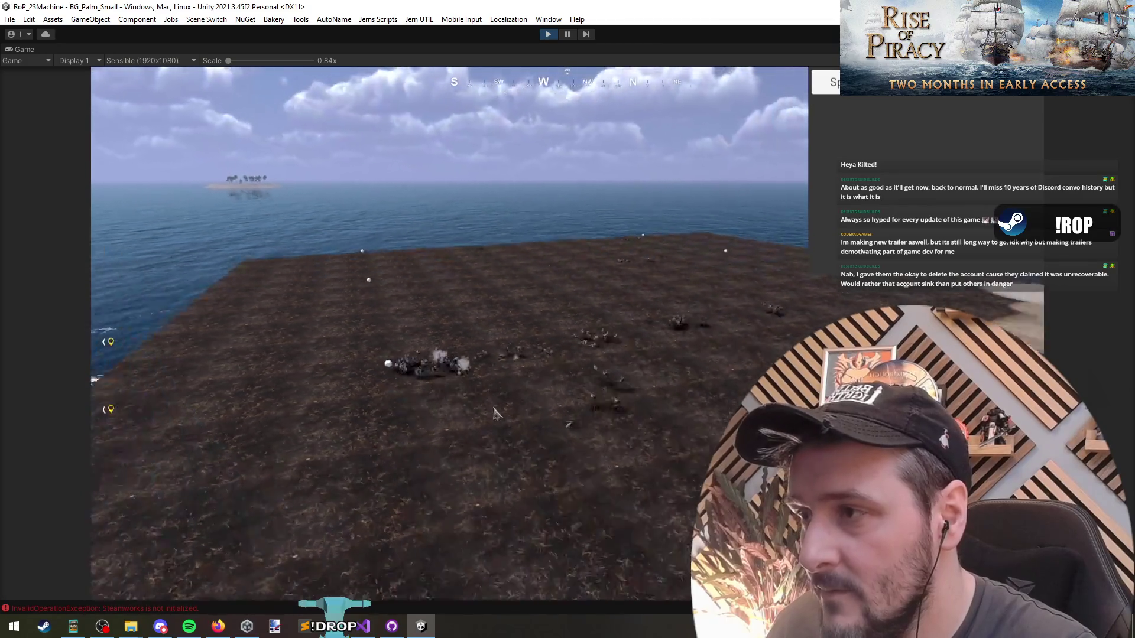
Select and clear the troops fighting in the melee before heading to the spawner code in Visual Studio.
scroll(484, 437, "up", 10)
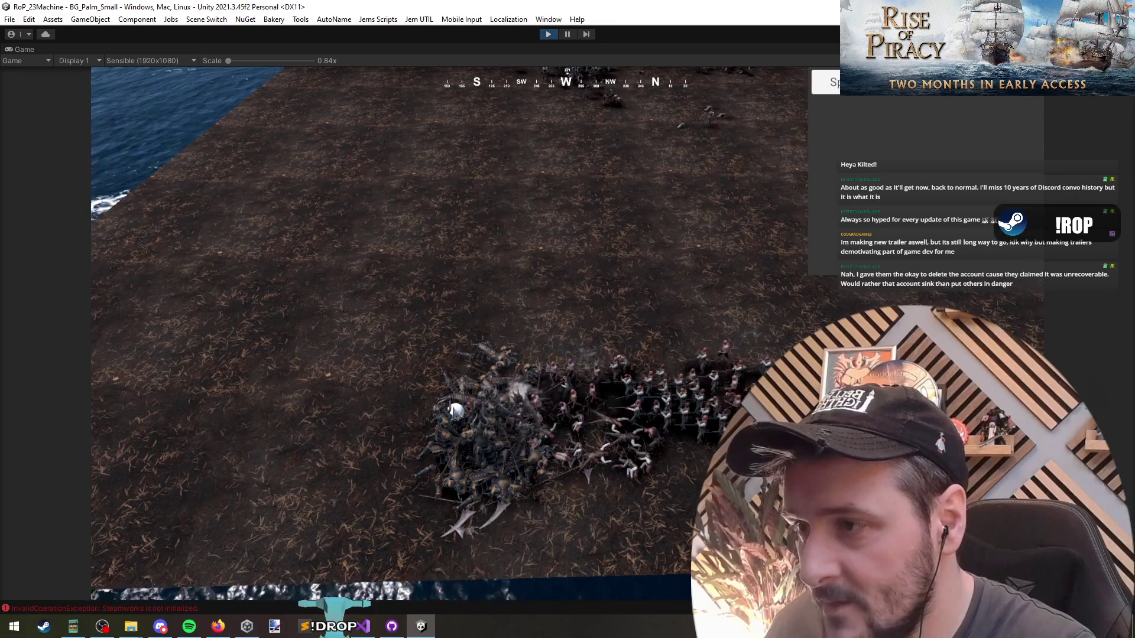
scroll(573, 304, "down", 5)
mouse_move(165, 207)
left_mouse_down()
mouse_move(402, 347)
mouse_move(692, 384)
left_mouse_up()
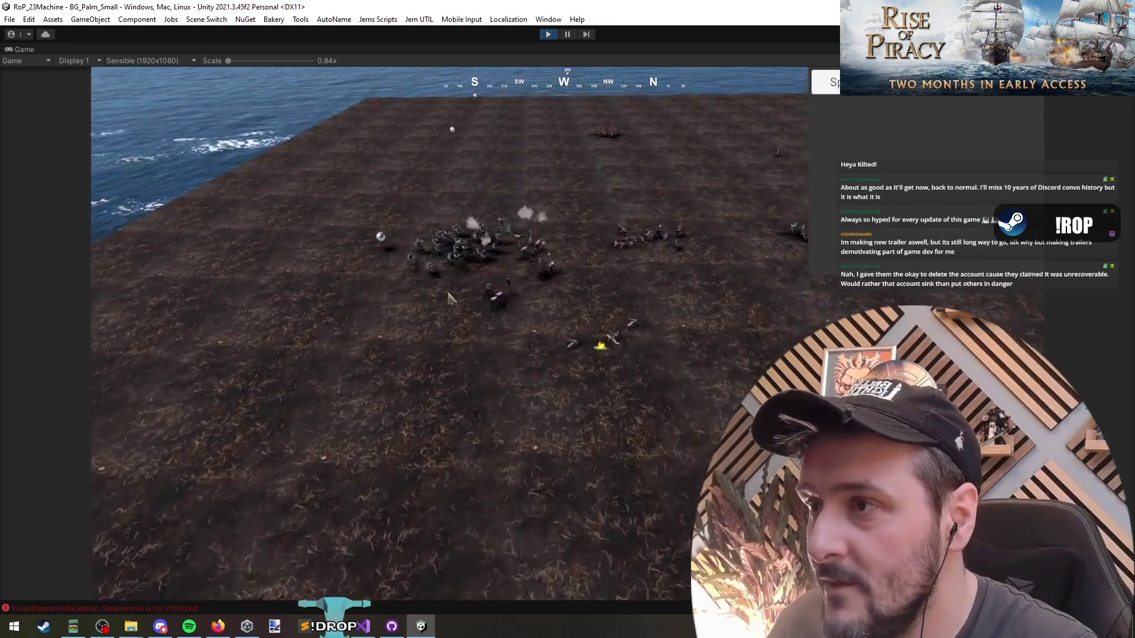
left_click(519, 429)
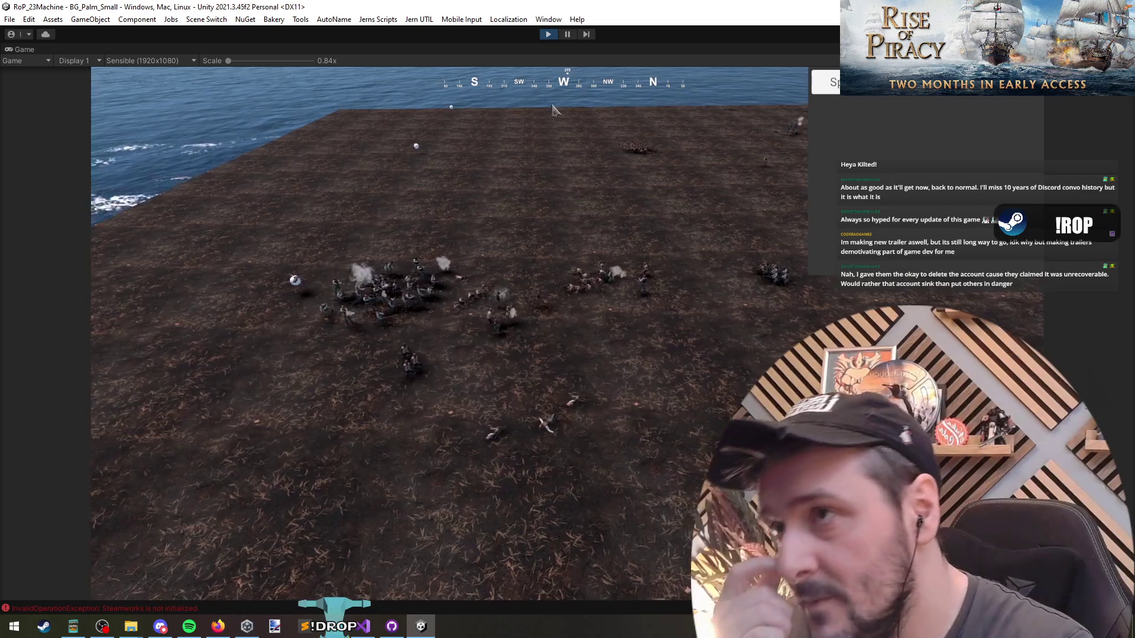
key("alt+Tab")
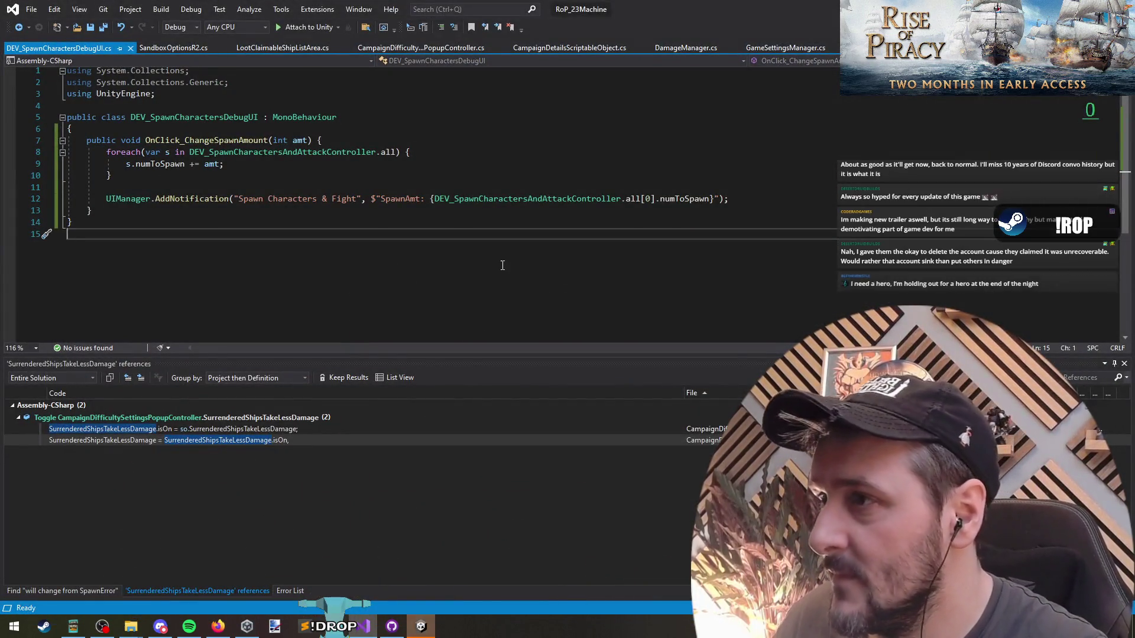
Open the spawn-and-attack controller's definition and review its spawn reset handling around line 82.
left_click(354, 152, "ctrl")
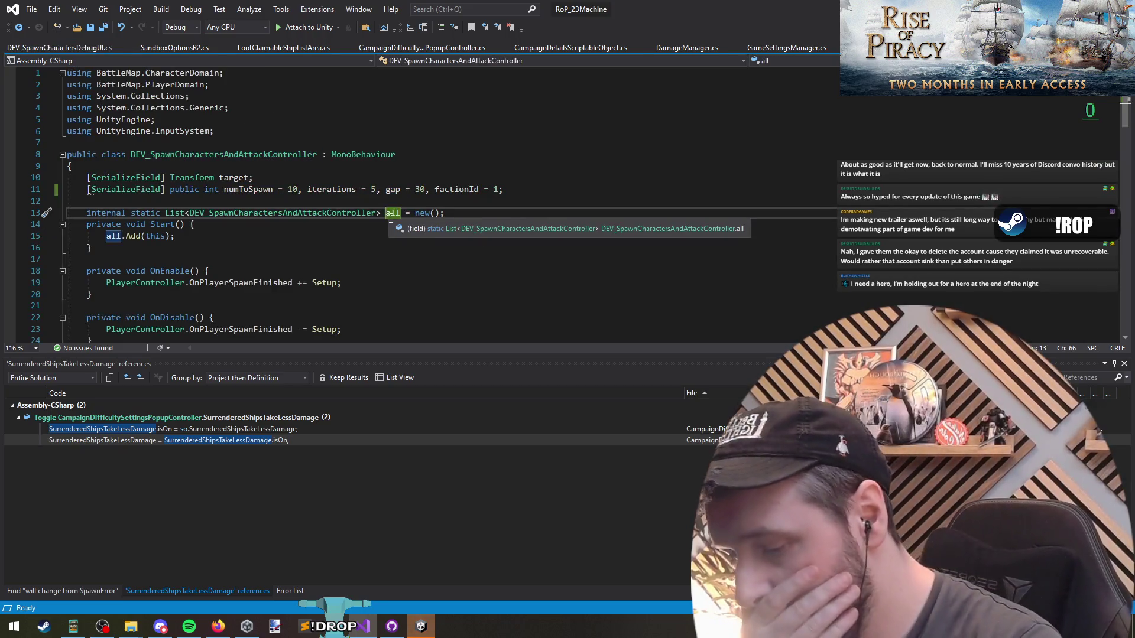
key("ctrl+End")
left_click(375, 183)
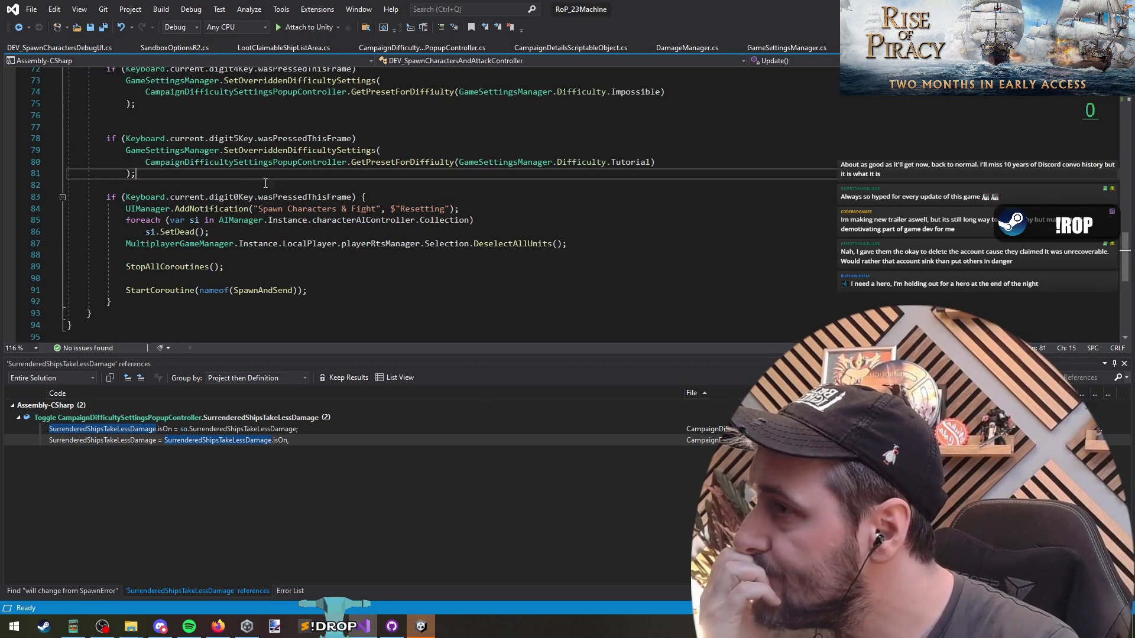
left_click(374, 176)
scroll(400, 255, "up", 15)
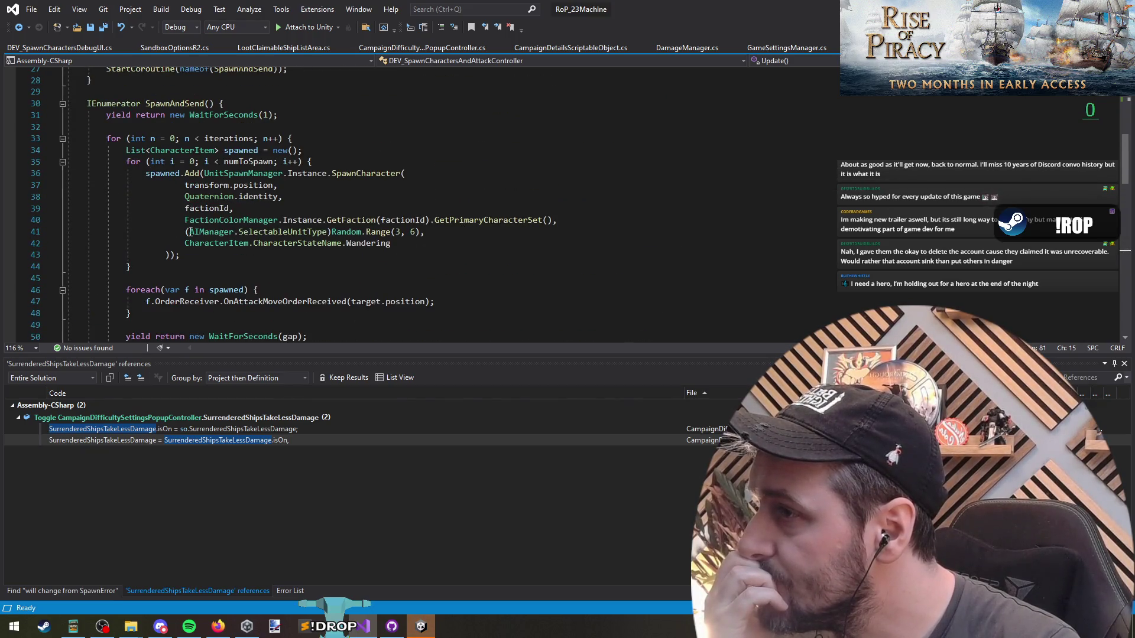
Inspect the SelectableUnitType enum (Cannon to Gunner), then jump to GetPrimaryCharacterSet's definition.
left_click_drag(189, 232, 325, 234)
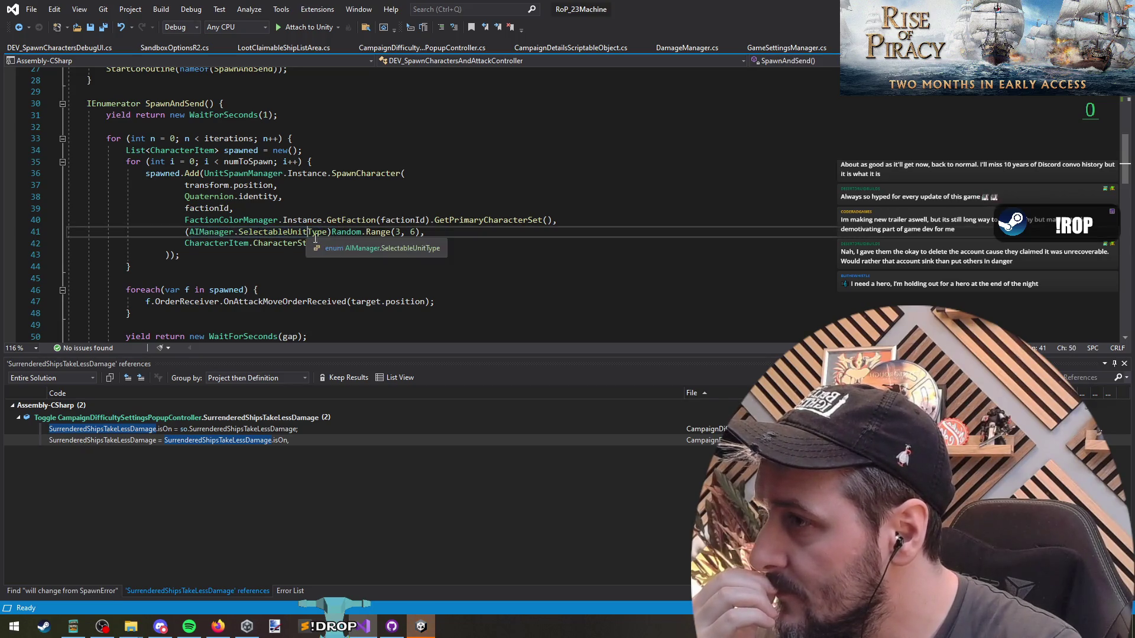
key("F12")
scroll(290, 260, "down", 2)
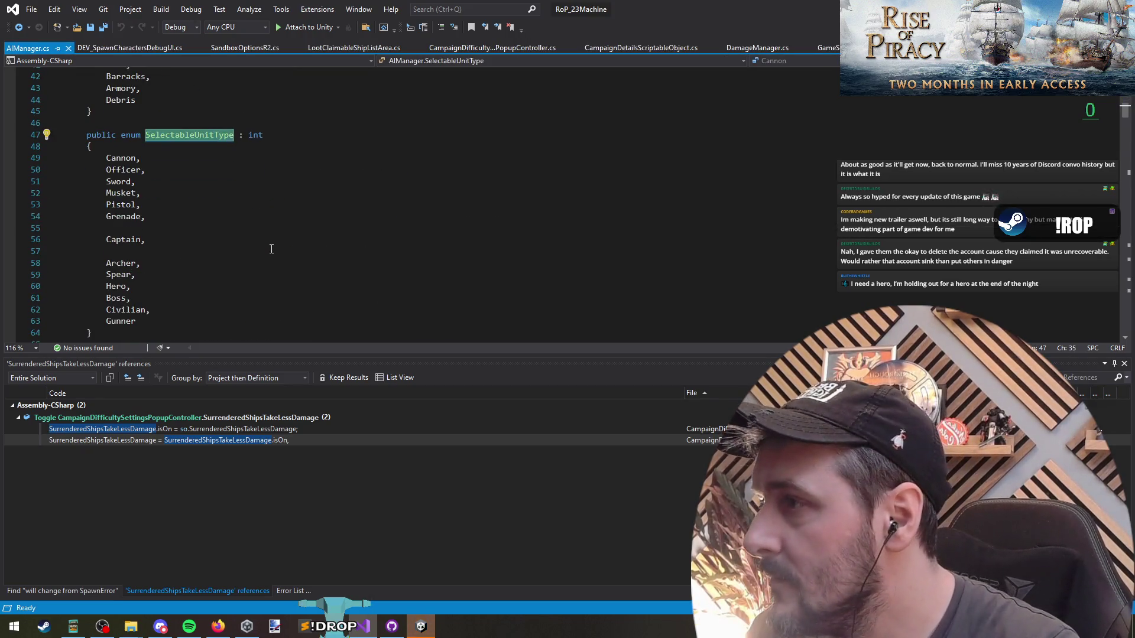
left_click(188, 217)
mouse_move(192, 325)
left_mouse_down()
mouse_move(70, 203)
mouse_move(2, 162)
left_mouse_up()
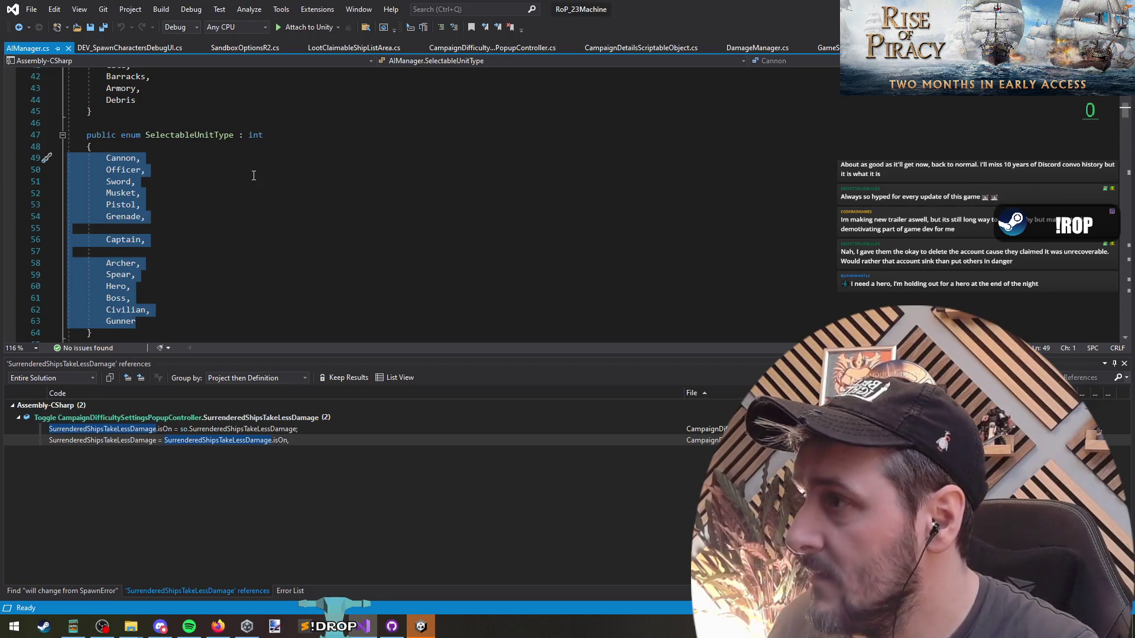
key("ctrl+minus")
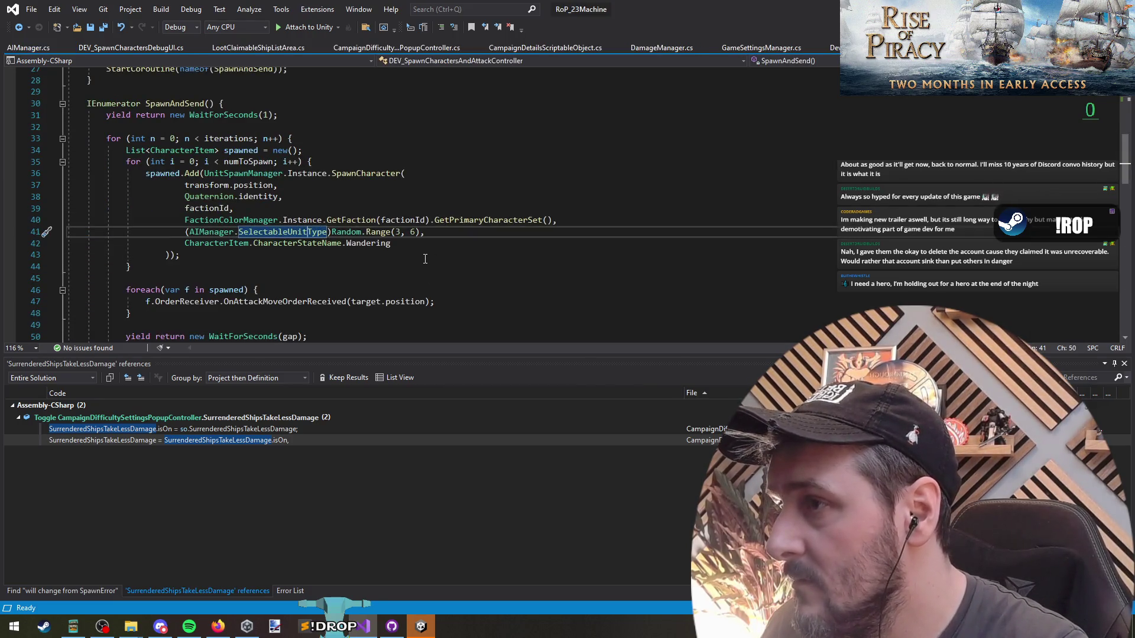
left_click(487, 220)
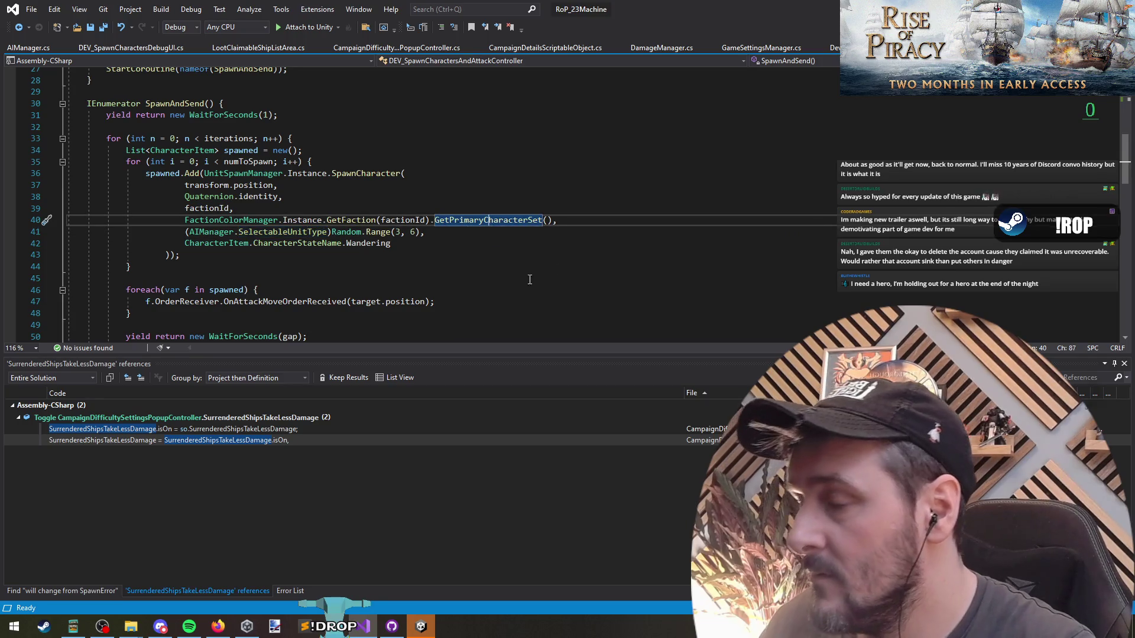
key("F12")
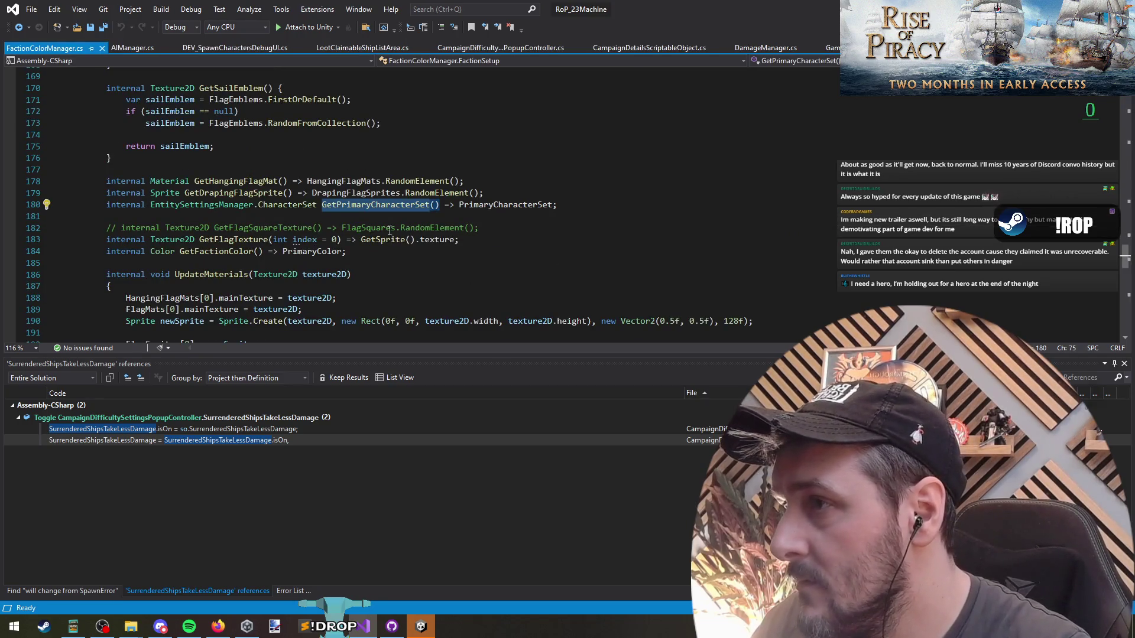
Step through the 'Random' matches in FactionColorManager.cs.
left_click(330, 219)
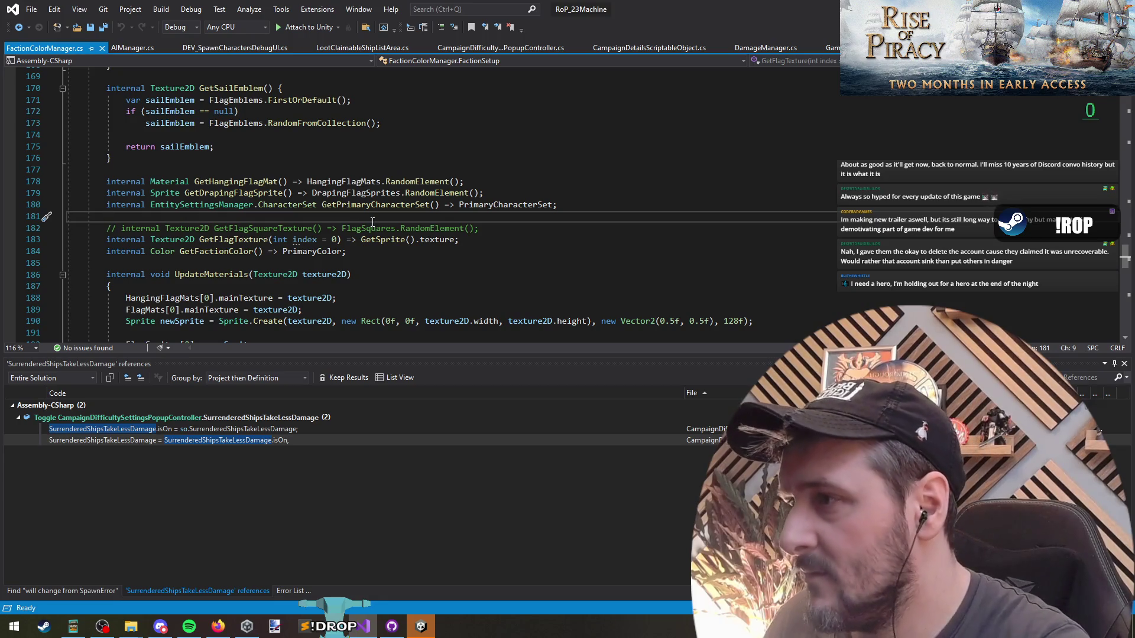
key("F3")
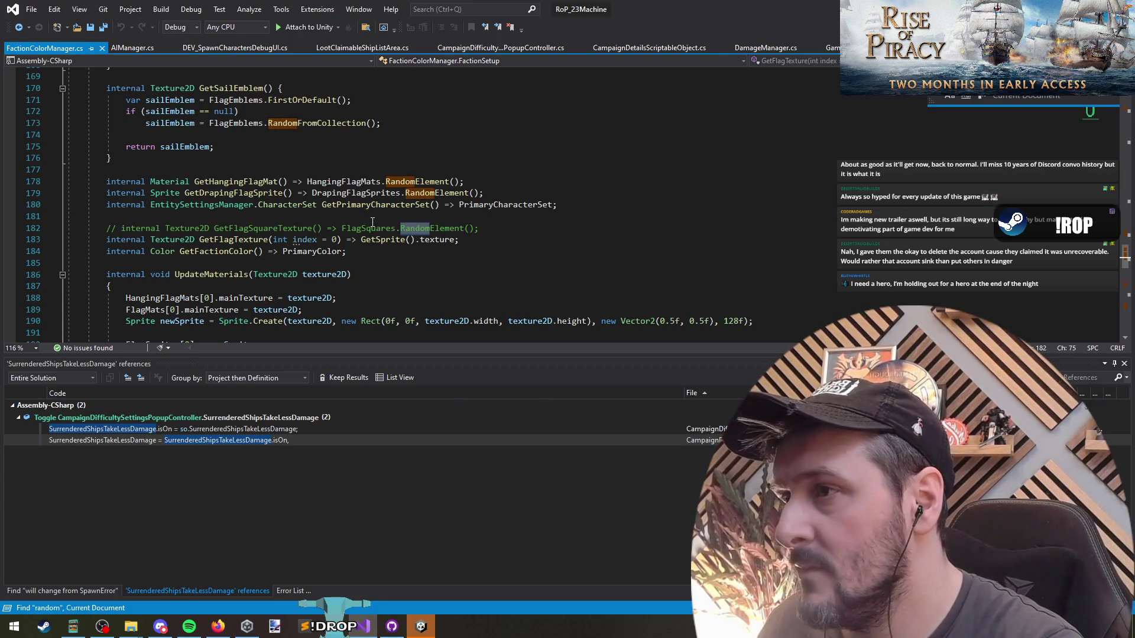
key("F3")
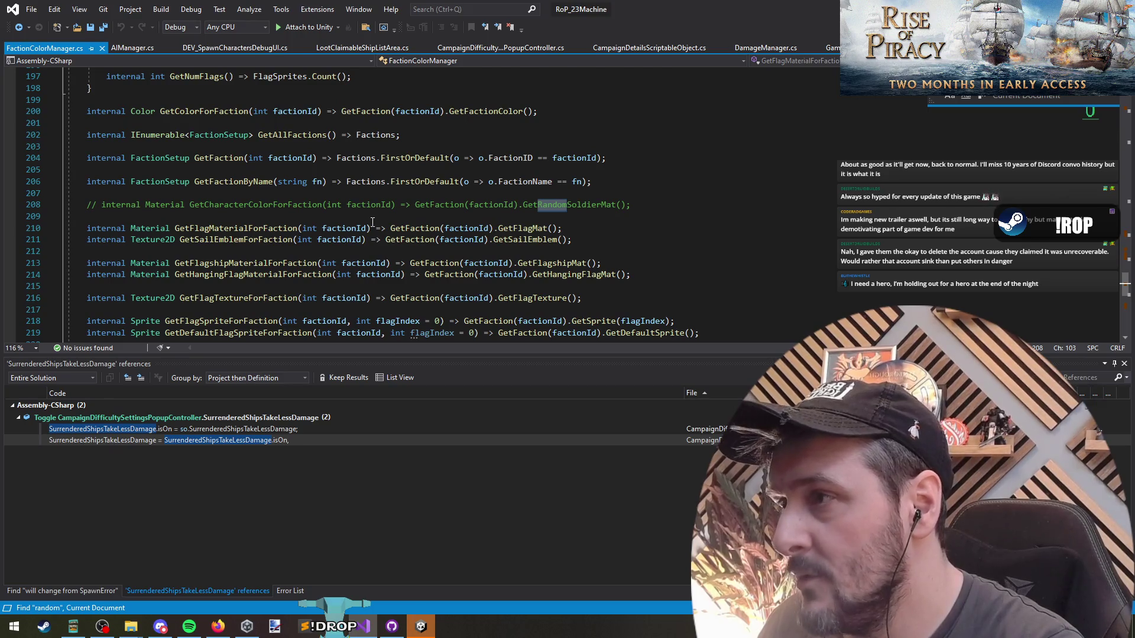
key("F3")
Search the project's symbols for 'random char' and open GetRandomUnitTypeForCharacterSet.
key("ctrl+t")
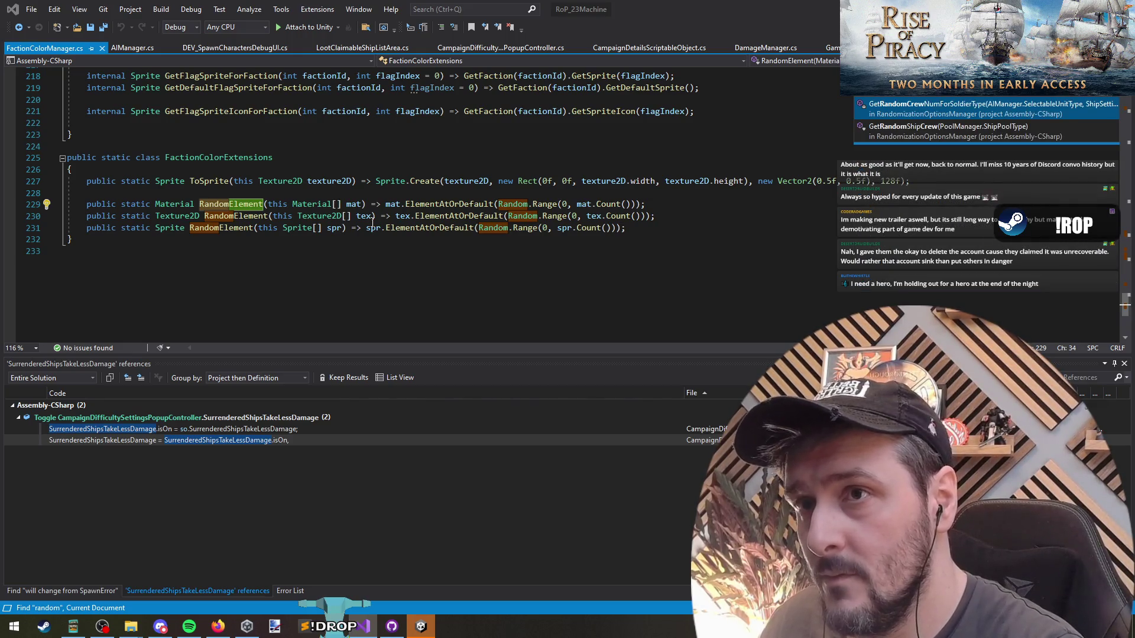
key("BackSpace")
key("BackSpace")
key("BackSpace")
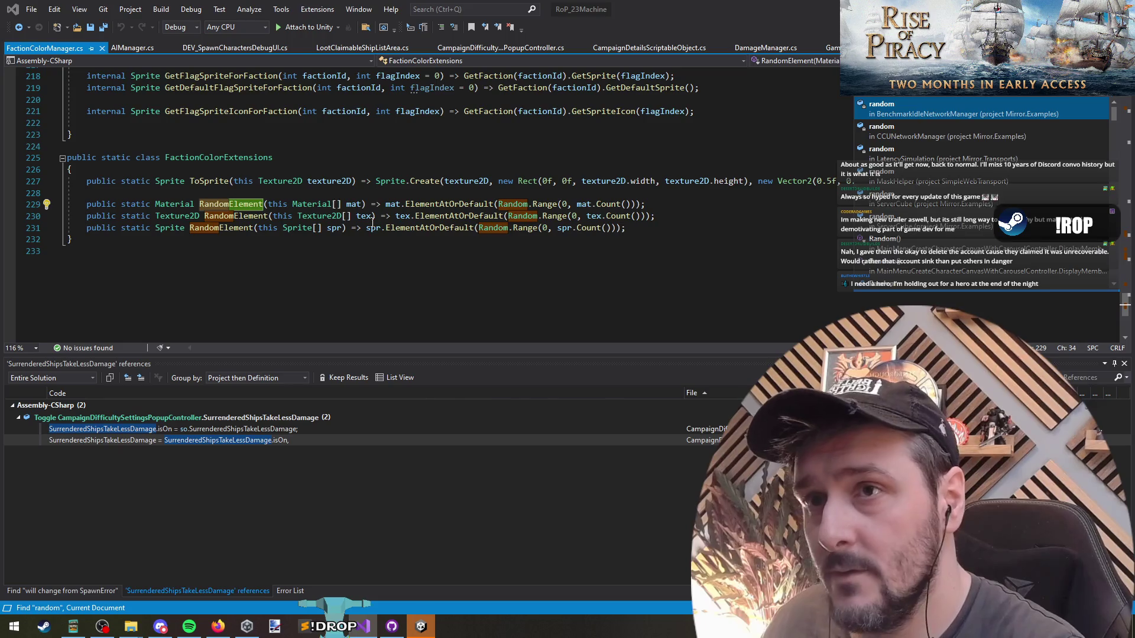
type("char")
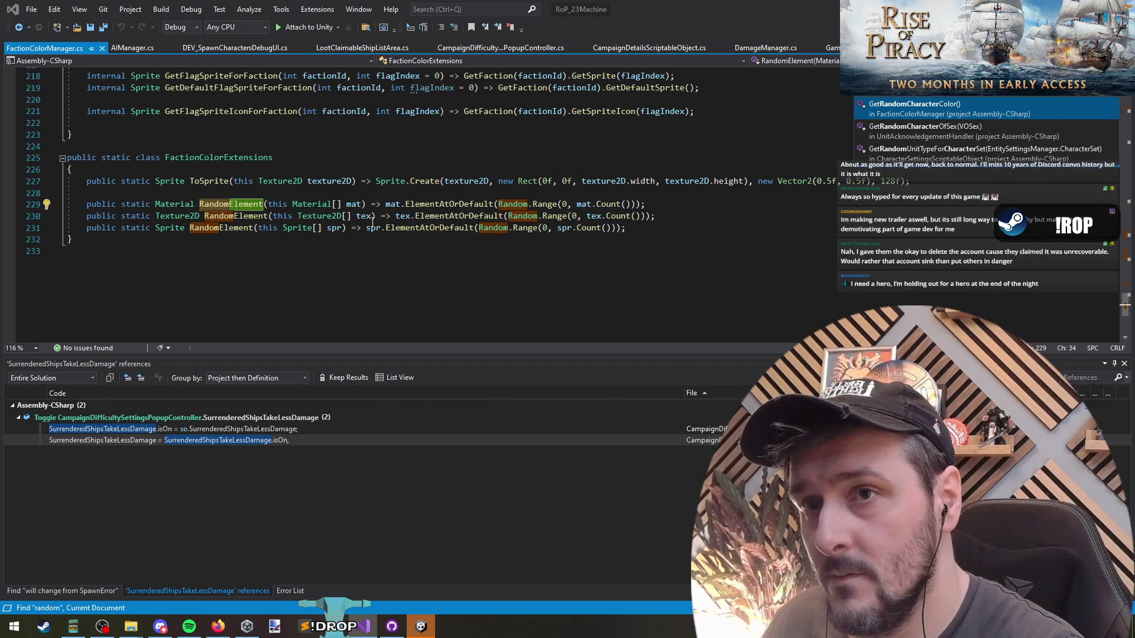
key("Down")
key("Down")
key("Return")
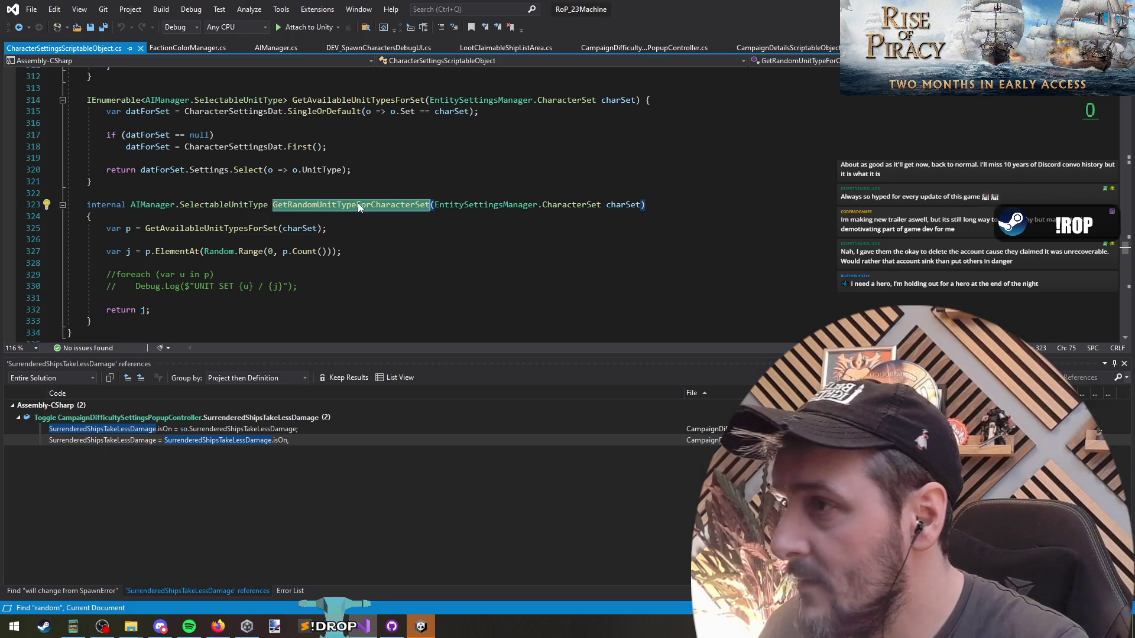
Back in SpawnAndSend, insert a GetRandomUnitTypeForCharacterSet( call before the unit type argument on line 41.
key("ctrl+minus")
key("ctrl+minus")
key("ctrl+minus")
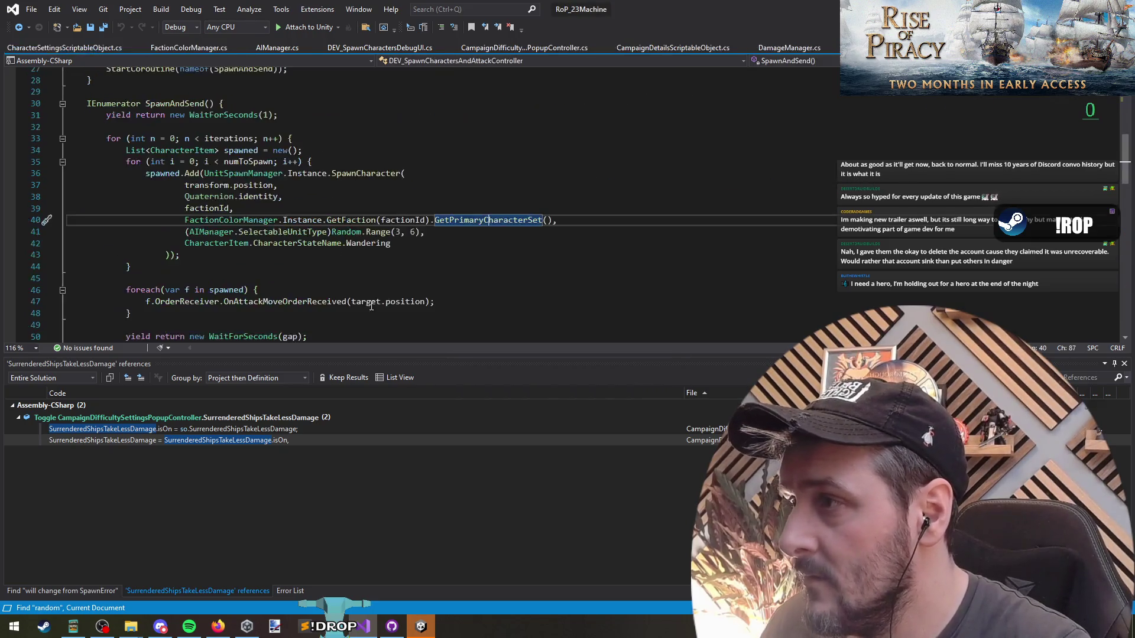
key("ctrl+w")
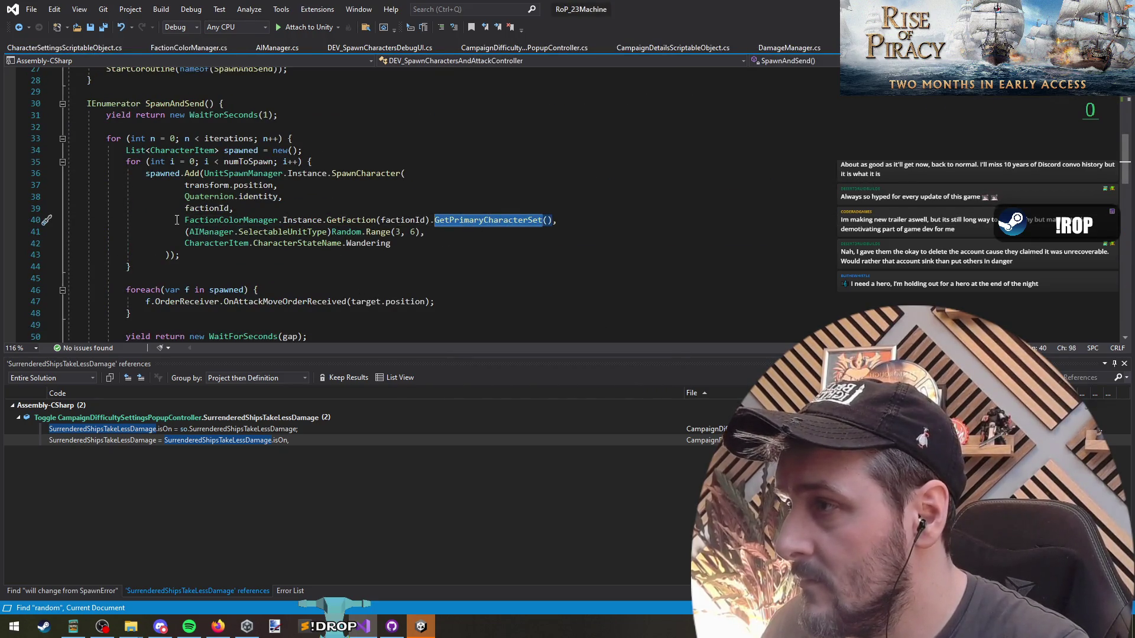
left_click(176, 219)
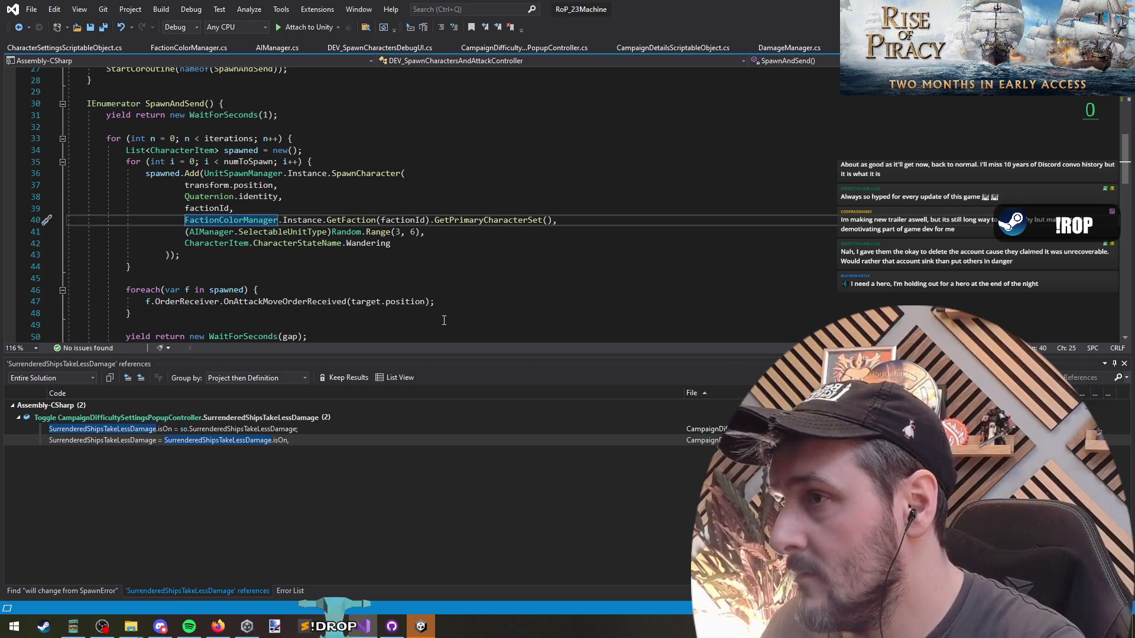
type("GetRandomUnitTypeForCharacterSet")
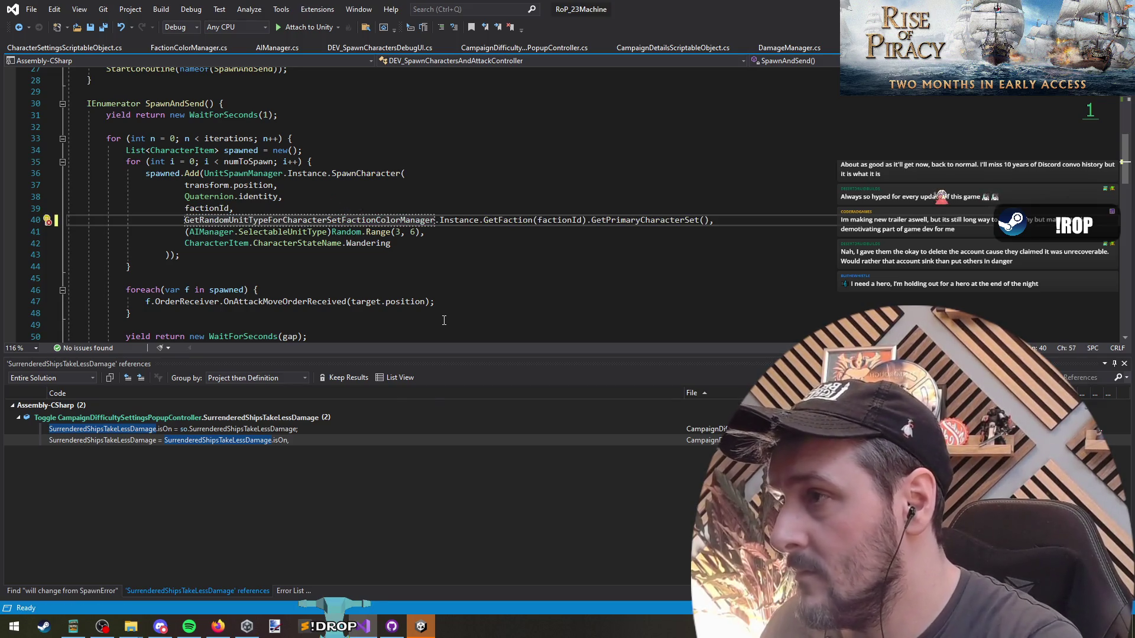
key("ctrl+z")
key("Down")
type("GetRandomUnitTypeForCharacterSet")
type("(")
key("Left")
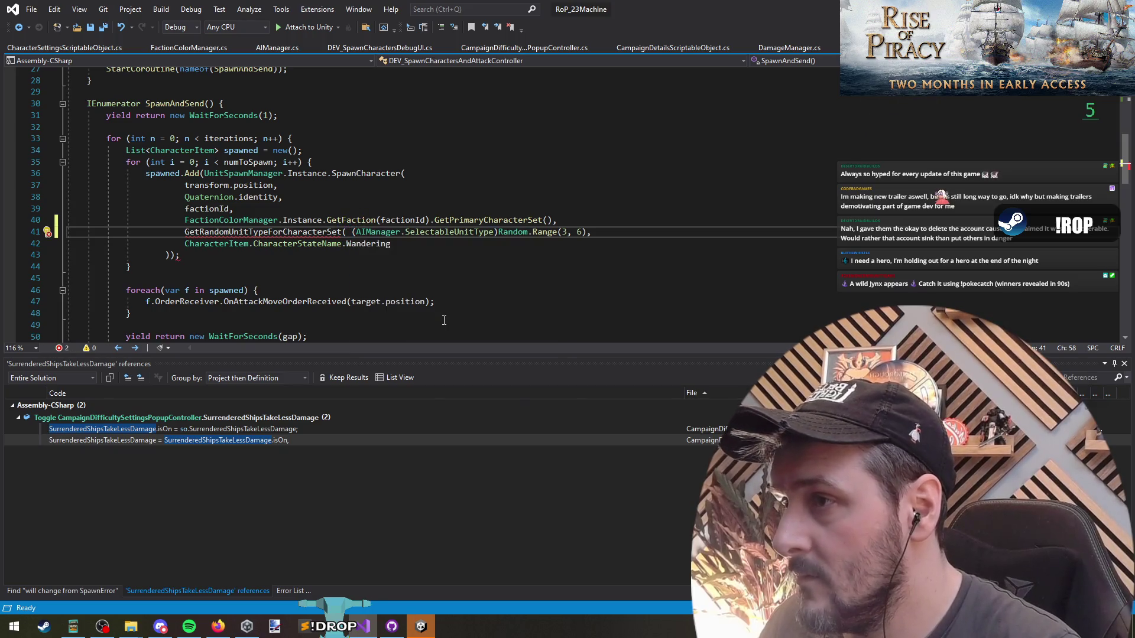
Comment out the old (AIManager.SelectableUnitType)Random.Range unit type cast with //.
type("//")
key("Up")
key("Home")
key("shift+End")
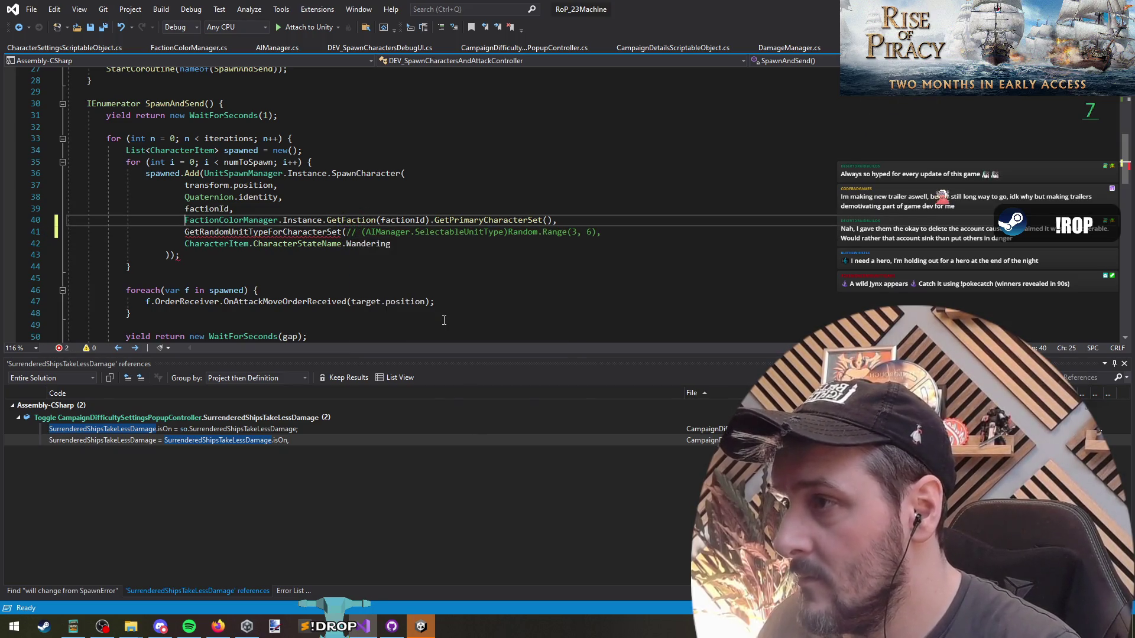
key("Down")
key("Left")
key("Left")
key("Left")
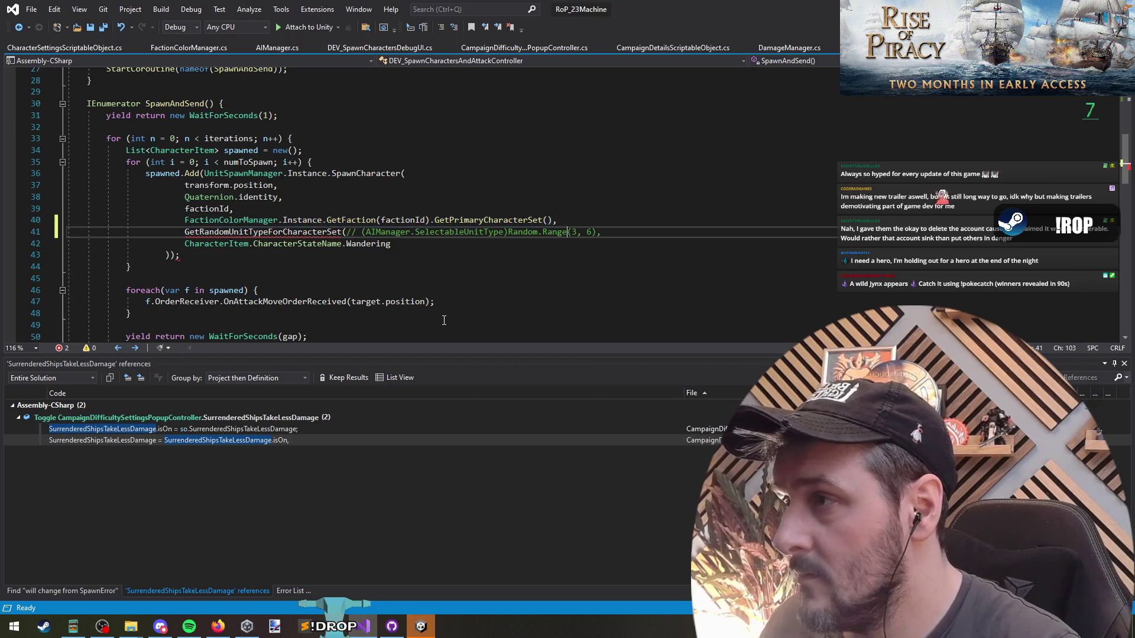
key("ctrl+Left")
key("ctrl+Left")
key("ctrl+Left")
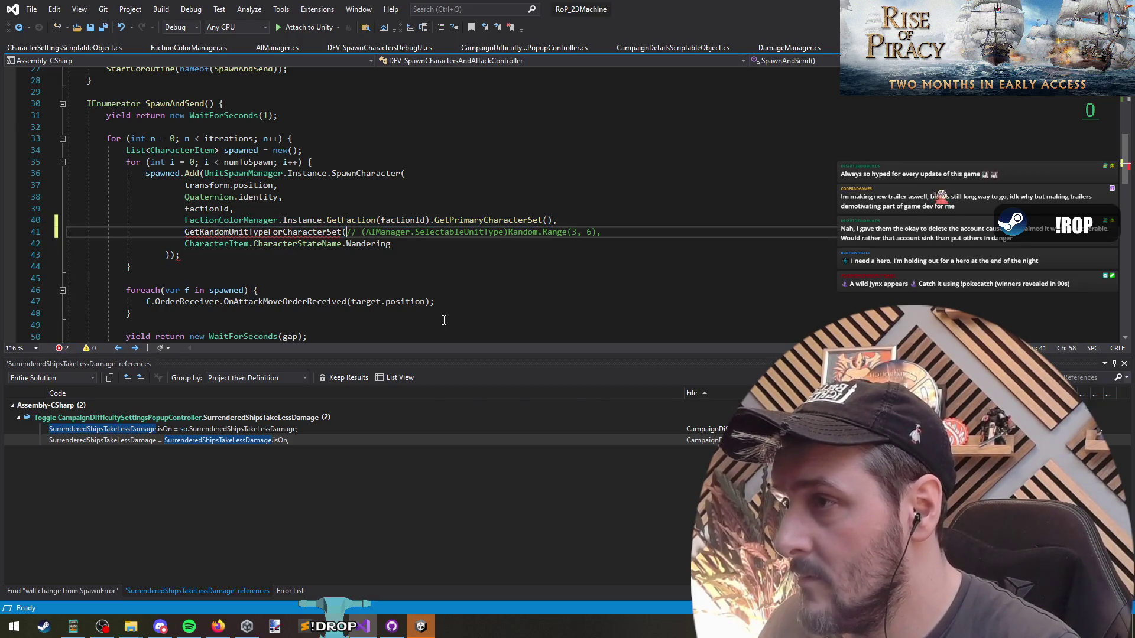
Cut the GetFaction(...).GetPrimaryCharacterSet() expression and add a blank line above the loop.
mouse_move(295, 231)
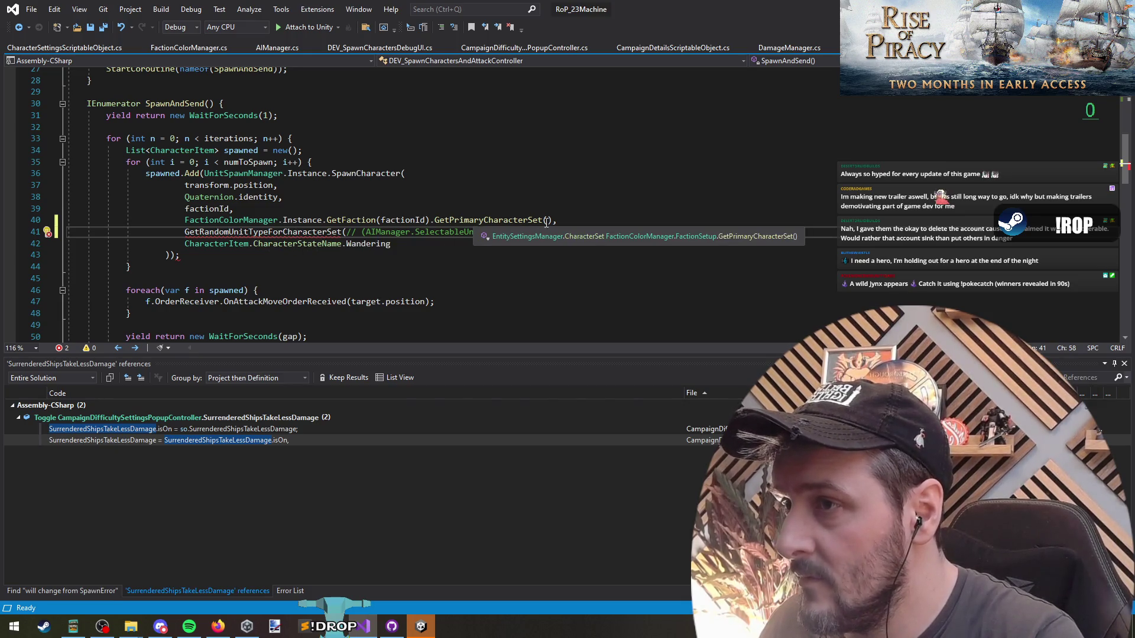
left_click_drag(551, 220, 185, 220)
key("ctrl+x")
key("ctrl+z")
key("ctrl+x")
key("Up")
key("Up")
key("Up")
key("Up")
key("Up")
key("Return")
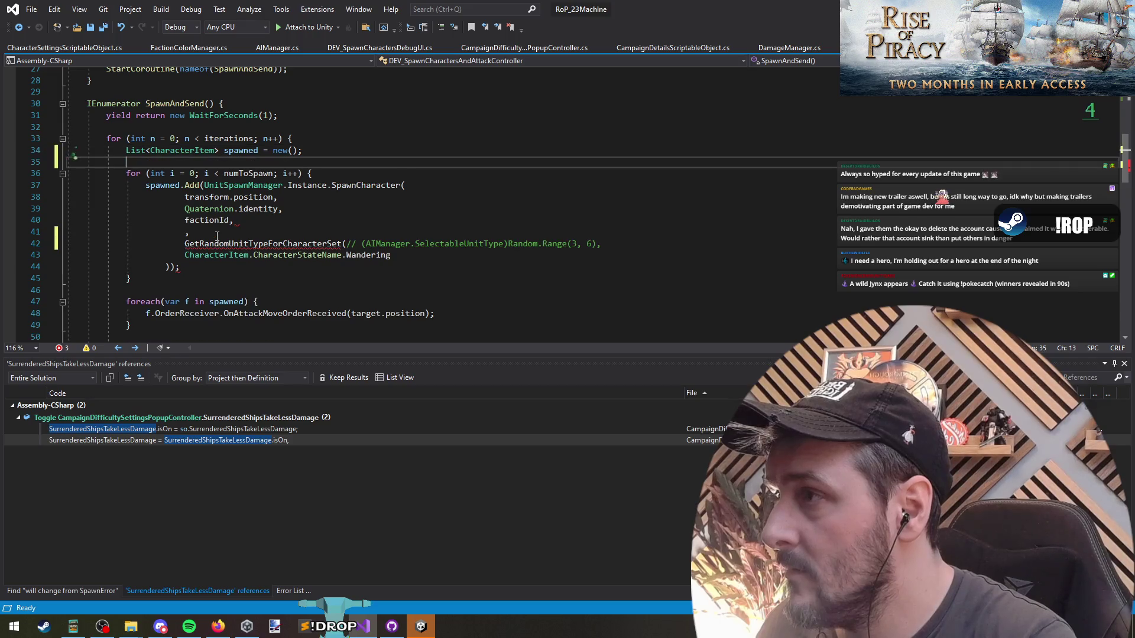
Declare 'var set =' holding the faction's primary character set above the outer loop.
key("ctrl+v")
key("Home")
type("var set =")
key("End")
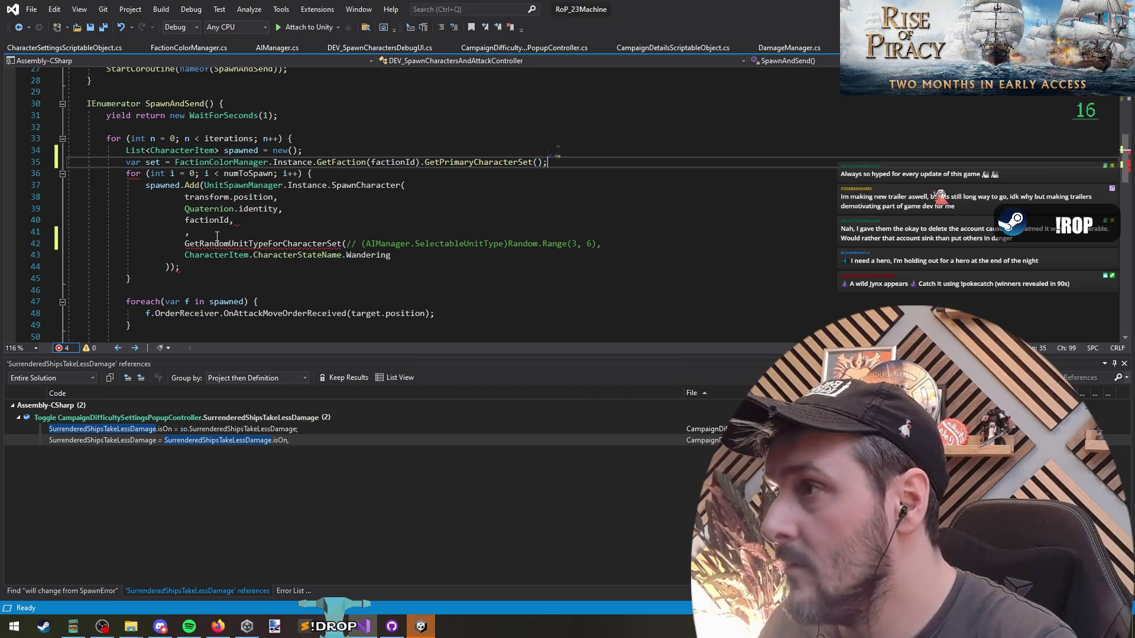
type(";")
key("alt+Up")
key("alt+Up")
key("Return")
key("Down")
key("Down")
key("Down")
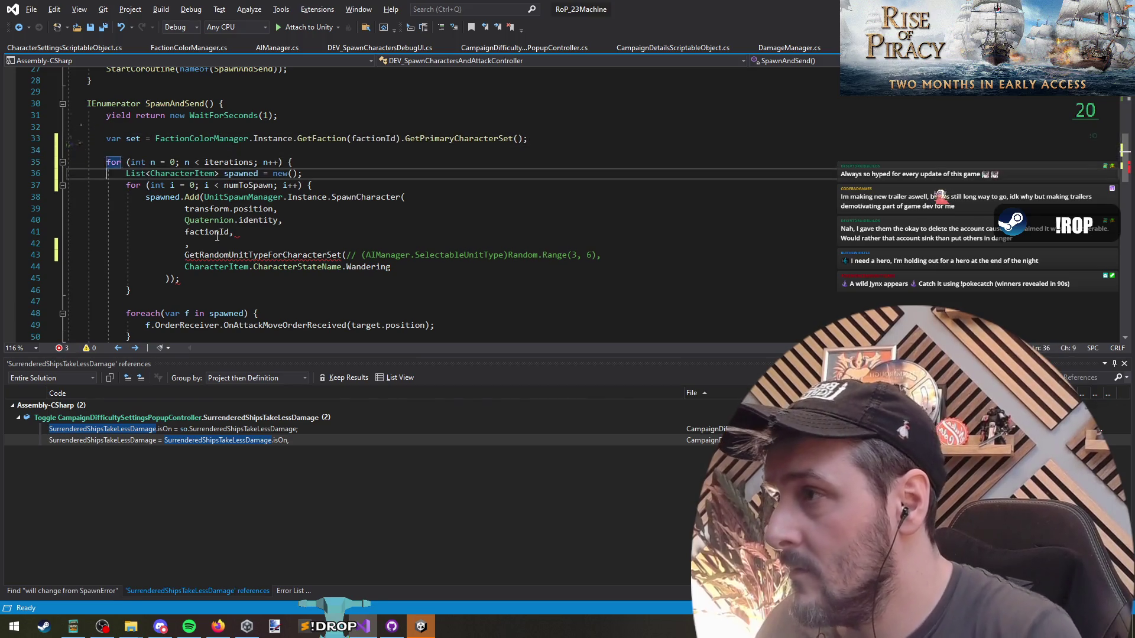
Pass set as the spawn call's character set and into GetRandomUnitTypeForCharacterSet(set).
left_click(185, 243)
type("set")
key("Escape")
key("Down")
key("ctrl+Right")
type("set)")
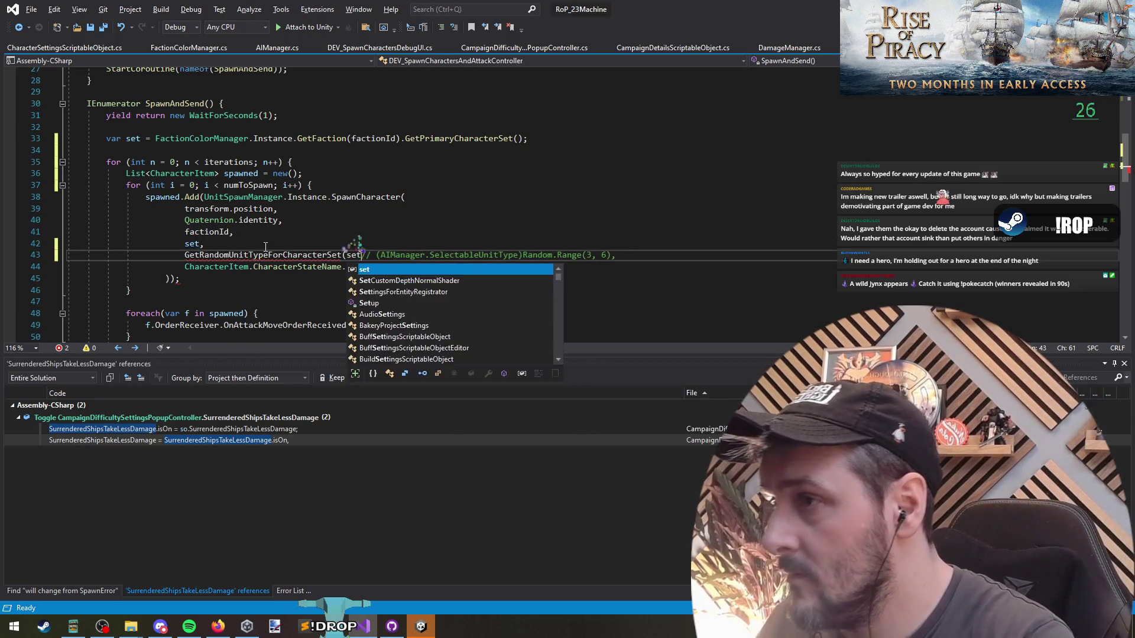
type(",")
key("Down")
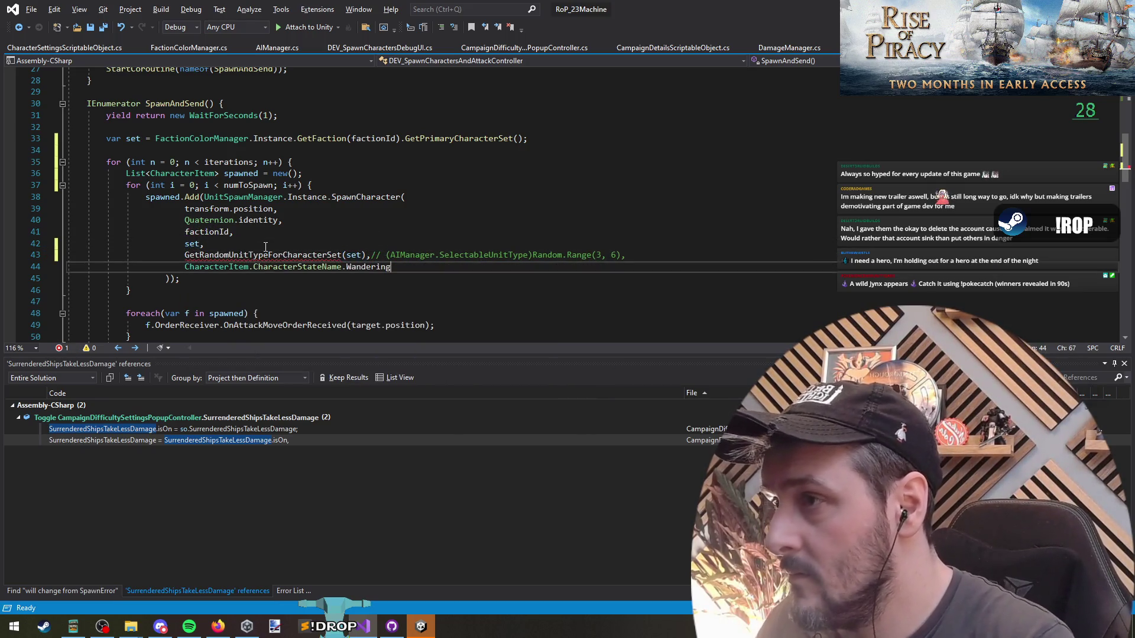
Check GetRandomUnitTypeForCharacterSet's definition and its reference in the island spawn script.
left_click(265, 254)
key("F12")
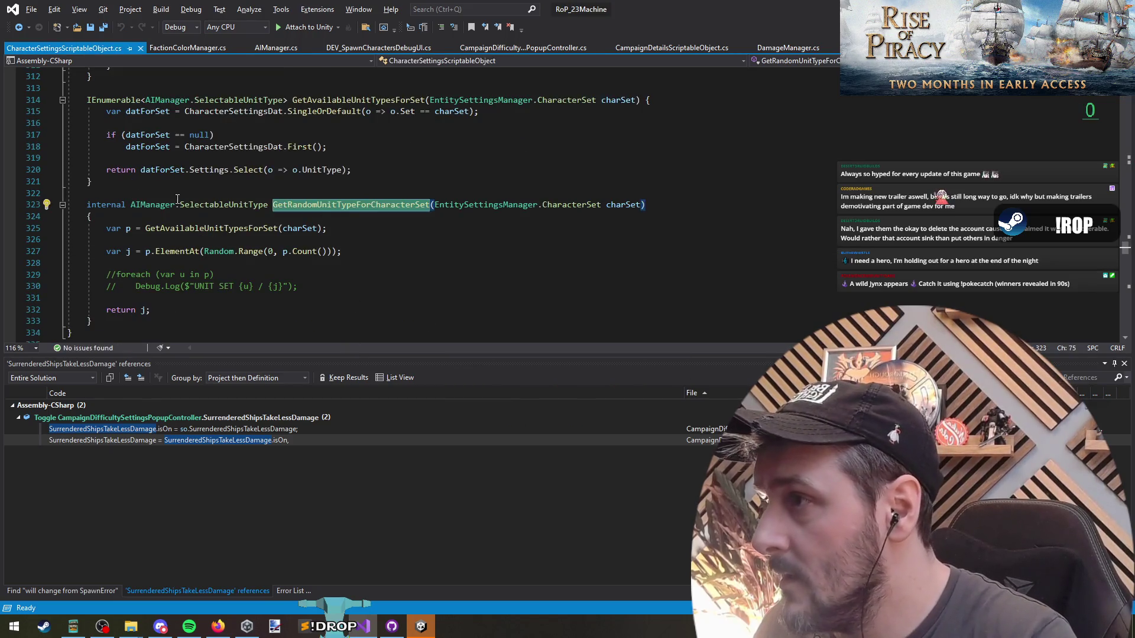
right_click(346, 211)
left_click(431, 330)
double_click(157, 430)
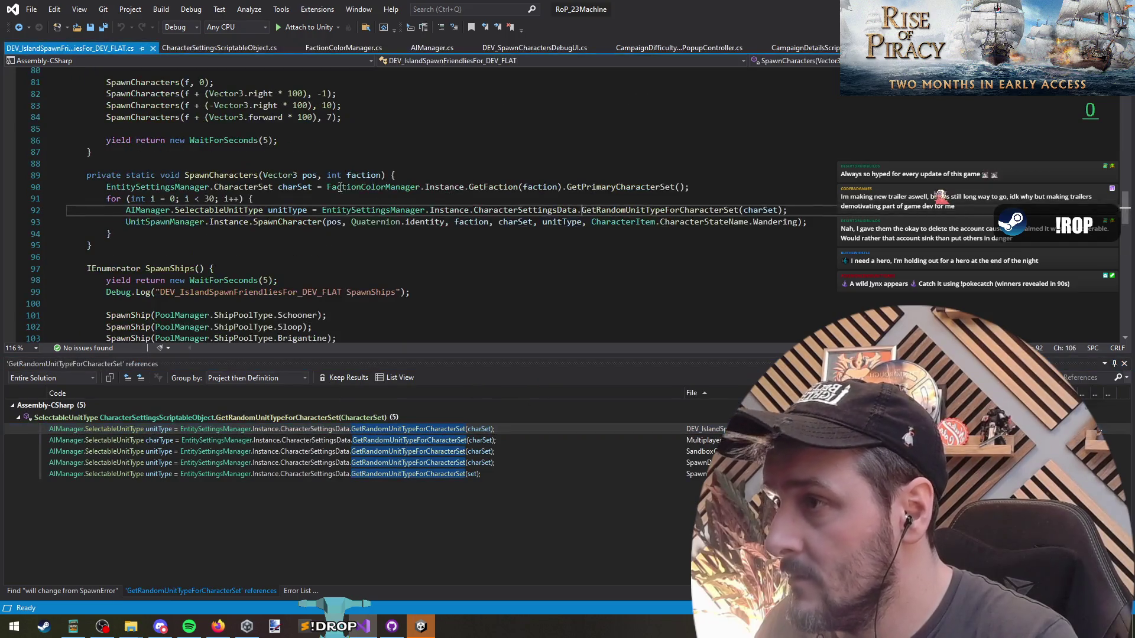
key("F12")
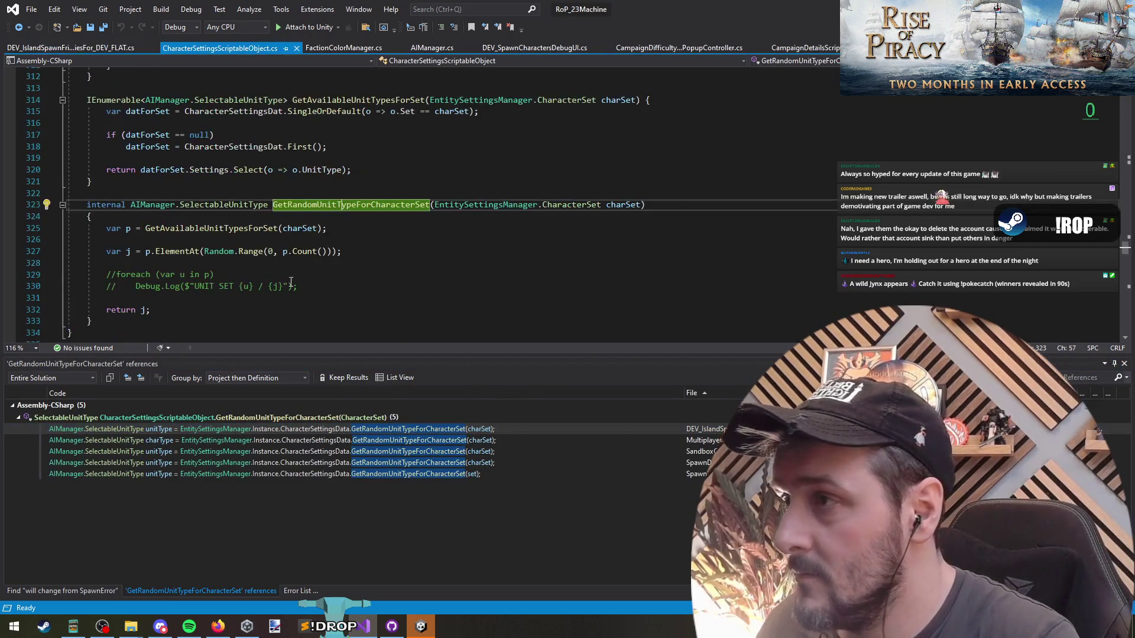
key("ctrl+Tab")
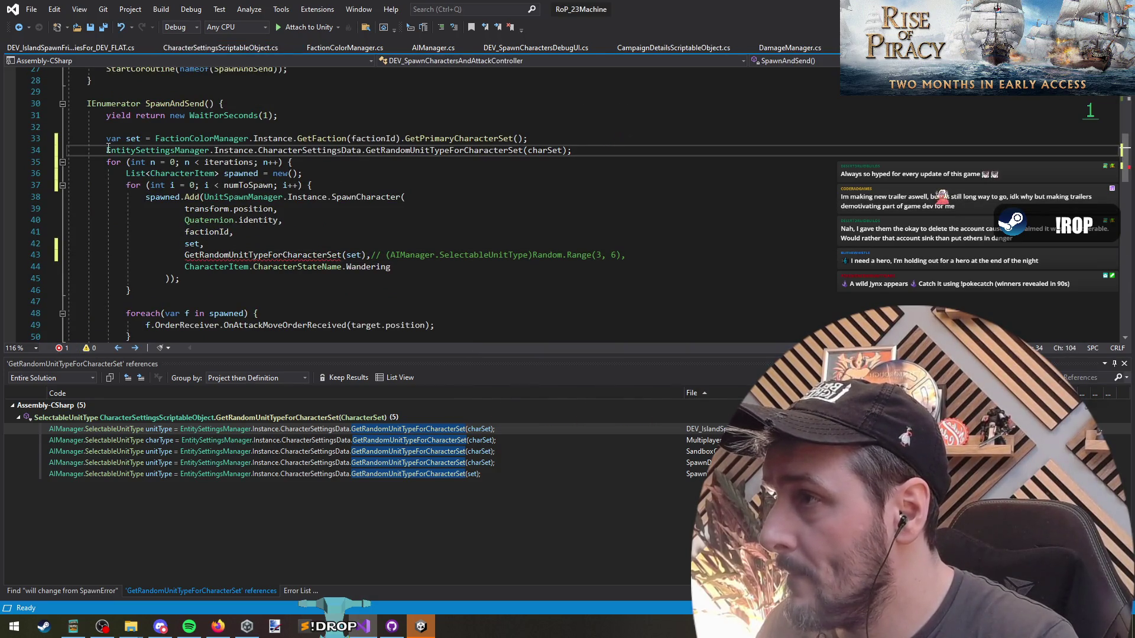
Replace the bare helper with EntitySettingsManager.Instance.CharacterSettingsData.GetRandomUnitTypeForCharacterSet(set) and save the script.
key("shift+Home")
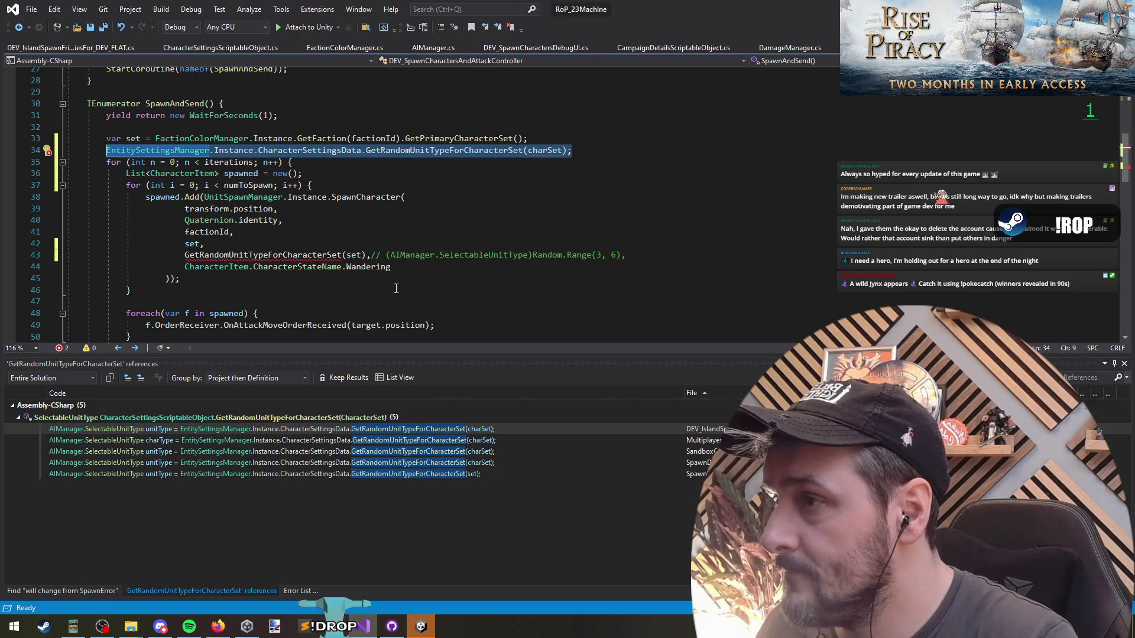
key("ctrl+x")
double_click(260, 255)
key("ctrl+v")
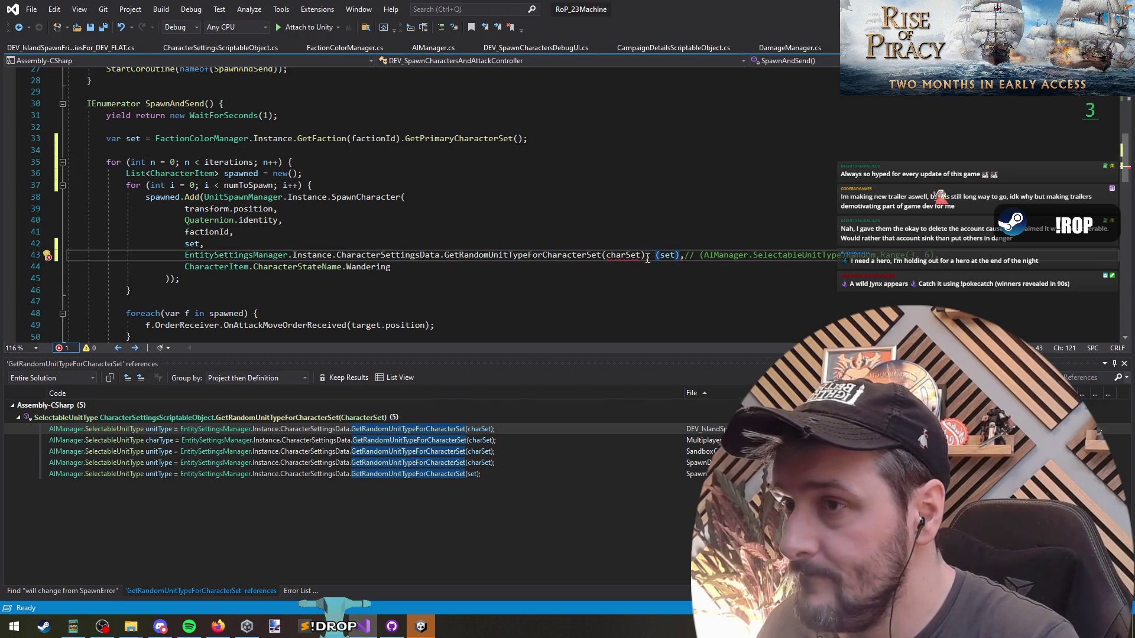
key("ctrl+shift+Left")
key("ctrl+shift+Left")
key("ctrl+shift+Left")
key("BackSpace")
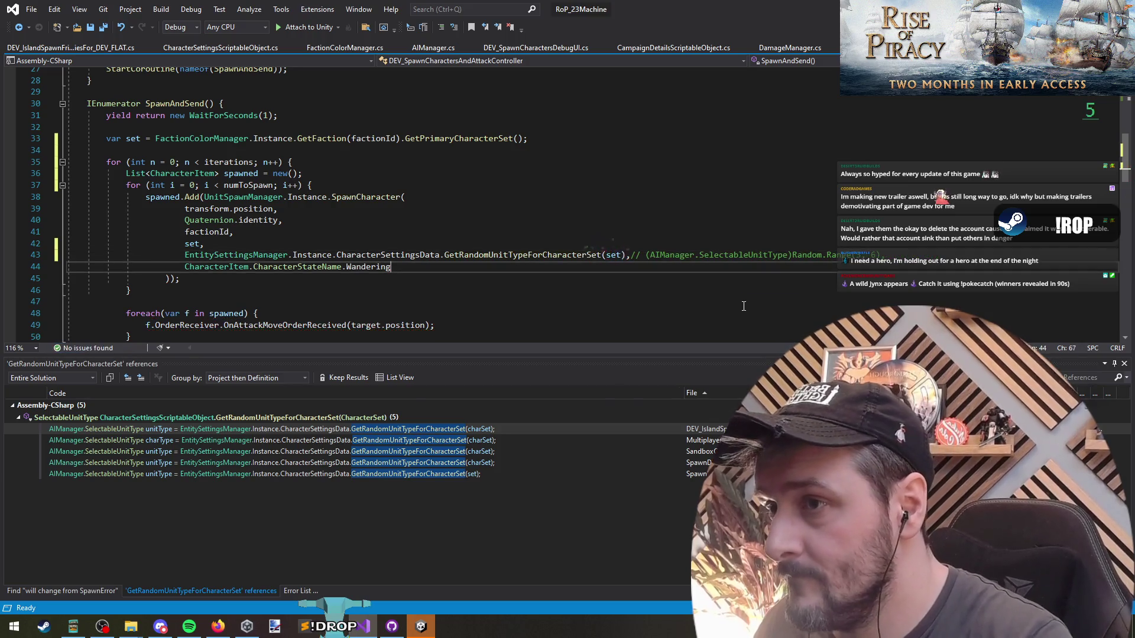
key("Down")
key("ctrl+shift+Left")
left_click(97, 28)
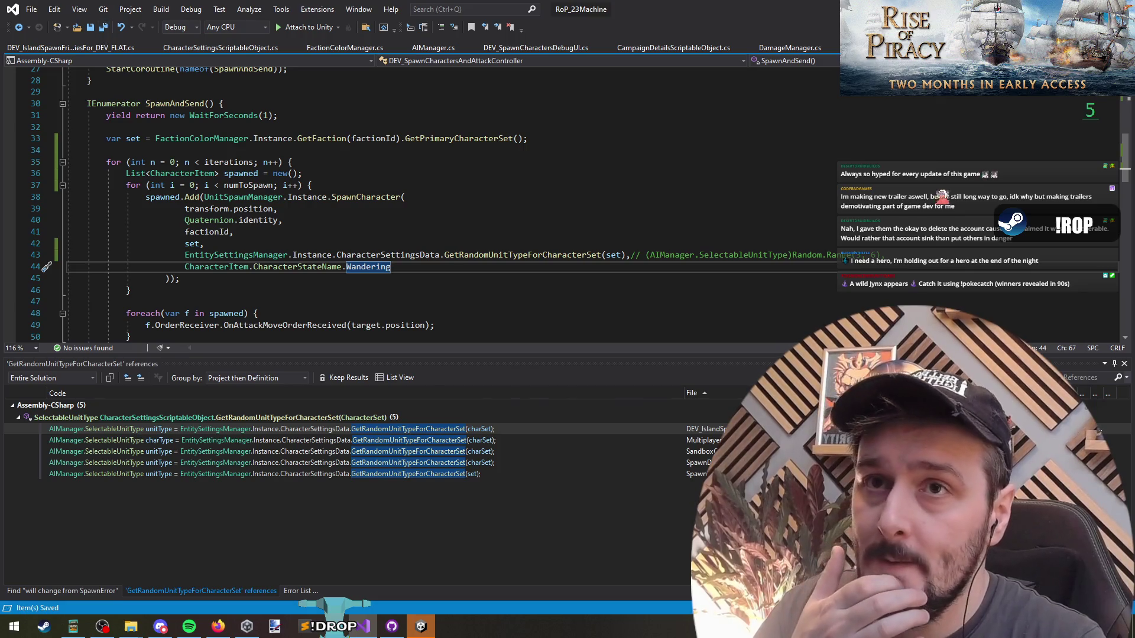
key("alt+Tab")
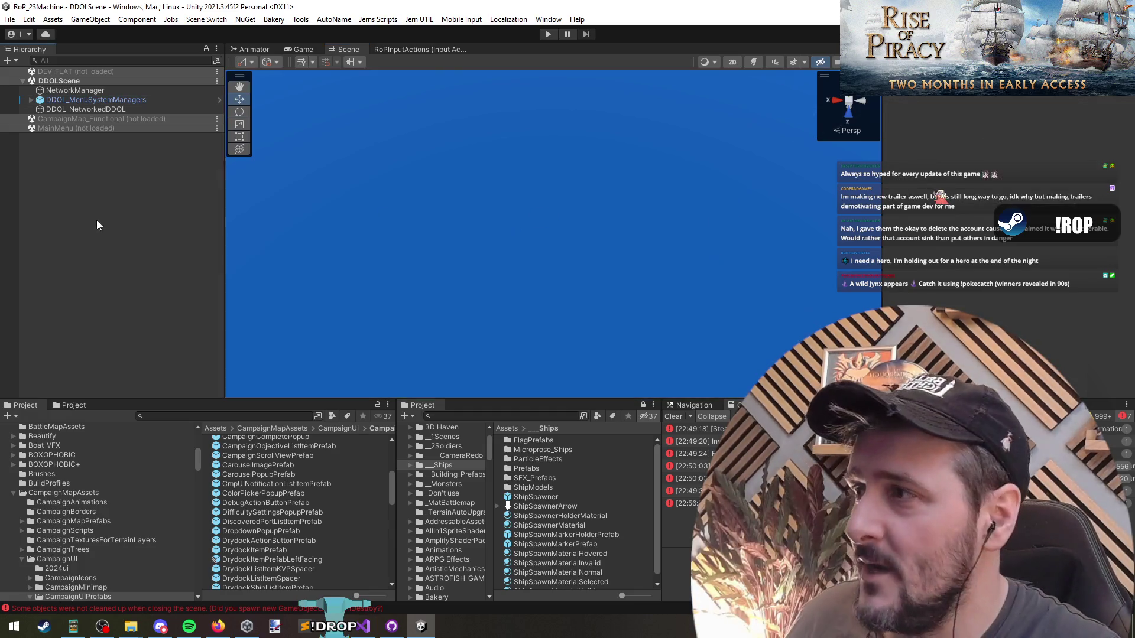
Start Play mode with the recompiled scripts and select the units on the right of the battlefield.
left_click(548, 33)
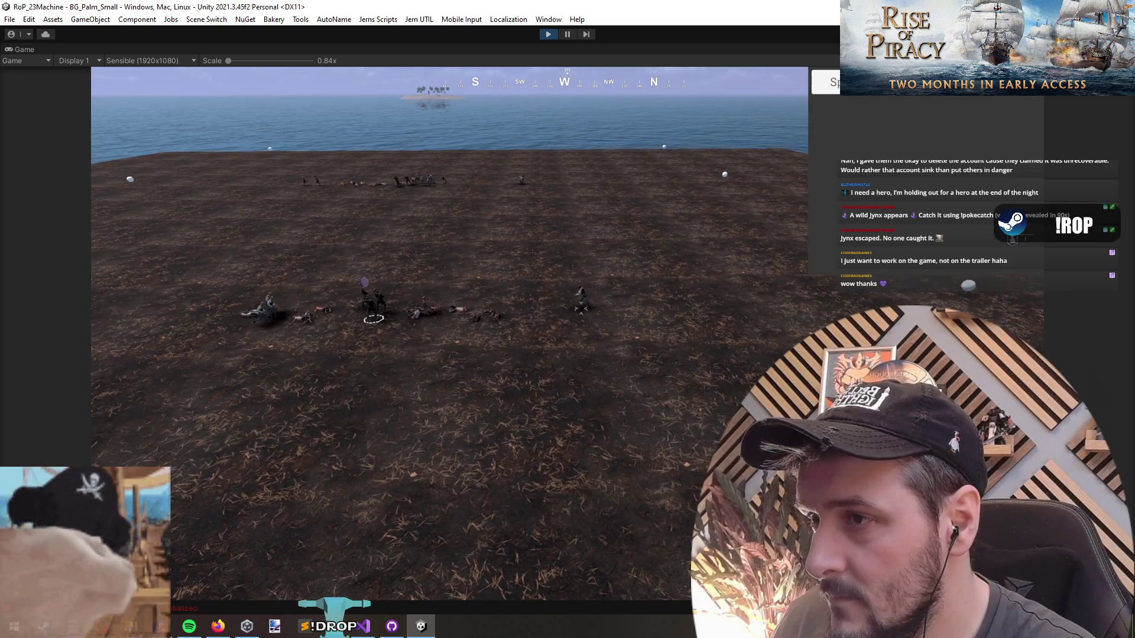
left_click(801, 286)
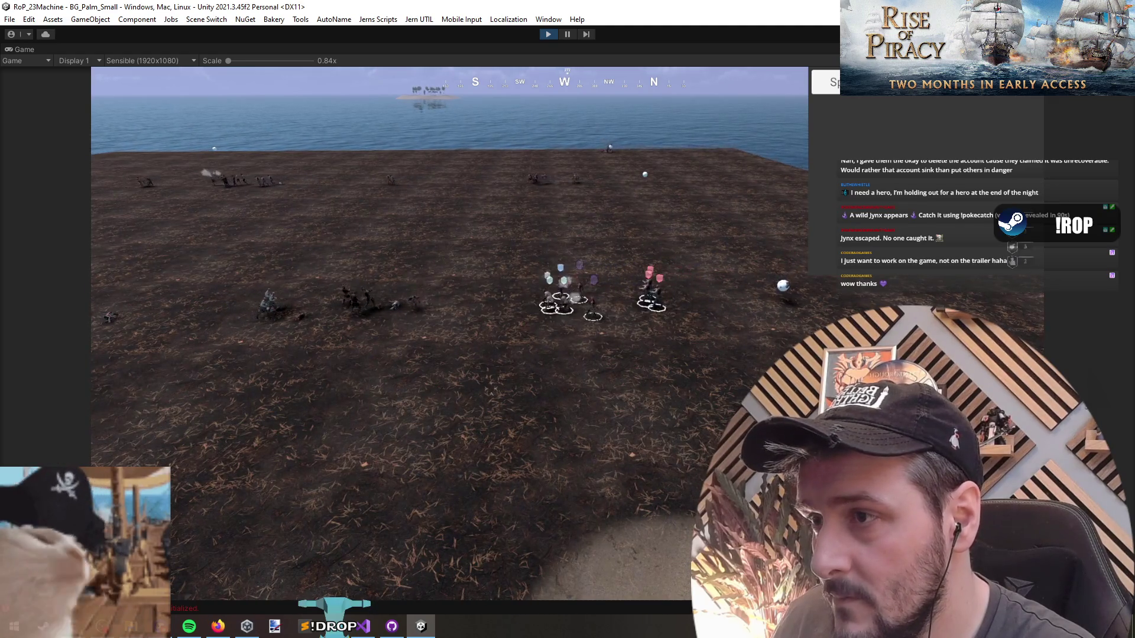
Select several groups of spawned units on the beach and near the shoreline.
scroll(532, 400, "up", 3)
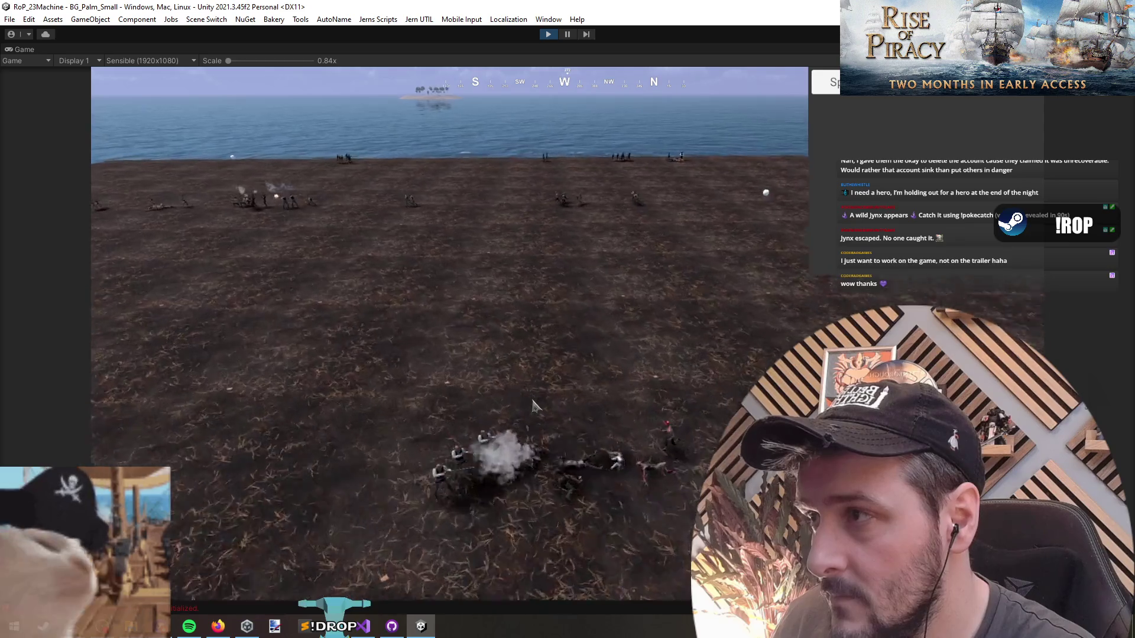
scroll(537, 408, "up", 3)
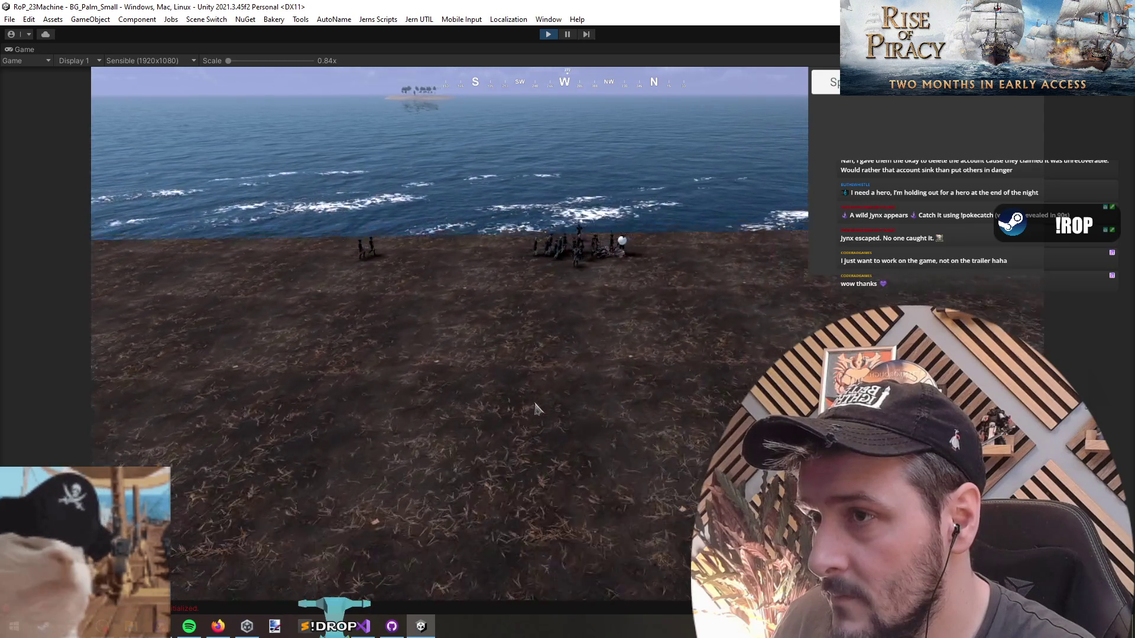
scroll(364, 378, "down", 5)
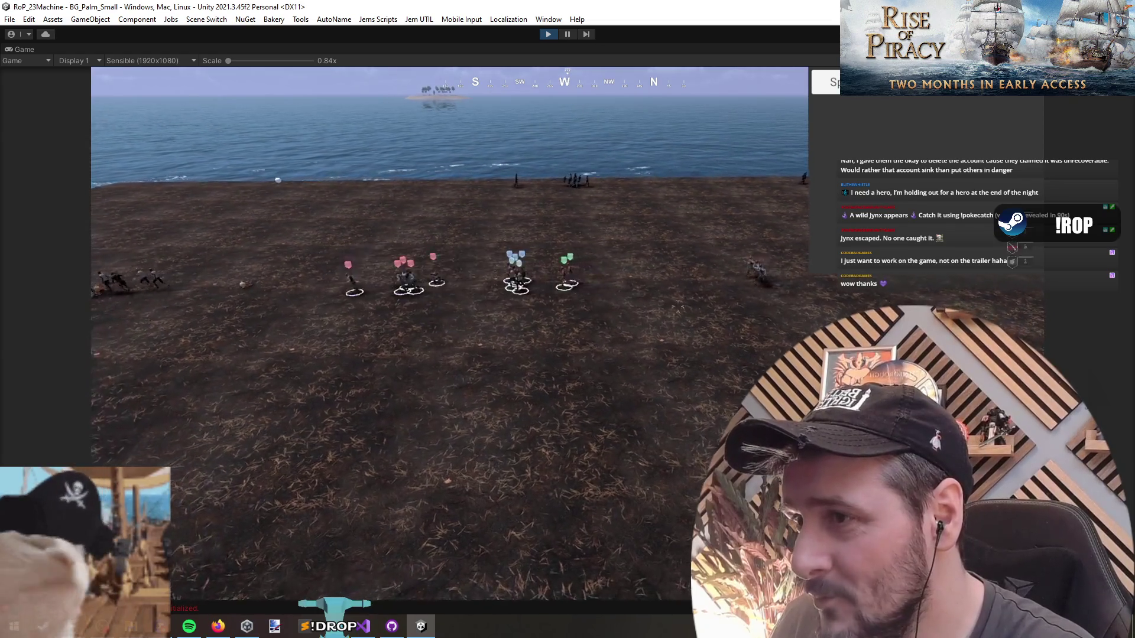
scroll(344, 312, "down", 3)
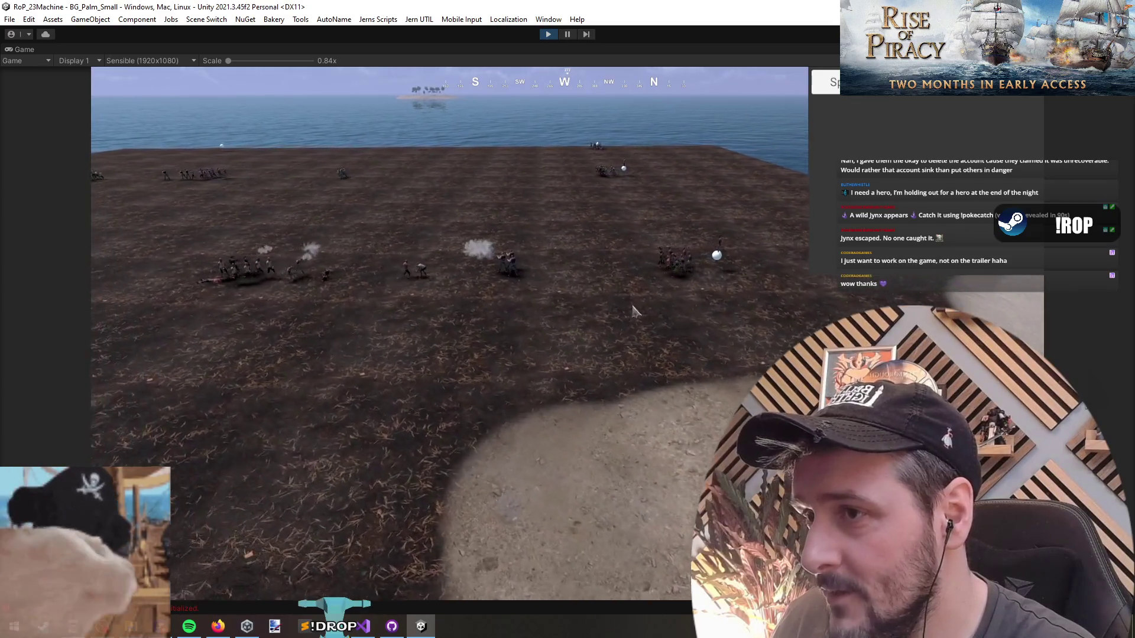
left_click_drag(759, 309, 760, 308)
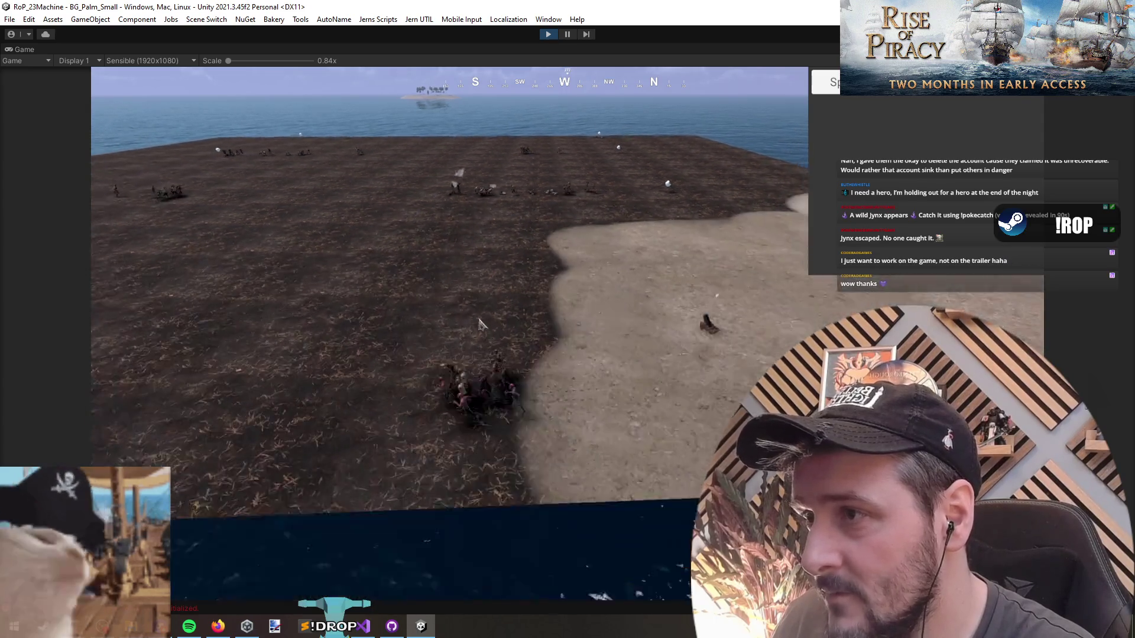
left_click_drag(513, 344, 523, 371)
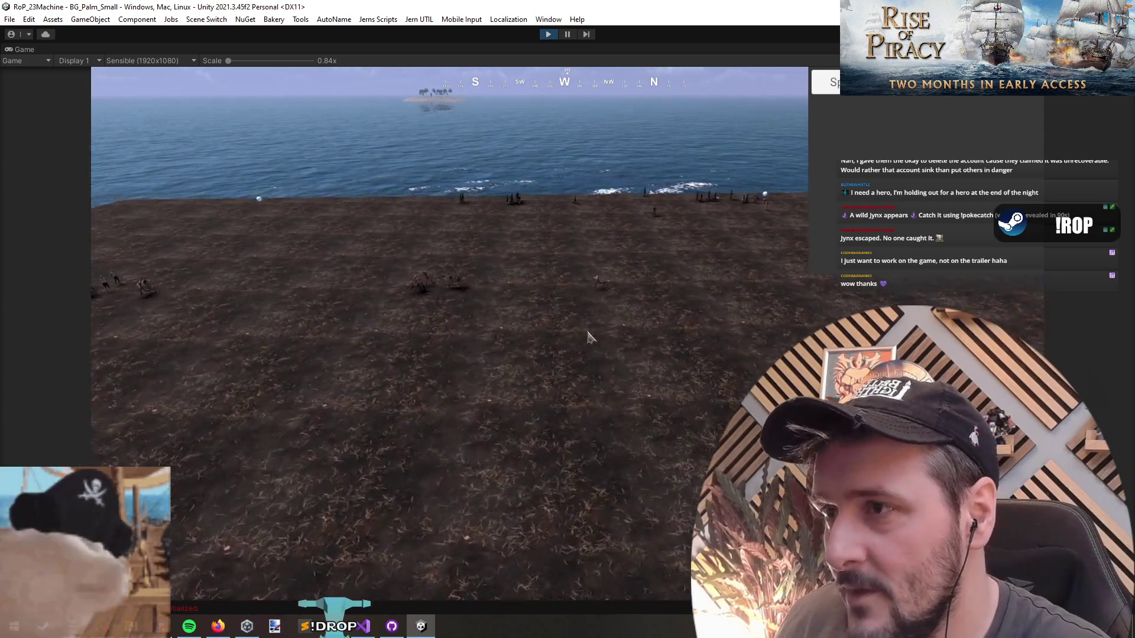
mouse_move(239, 197)
left_mouse_down()
mouse_move(703, 332)
mouse_move(718, 320)
left_mouse_up()
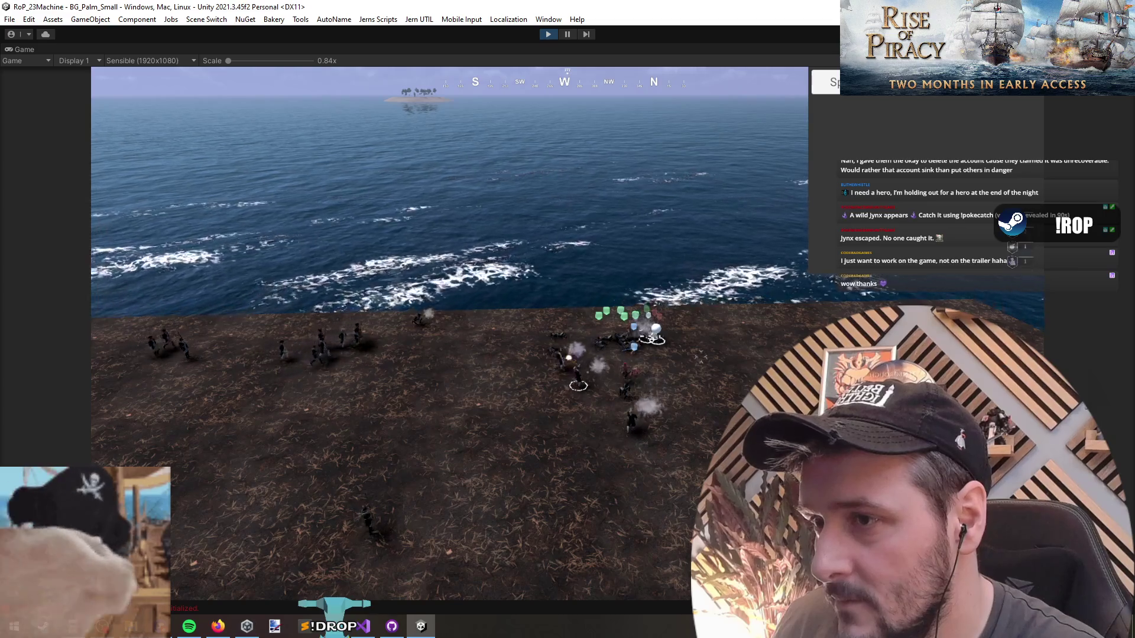
left_click(718, 349)
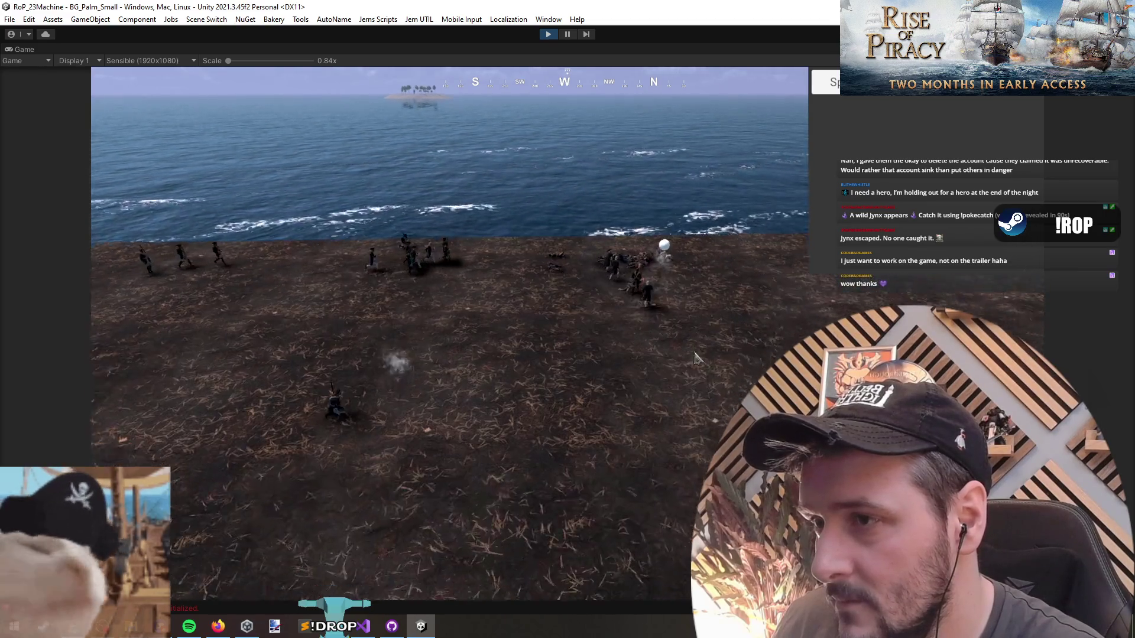
Pull the camera back and select the squads fighting along the shore.
key("s")
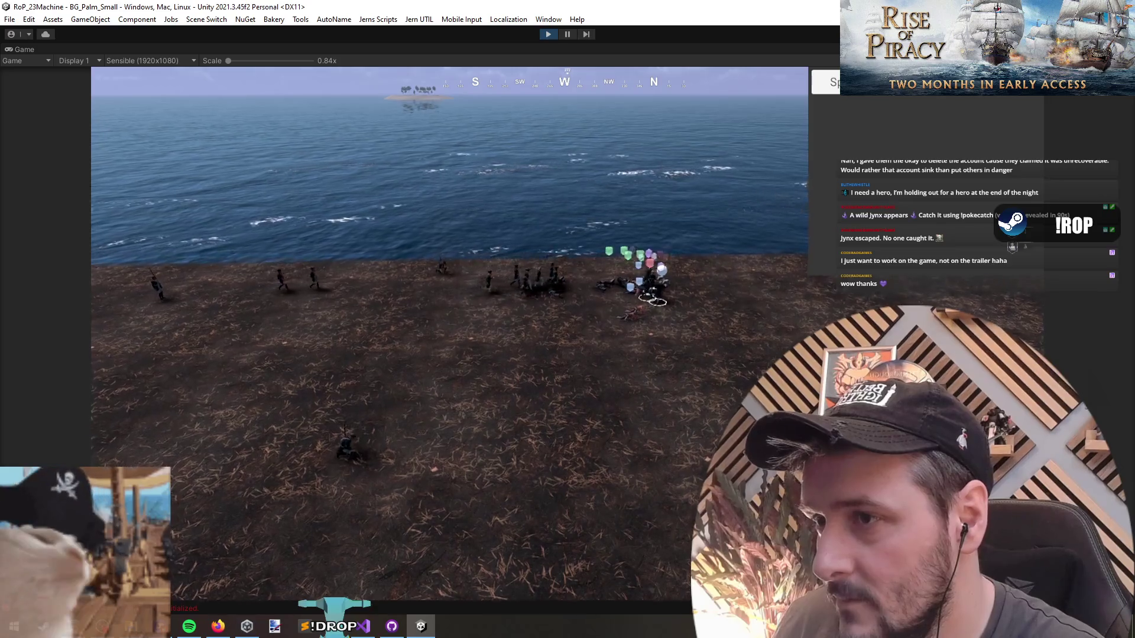
left_click_drag(67, 368, 91, 458)
left_click(238, 371)
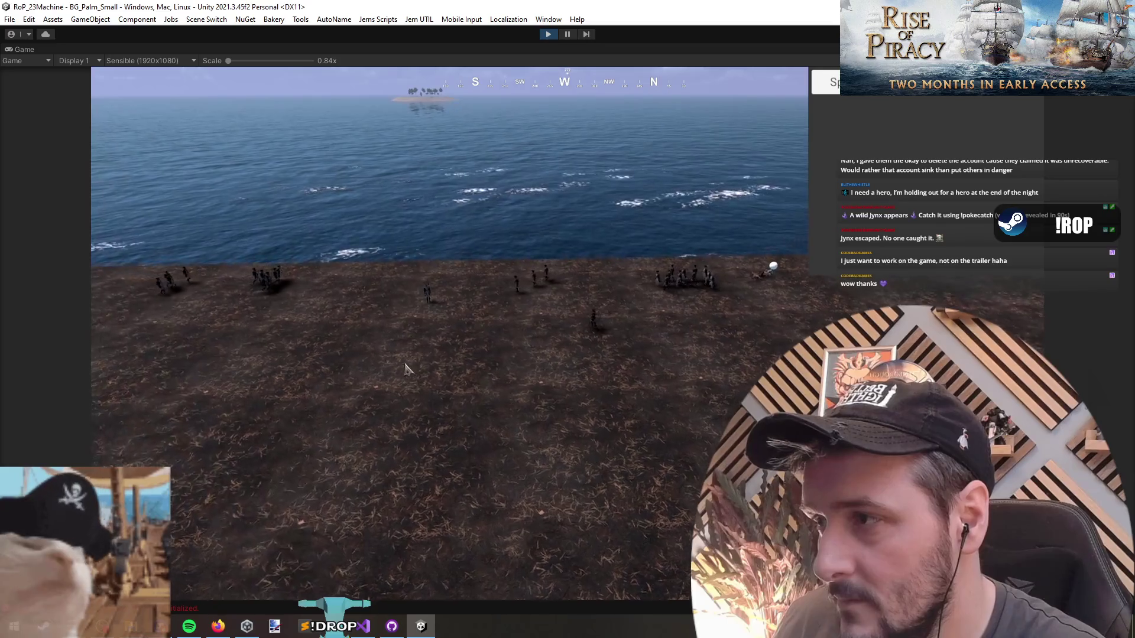
left_click_drag(670, 380, 669, 380)
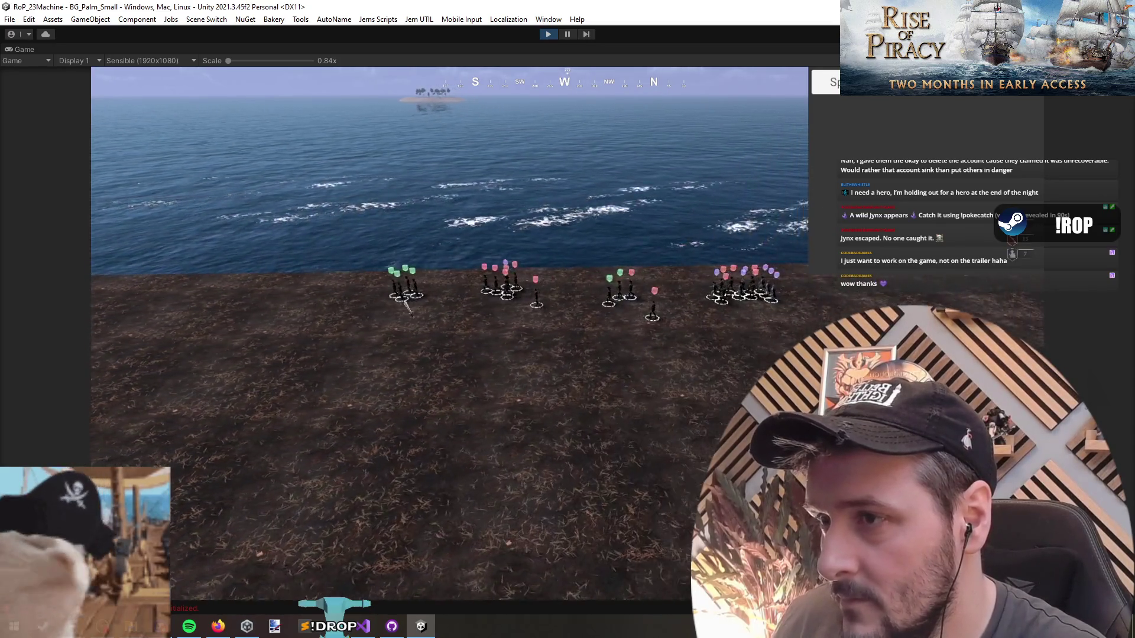
left_click_drag(552, 342, 805, 222)
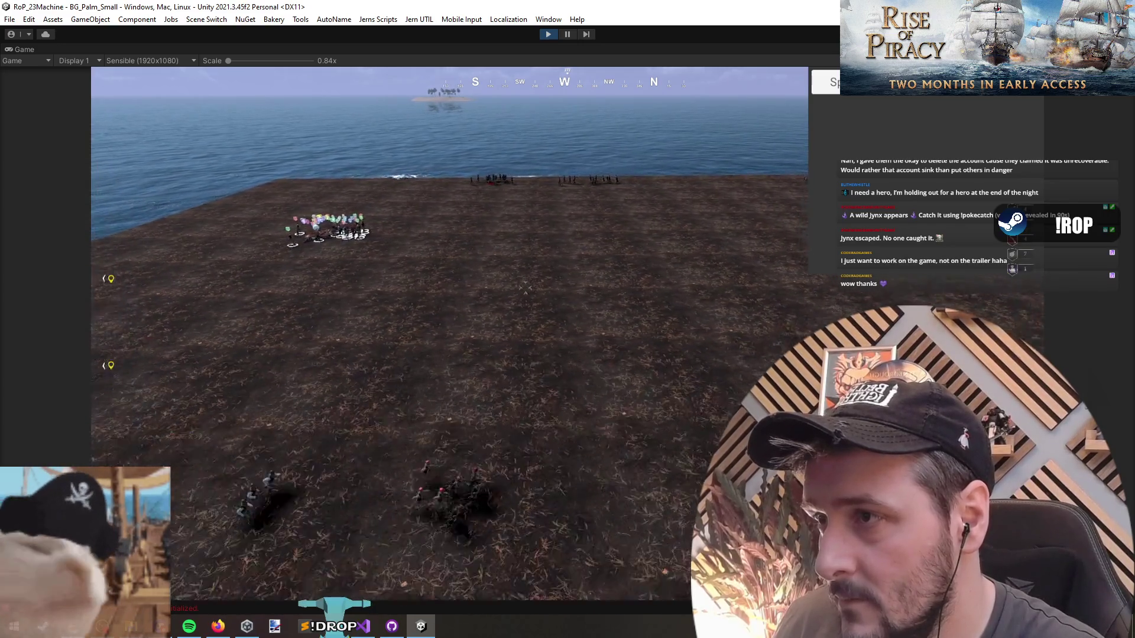
Select the plateau squad and the friendly troop group while panning across the island.
scroll(525, 288, "down", 5)
left_click_drag(759, 311, 758, 311)
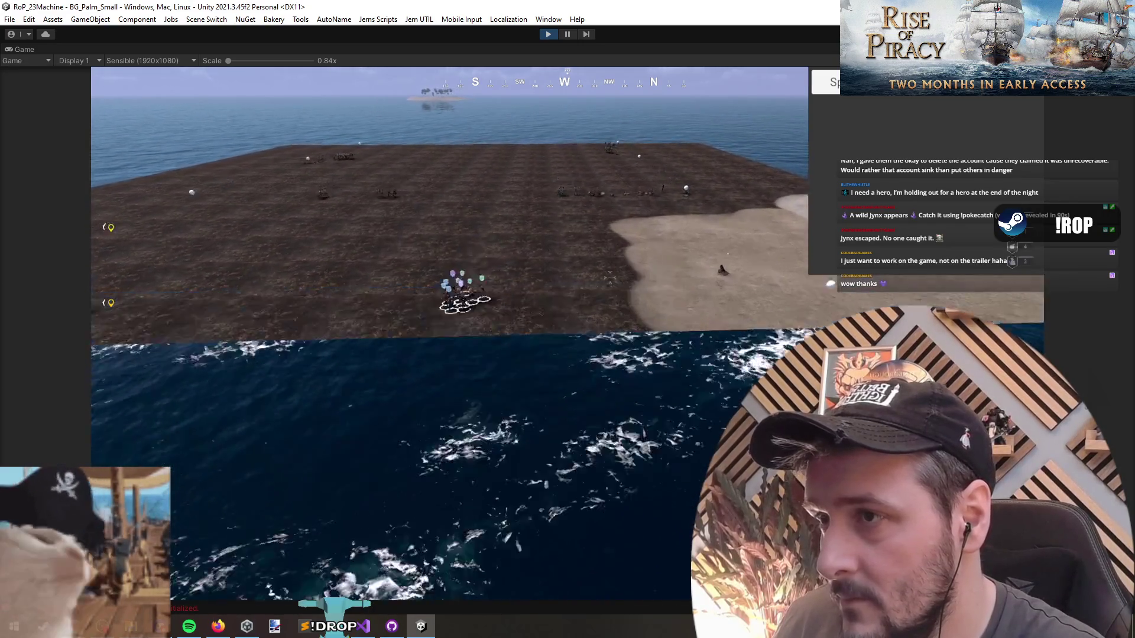
scroll(476, 247, "up", 2)
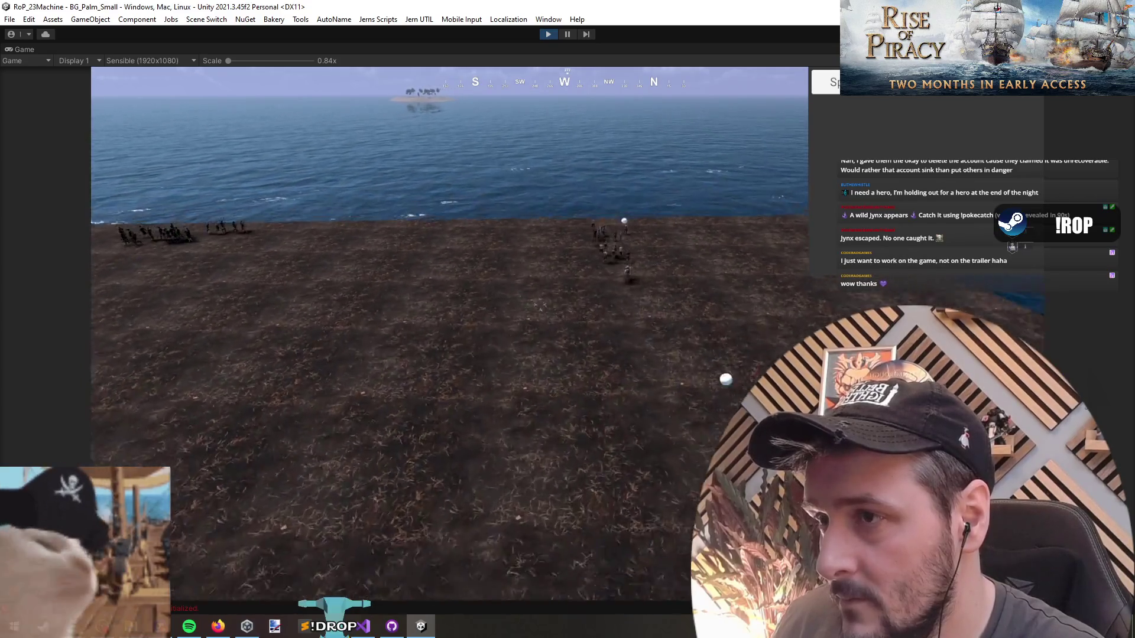
scroll(639, 353, "up", 2)
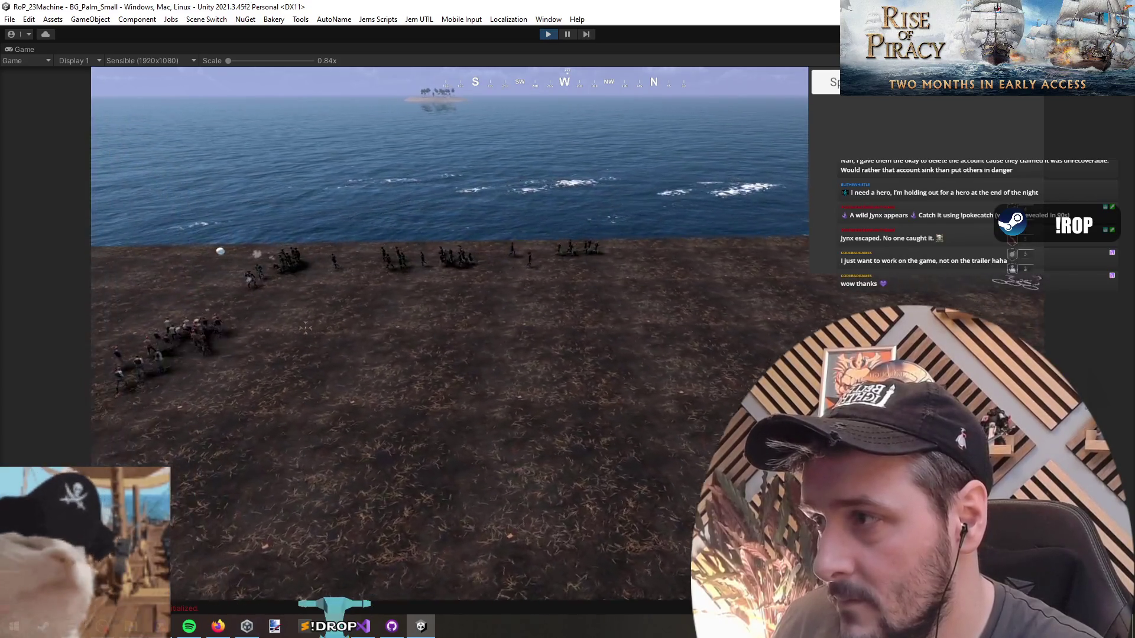
mouse_move(306, 329)
left_mouse_down()
mouse_move(452, 316)
mouse_move(695, 358)
left_mouse_up()
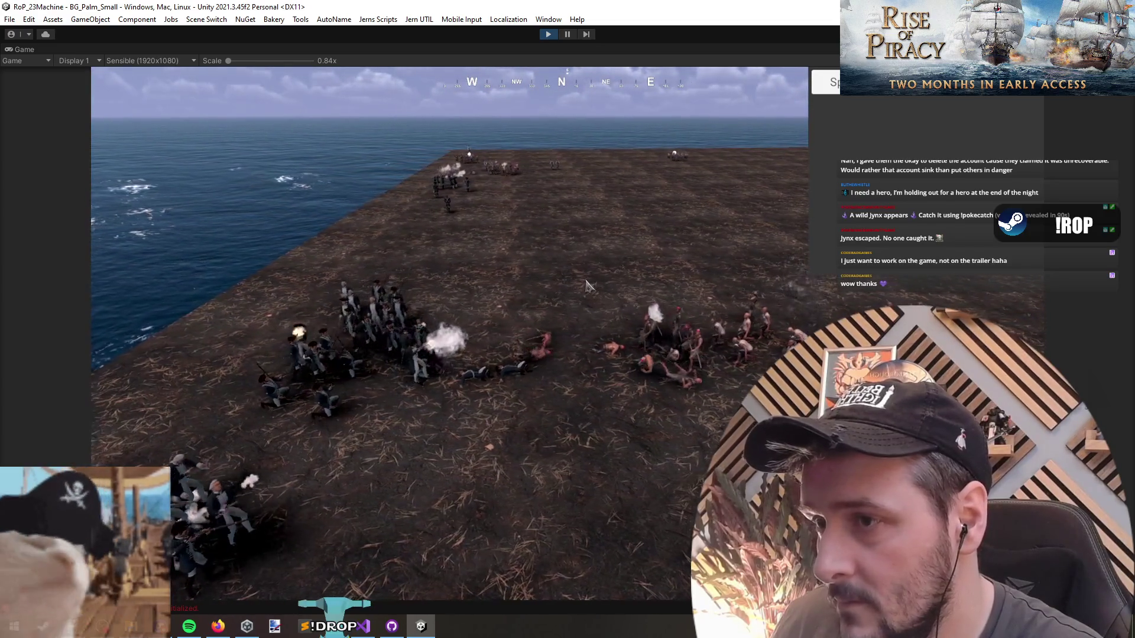
left_click_drag(587, 282, 95, 526)
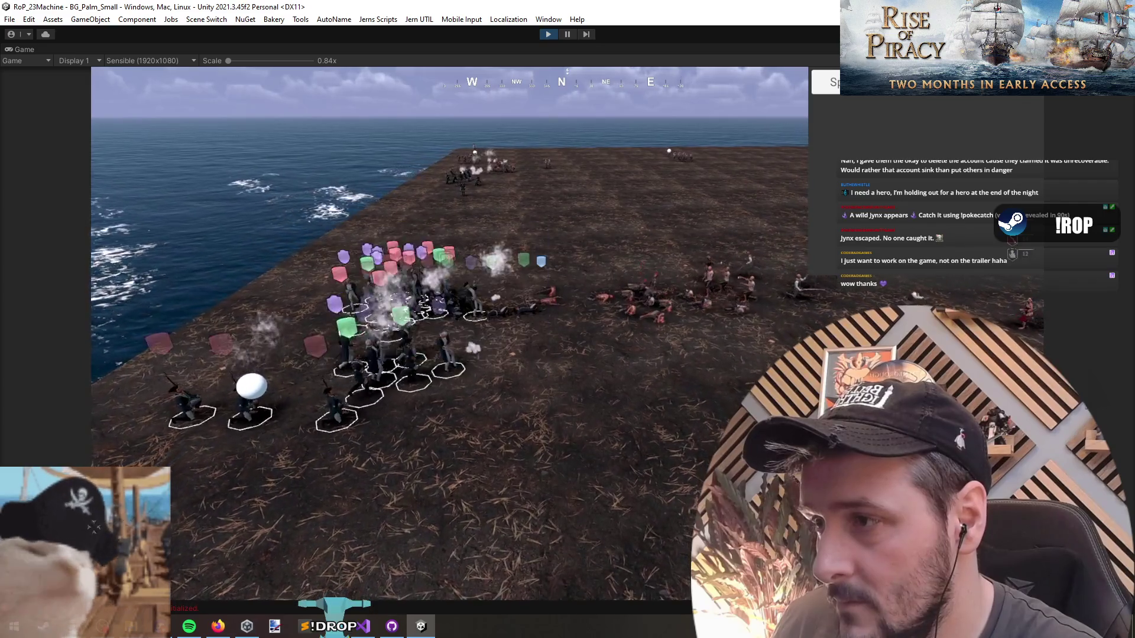
left_click(534, 369)
left_click_drag(576, 397, 489, 420)
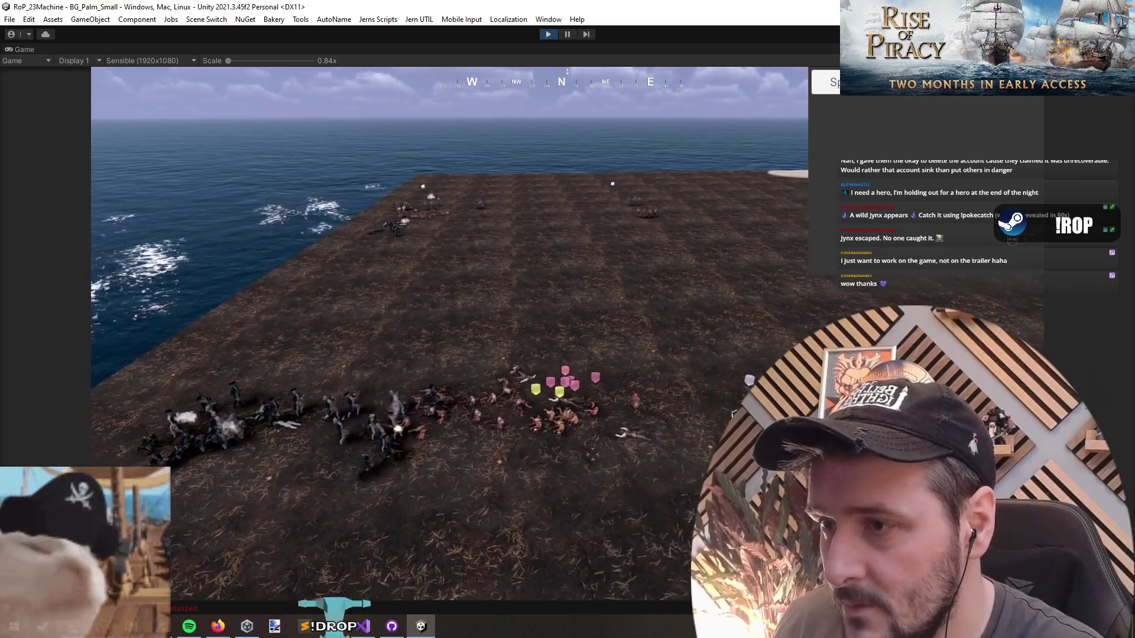
Select several friendly troops and reselect them as troop group 1.
left_click_drag(567, 315, 335, 341)
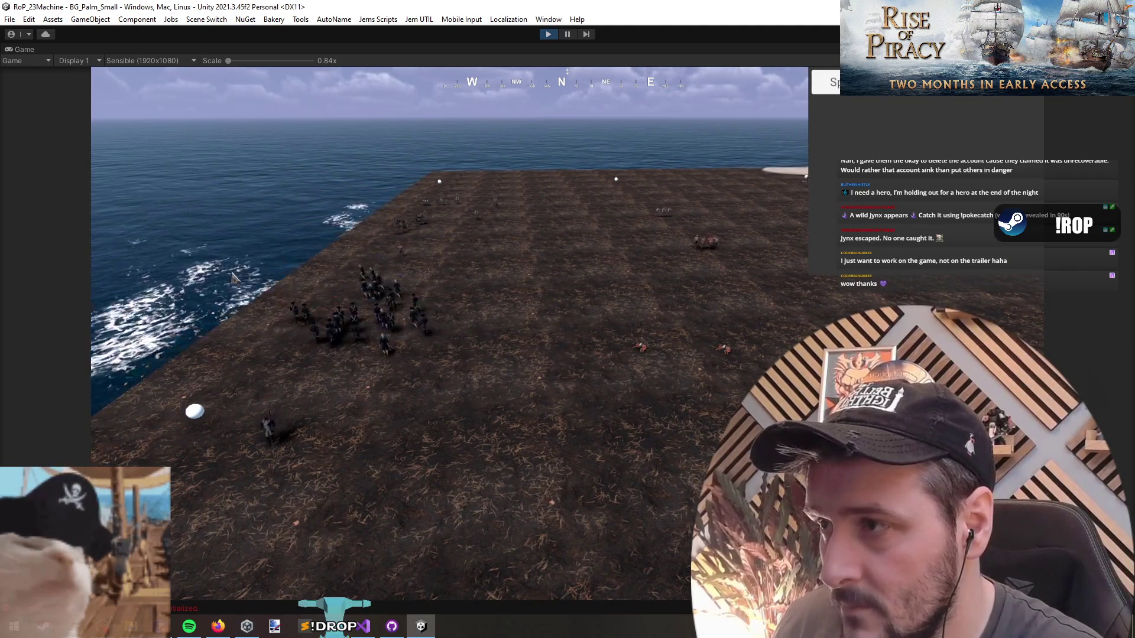
key("1")
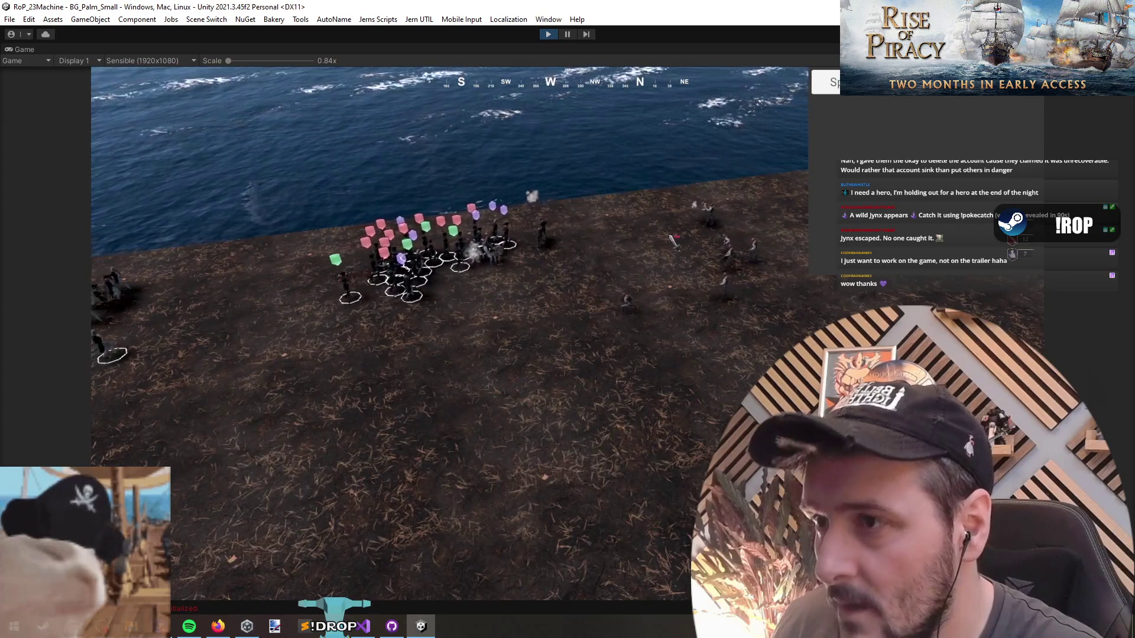
left_click(476, 211)
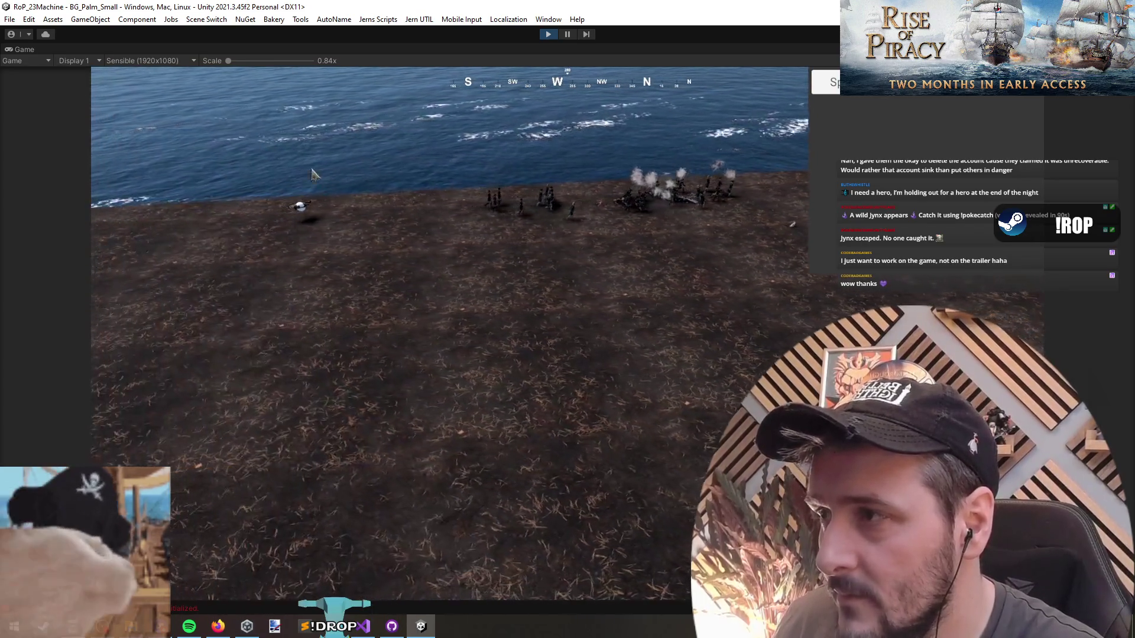
key("1")
Move in close facing north to follow the fighting troops, then pause the play test.
scroll(500, 301, "up", 3)
left_click_drag(489, 233, 599, 319)
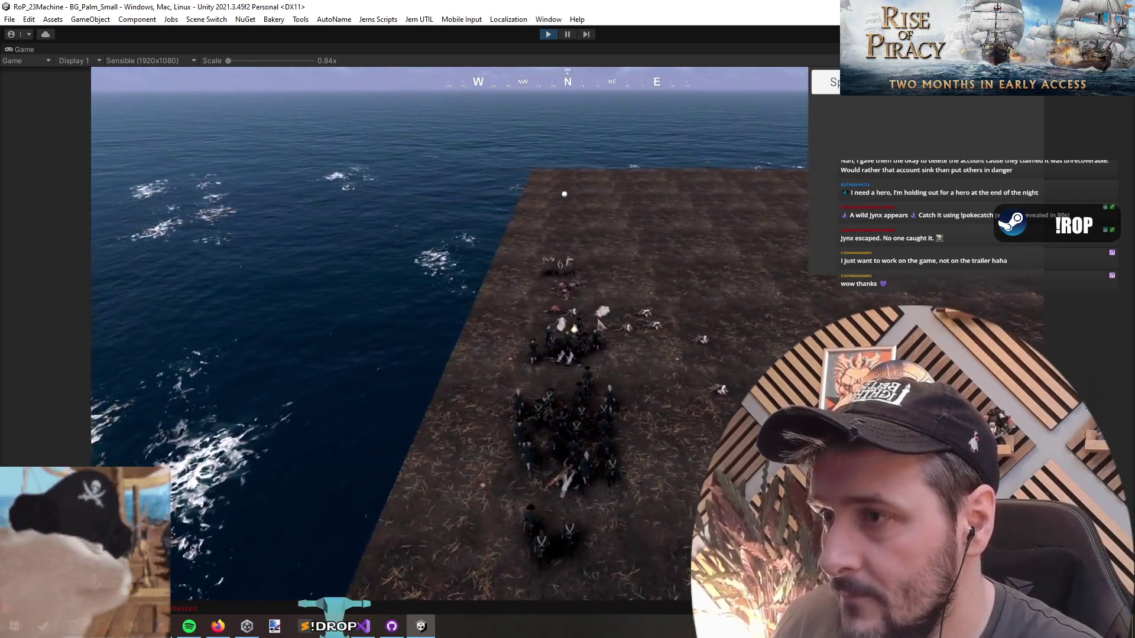
left_click_drag(356, 233, 721, 530)
scroll(657, 380, "up", 4)
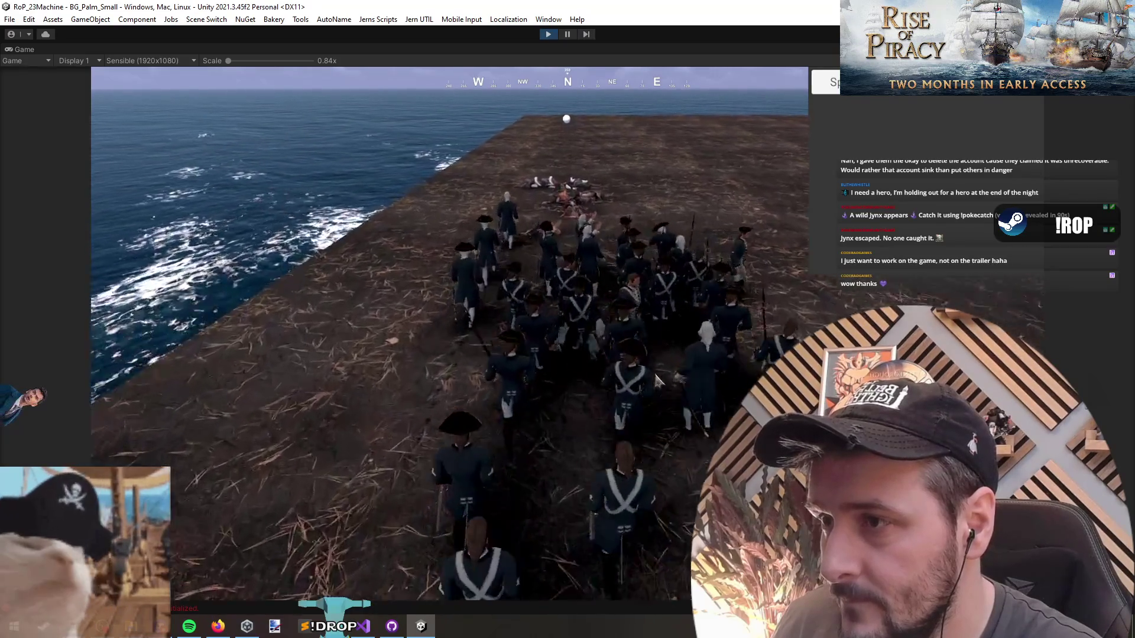
scroll(475, 307, "down", 5)
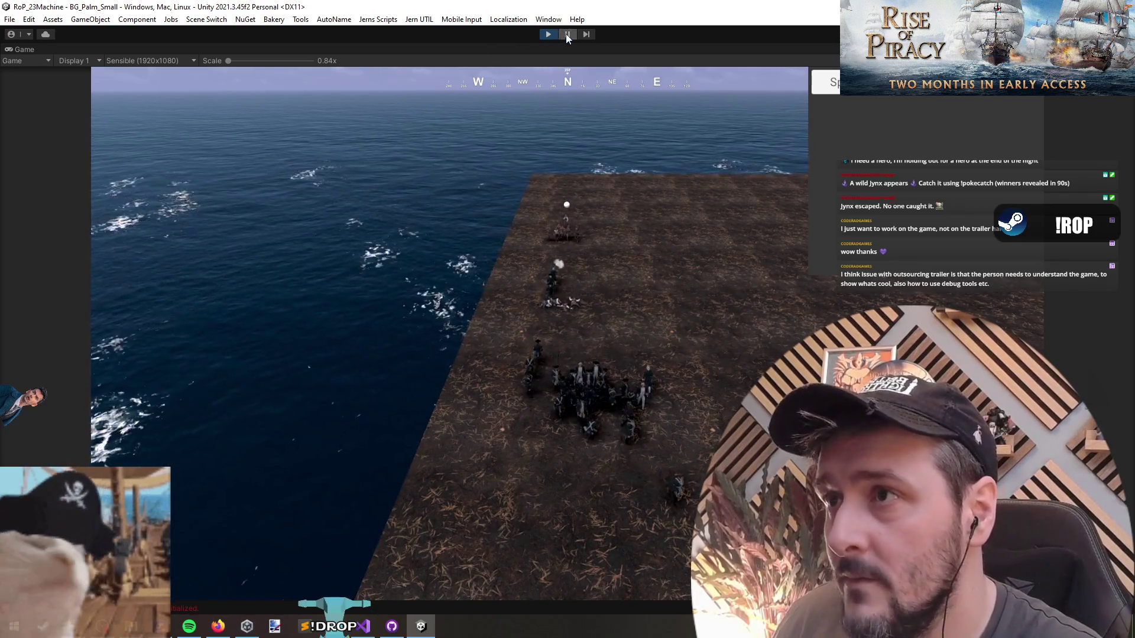
key("ctrl+shift+p")
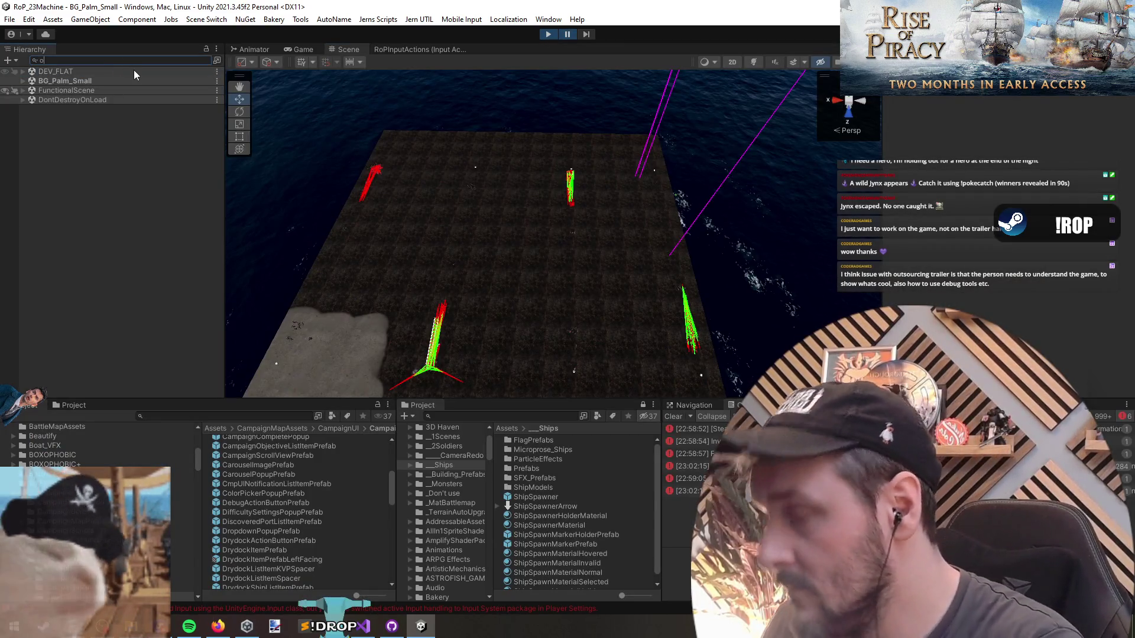
Search the Hierarchy for 'pause' and select the PauseCanvas object.
type("options")
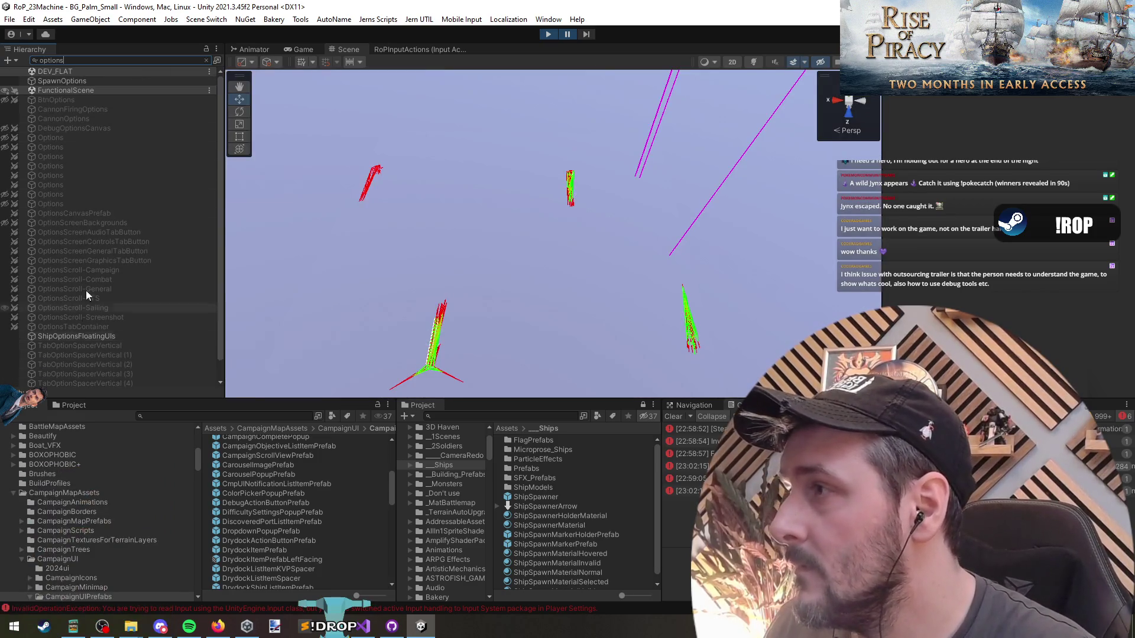
key("ctrl+a")
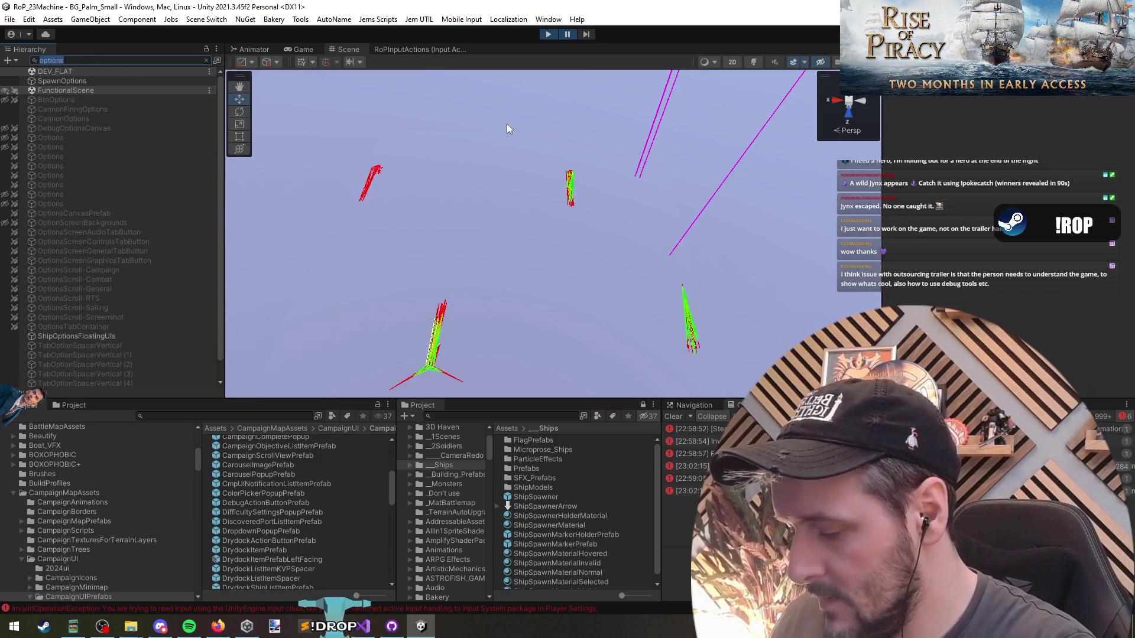
type("pause")
left_click(91, 101)
Resume to reveal the pause menu, stop the play test, and load the DEV_FLAT scene.
left_click(568, 34)
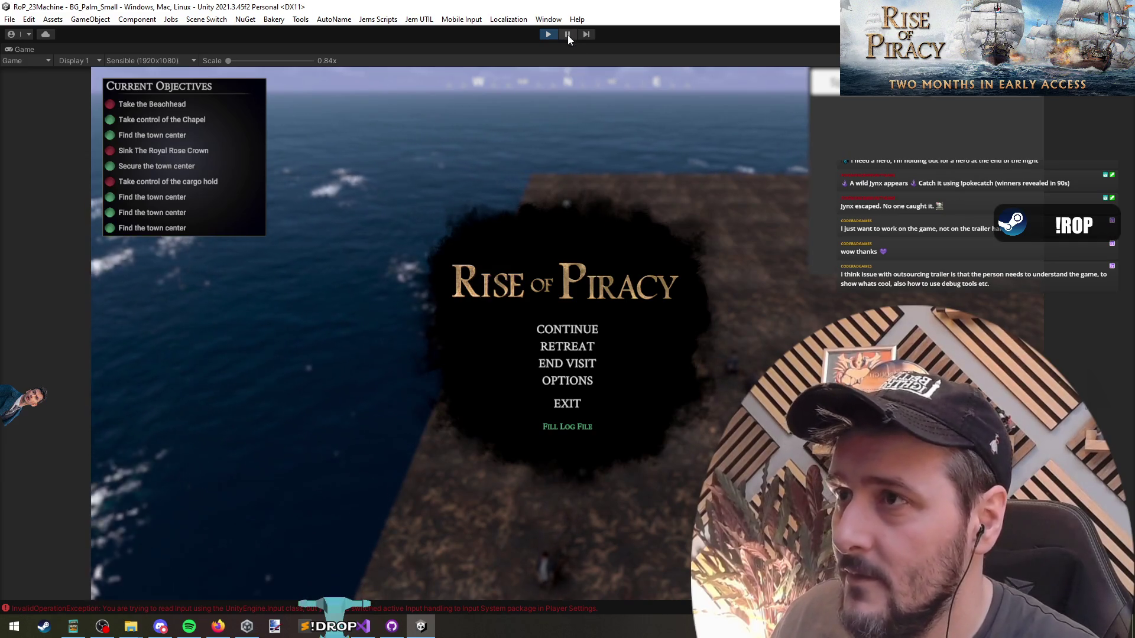
left_click(549, 34)
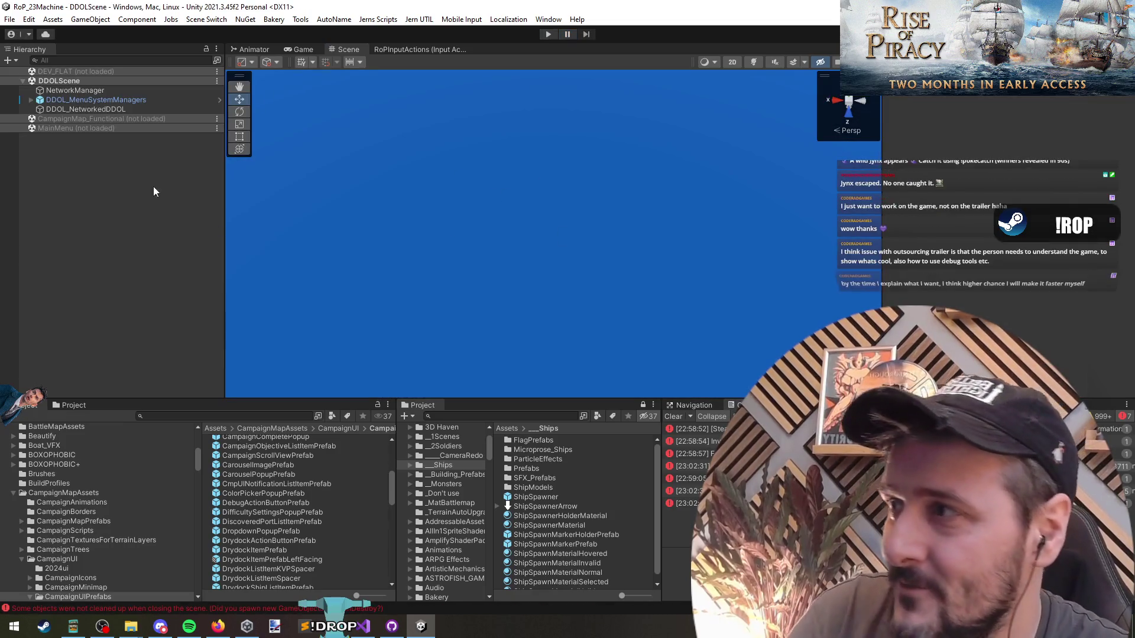
left_click(66, 71)
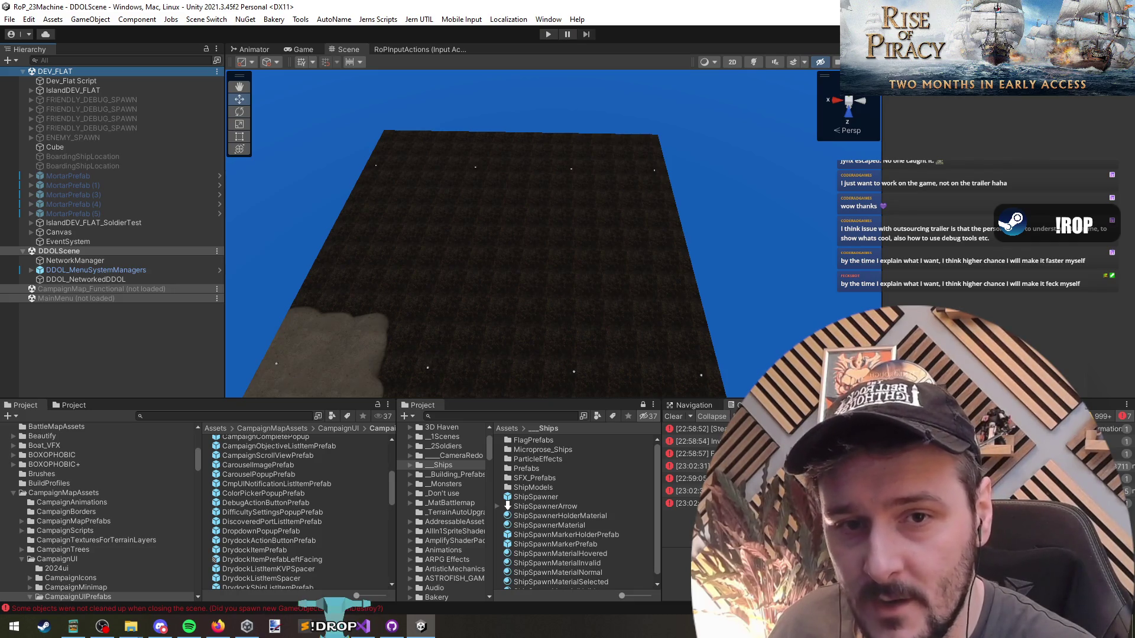
Return to Unity's DEV_FLAT scene view and switch it to the Hand tool for panning.
key("alt+Tab")
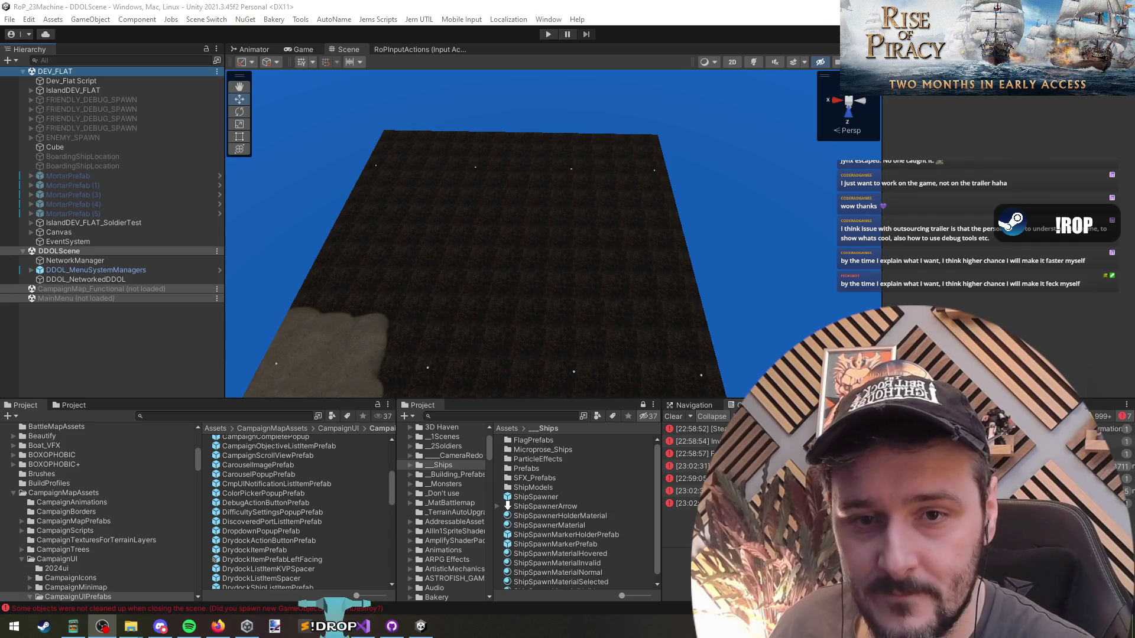
left_click(617, 205)
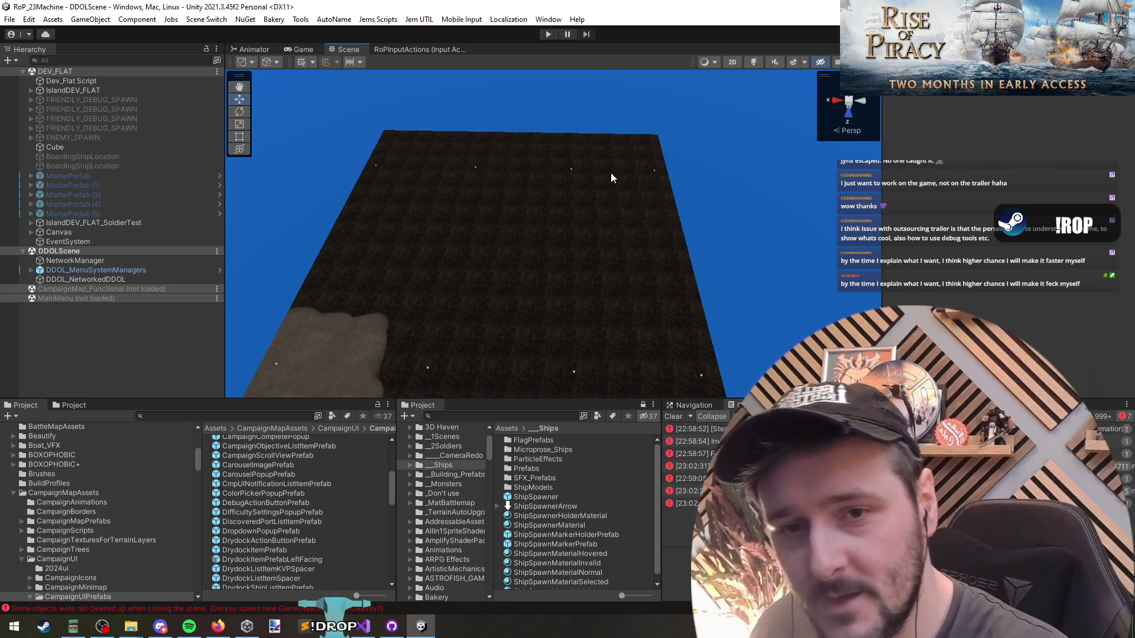
key("q")
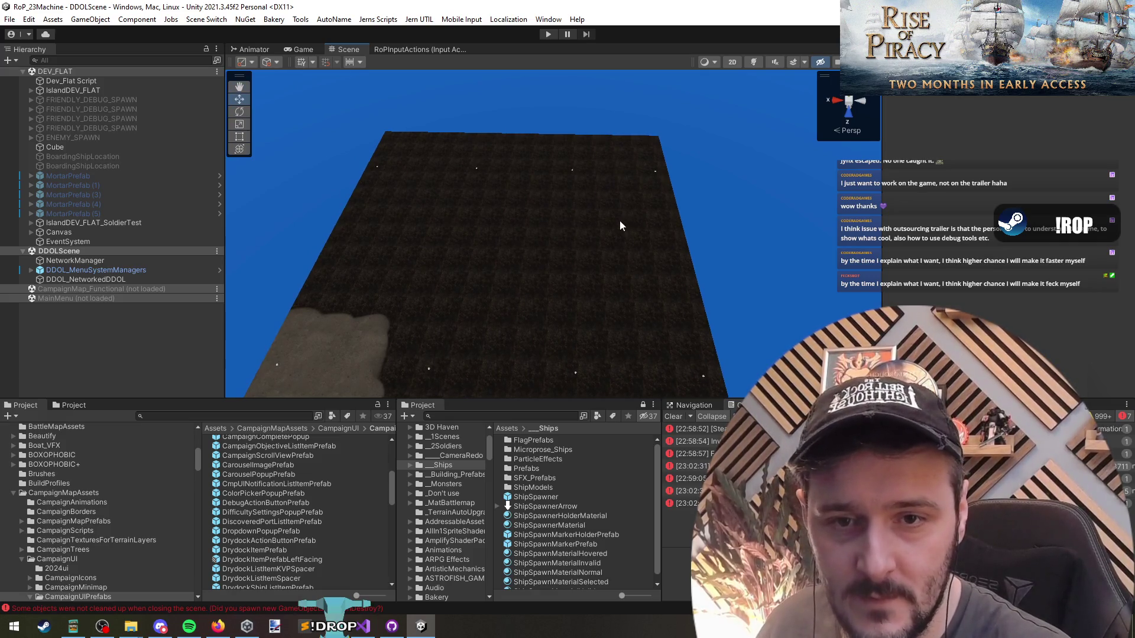